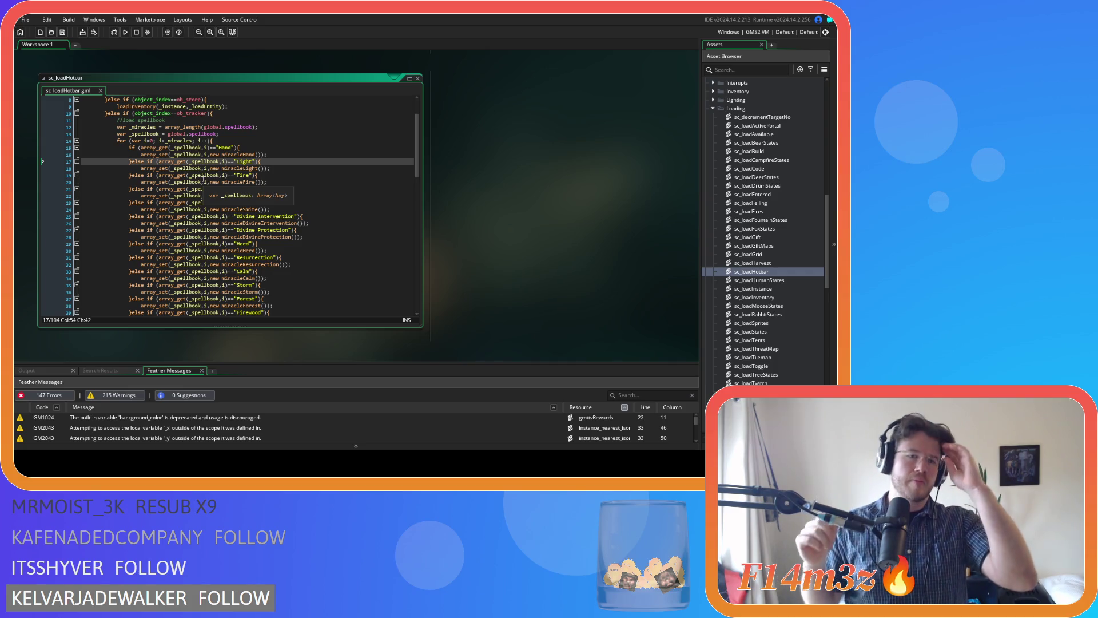
# Step: Review the sc_loadHotbar spellbook loading code down to its fallback else branch
pyautogui.click(203, 176)
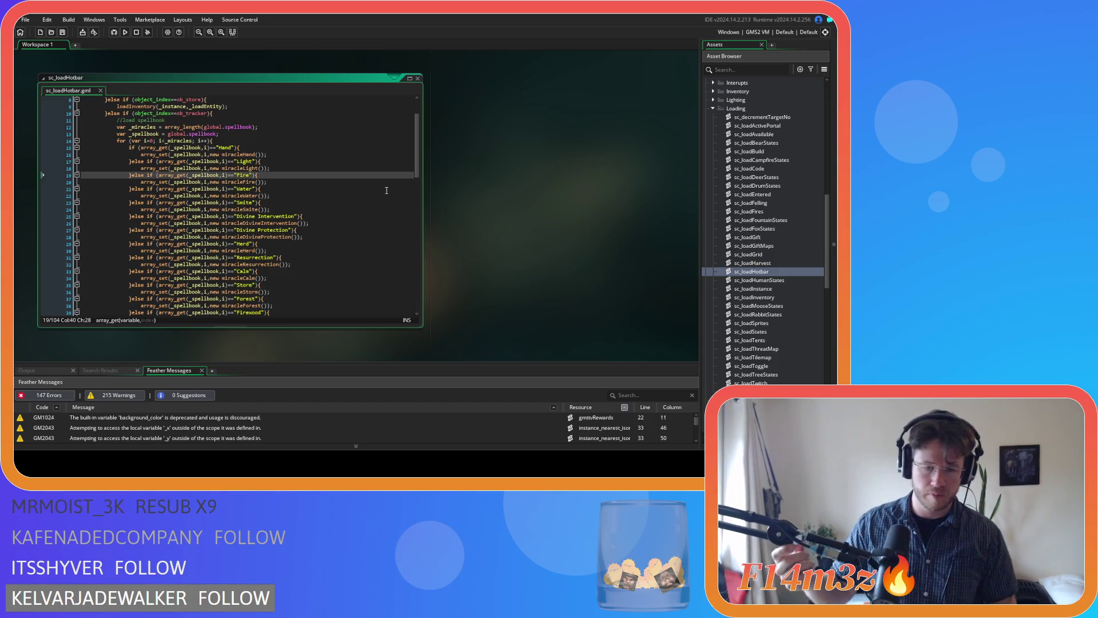
pyautogui.click(386, 195)
pyautogui.scroll(-12, 297, 194)
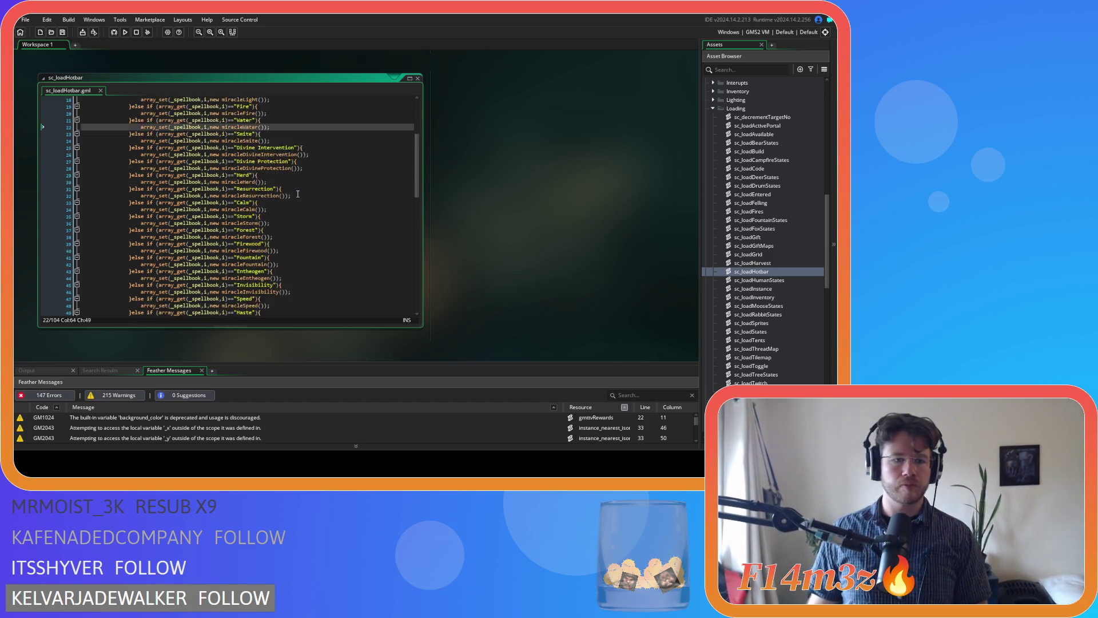
pyautogui.scroll(-10, 298, 194)
pyautogui.scroll(6, 285, 212)
pyautogui.scroll(-7, 284, 212)
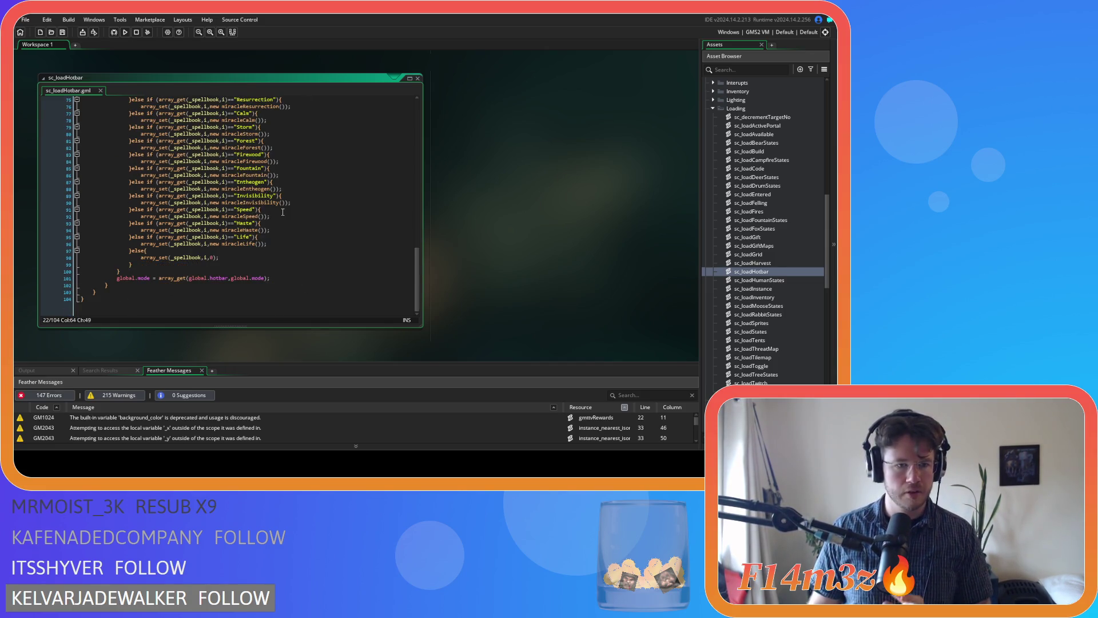
pyautogui.click(247, 257)
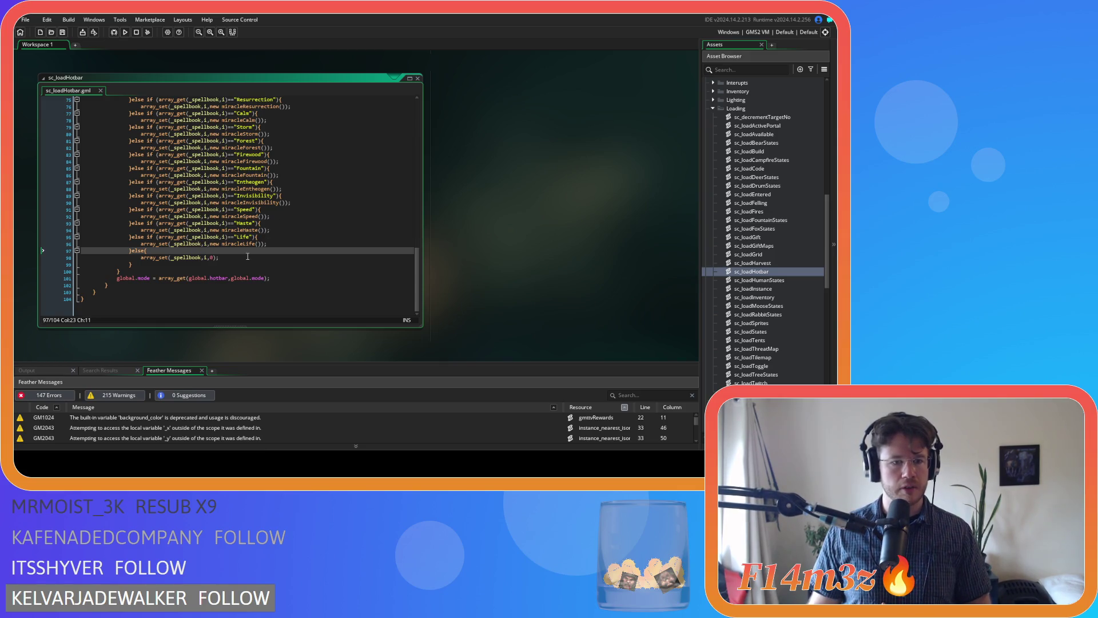
pyautogui.scroll(12, 247, 258)
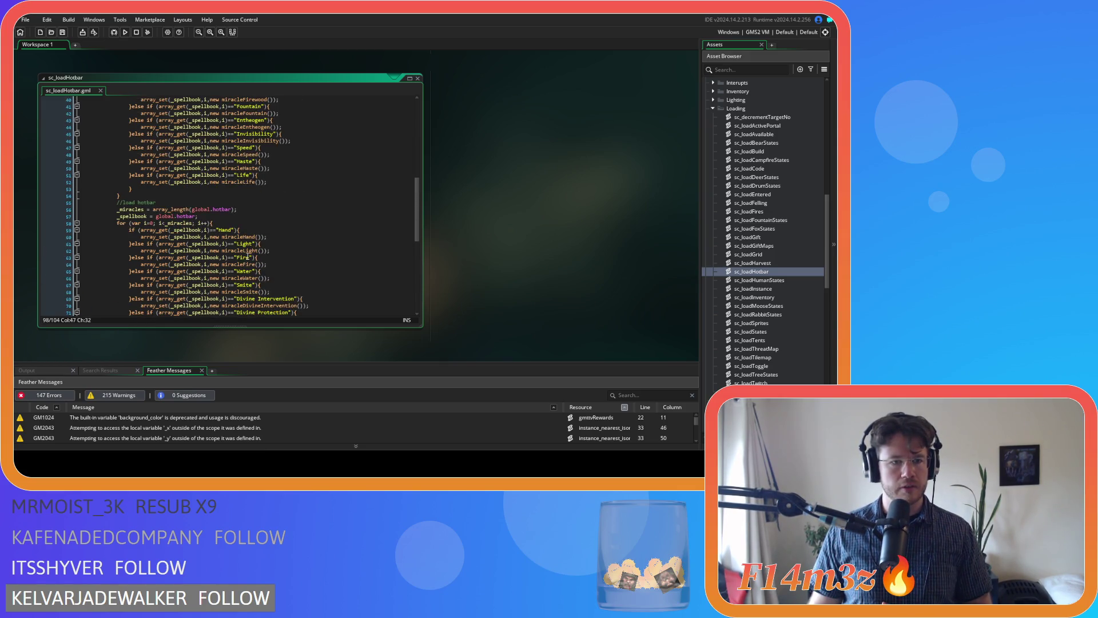
pyautogui.scroll(-12, 247, 258)
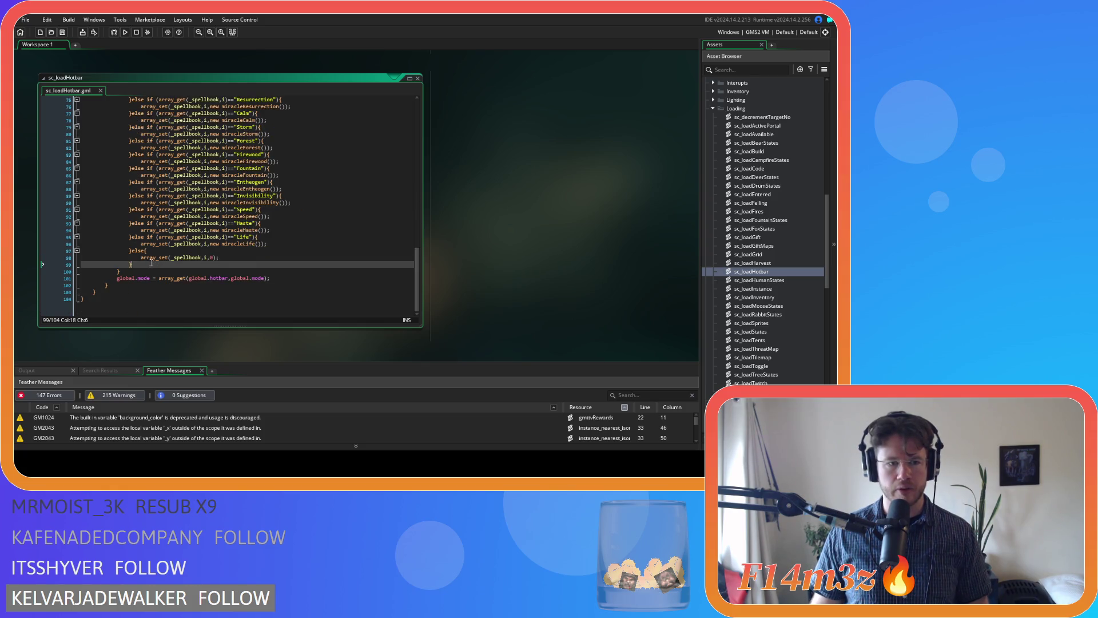
# Step: Delete the fallback else-block in sc_loadHotbar, then undo to restore it
pyautogui.moveTo(147, 264); pyautogui.dragTo(132, 251)
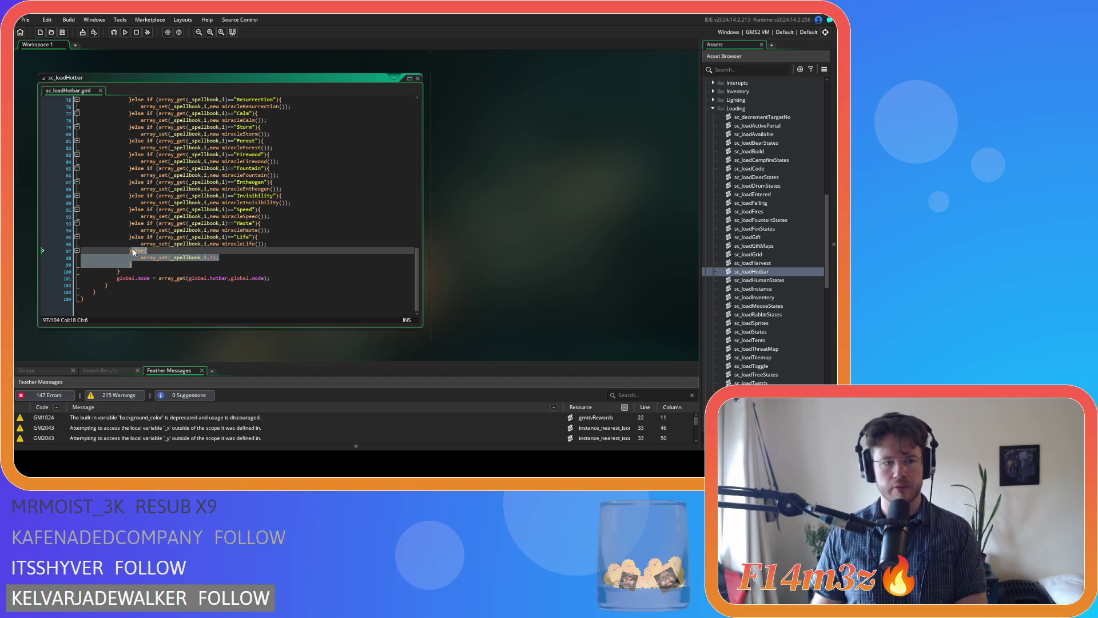
pyautogui.press('BackSpace')
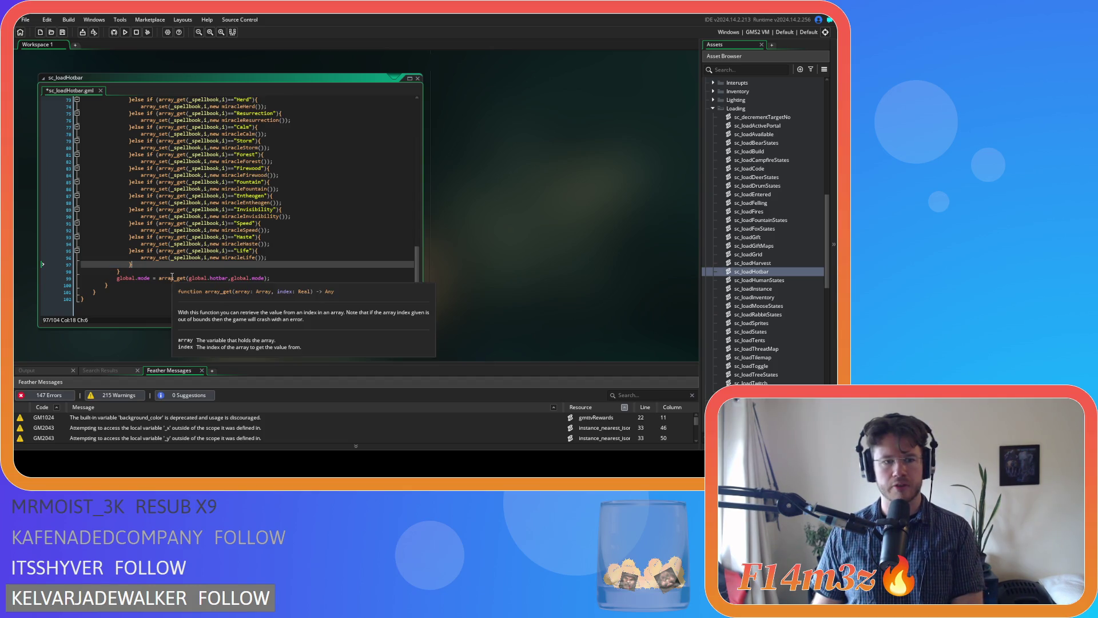
pyautogui.hotkey('ctrl', 'z')
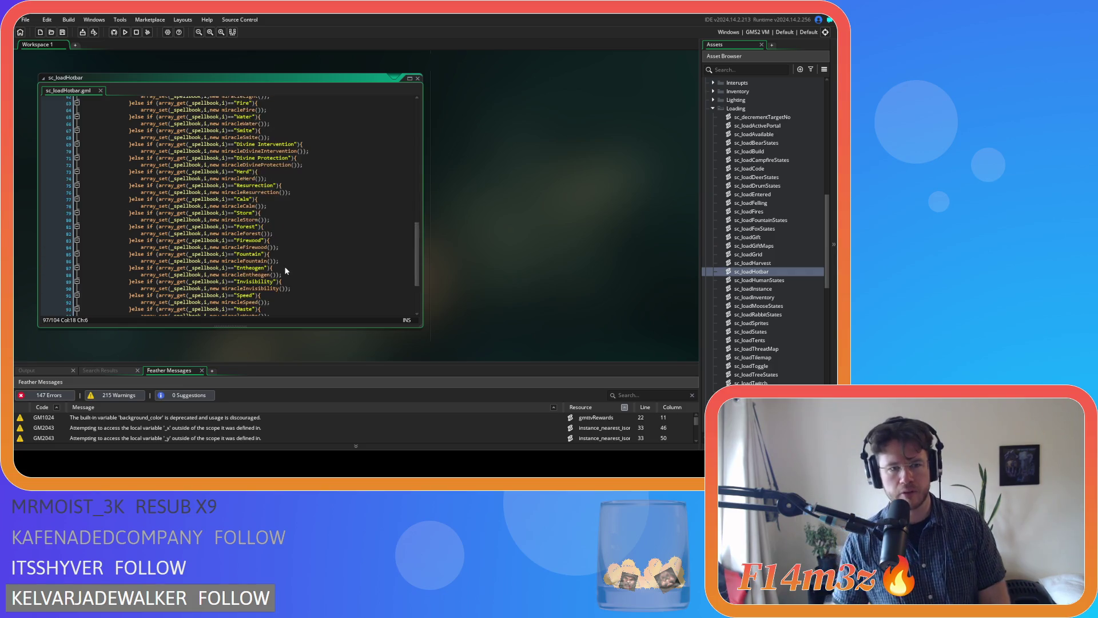
pyautogui.click(214, 263)
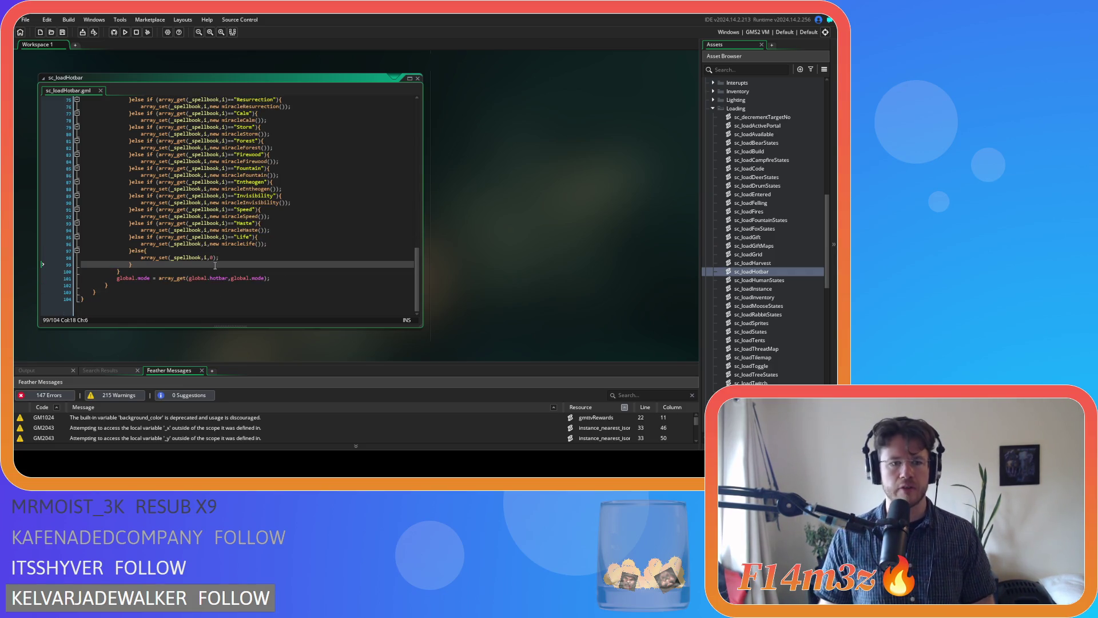
pyautogui.scroll(10, 218, 261)
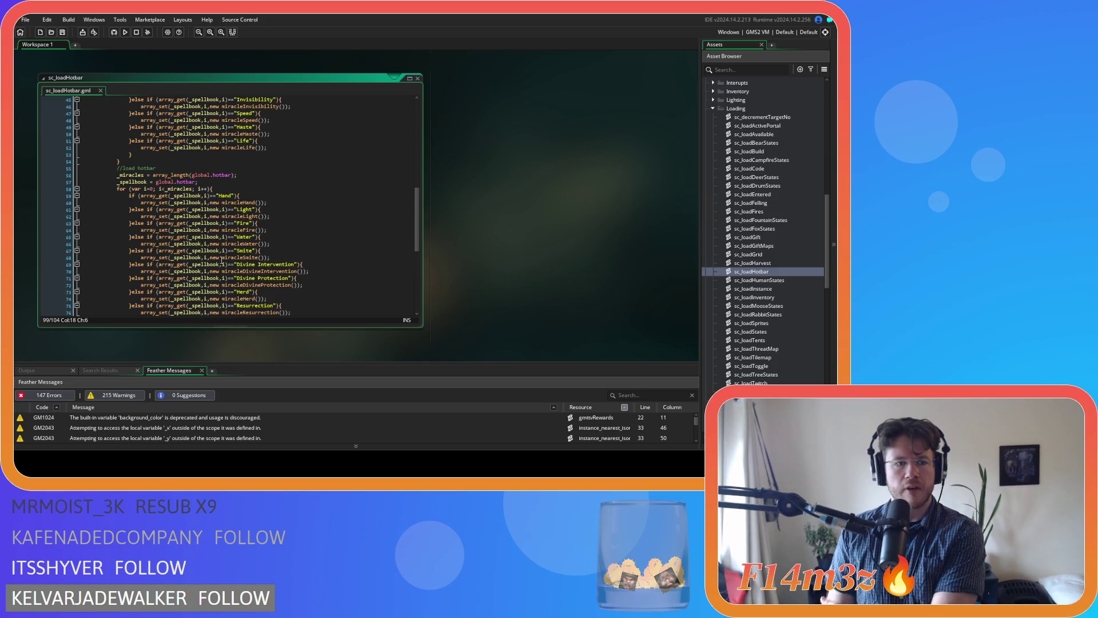
pyautogui.scroll(-10, 221, 260)
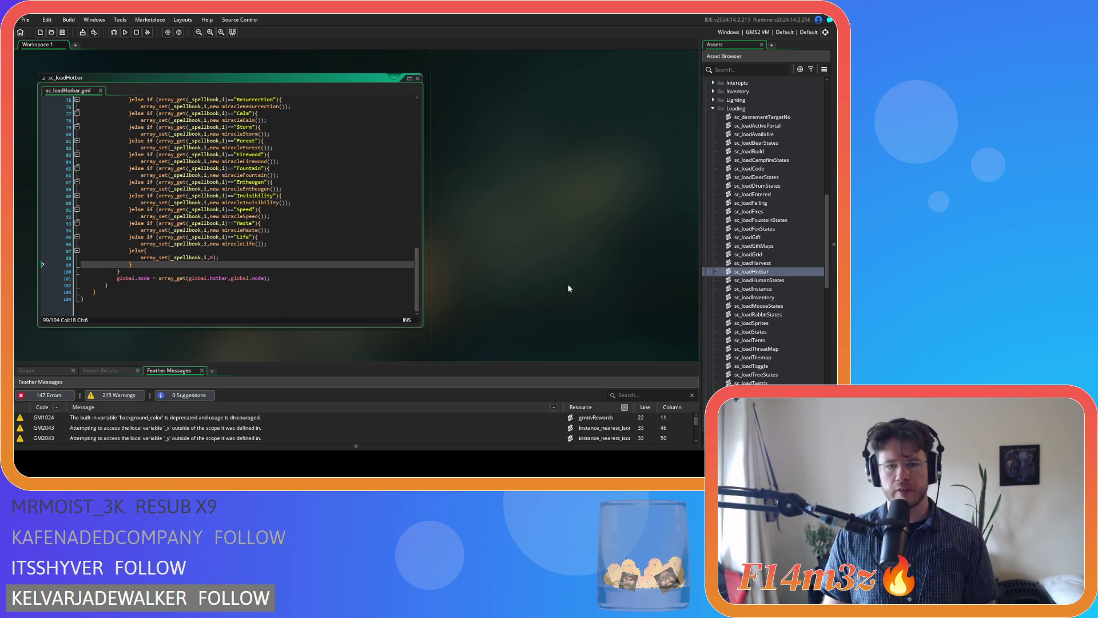
pyautogui.scroll(10, 349, 250)
pyautogui.scroll(12, 350, 250)
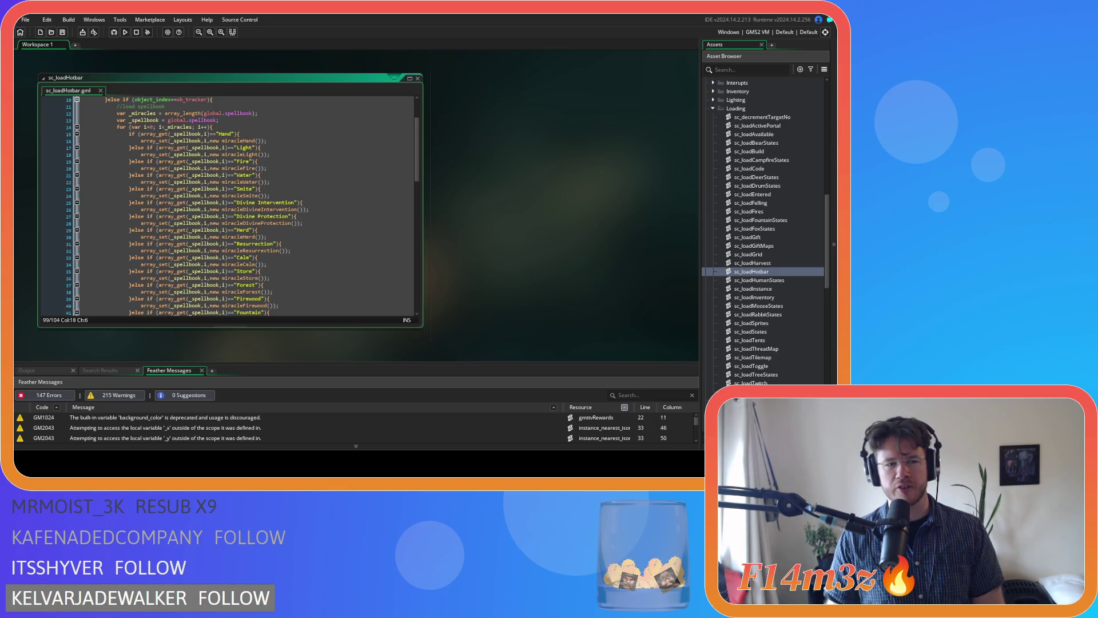
# Step: Collapse the Loading scripts folder in the Asset Browser
pyautogui.click(479, 197)
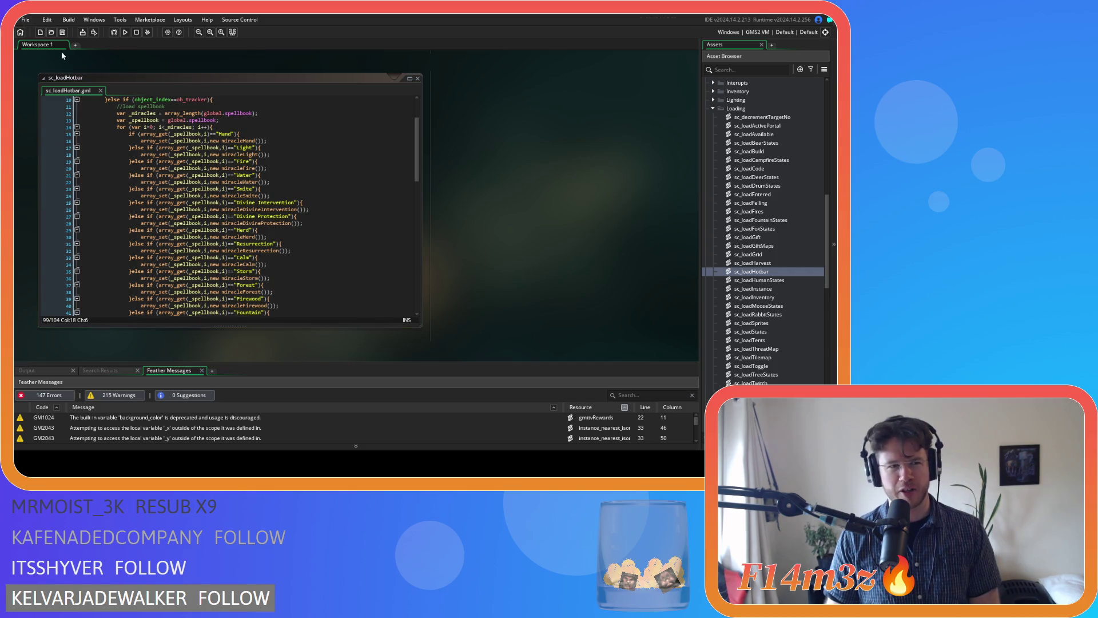
pyautogui.click(716, 109)
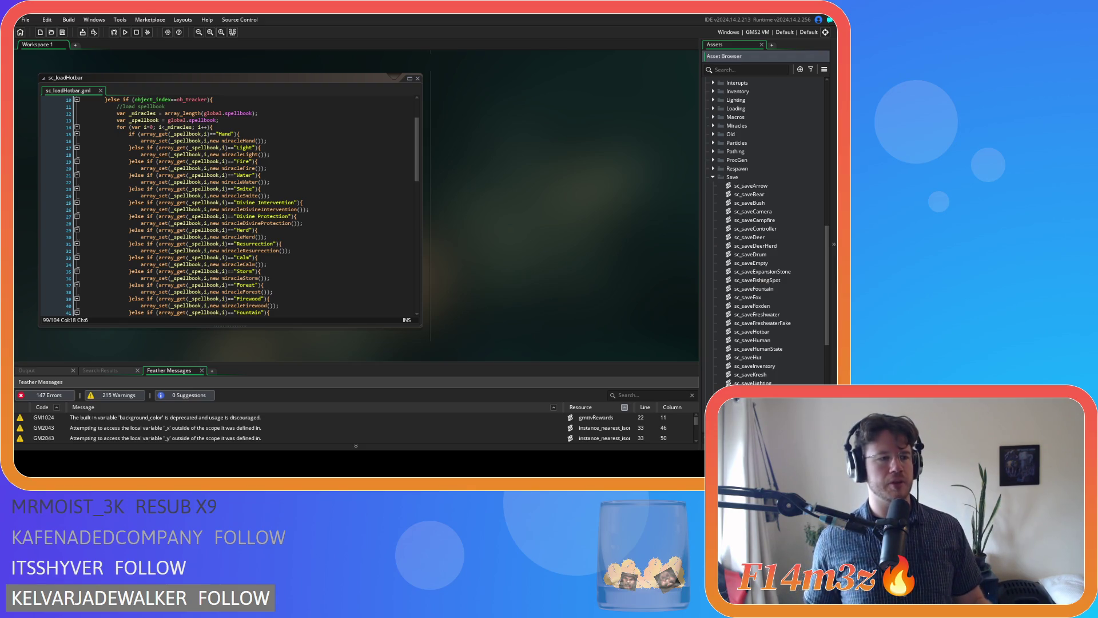
pyautogui.scroll(1, 231, 201)
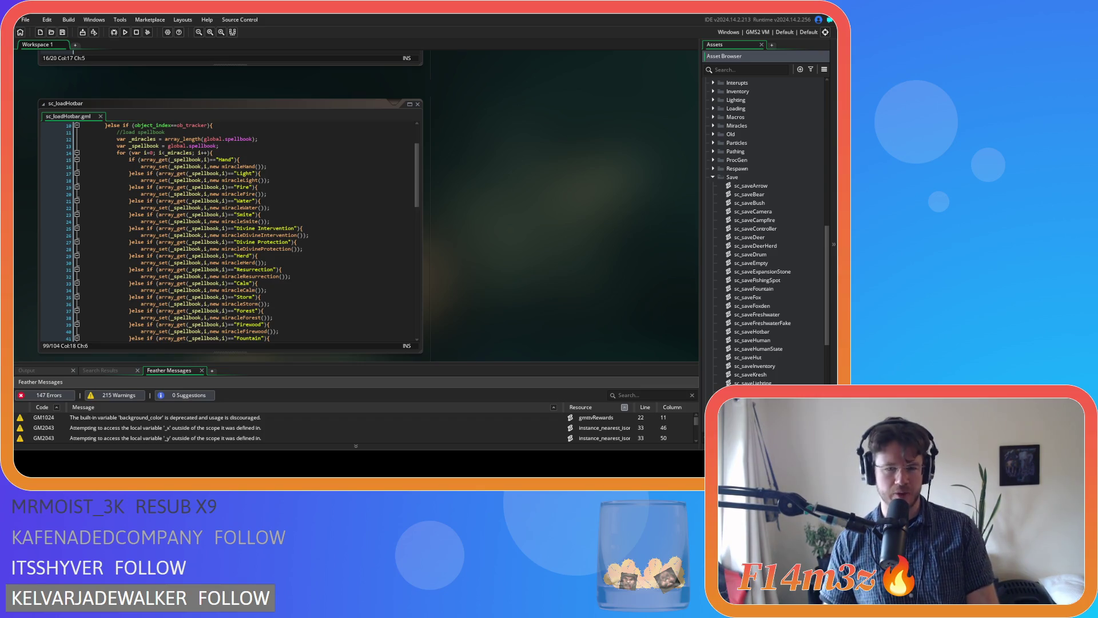
# Step: Inspect the Smite check, spellbook variable and Light entry in sc_loadHotbar
pyautogui.click(257, 256)
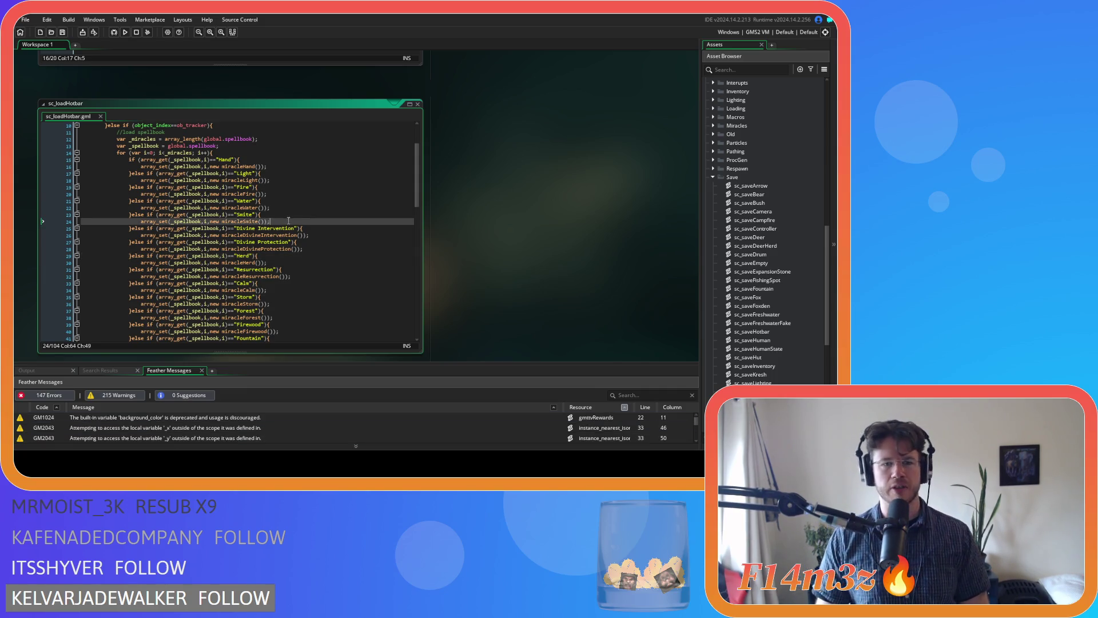
pyautogui.click(241, 214)
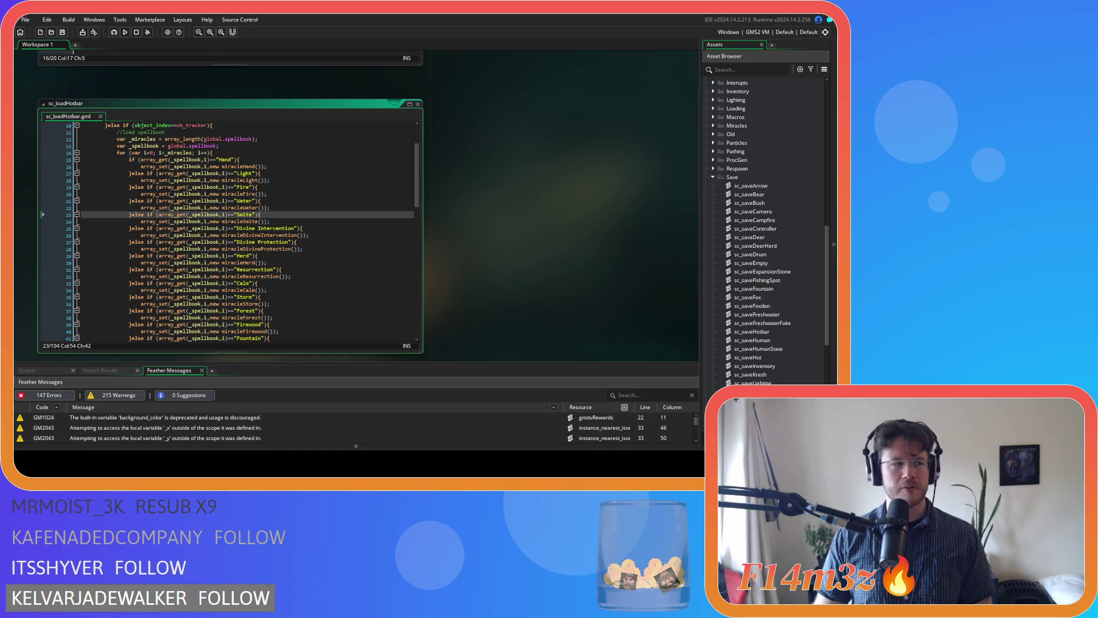
pyautogui.click(223, 146)
pyautogui.click(580, 156)
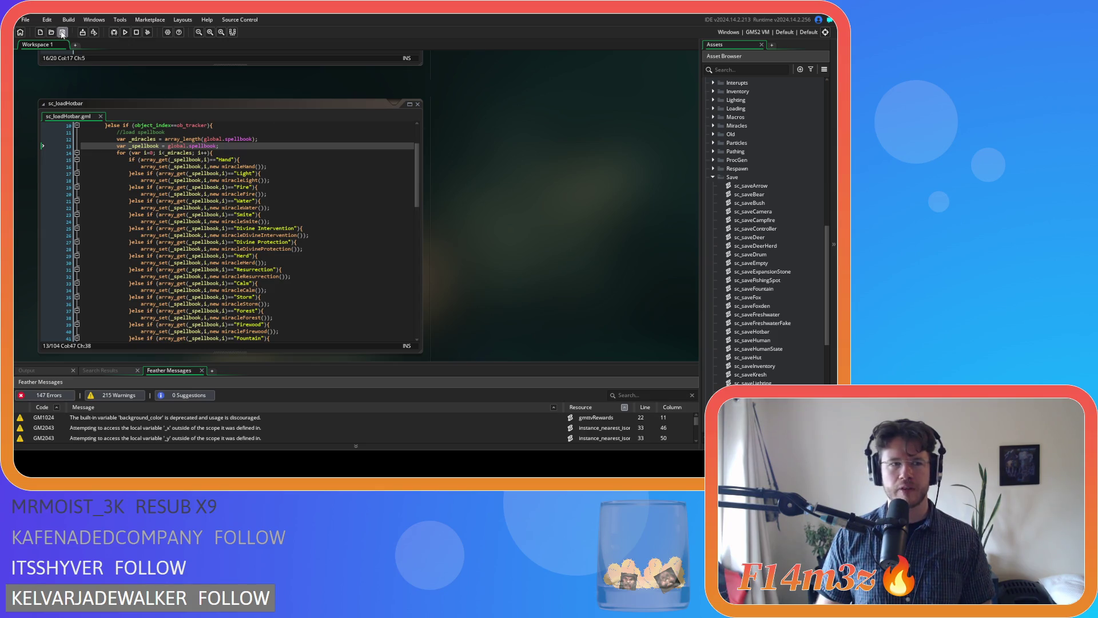
pyautogui.click(273, 180)
pyautogui.scroll(-5, 257, 228)
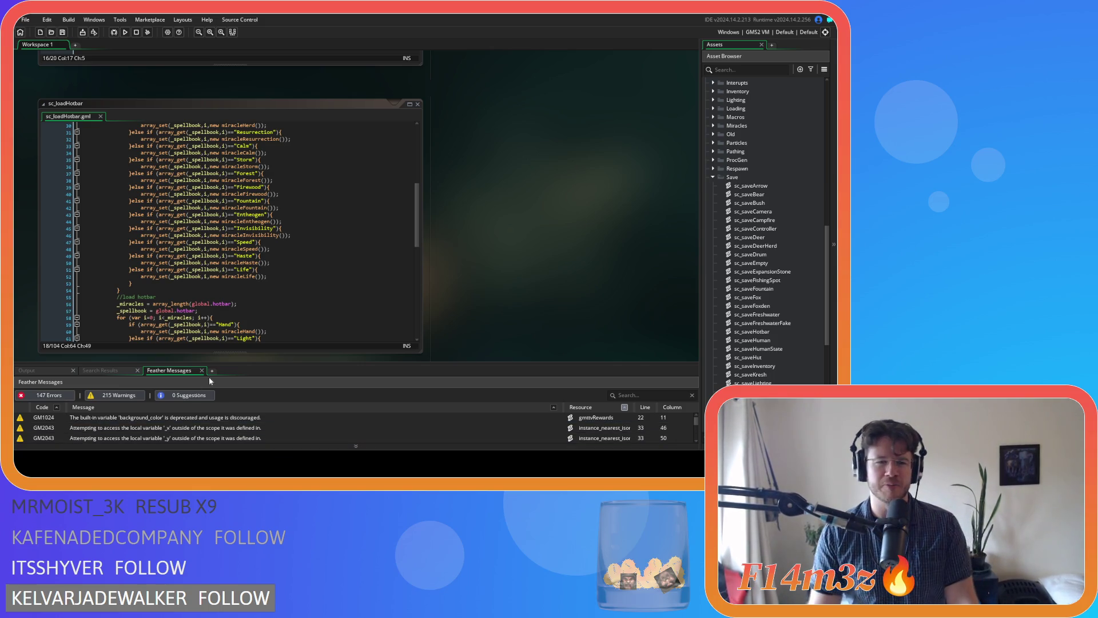
# Step: Scroll to the sc_saveHotbar script and focus its code editor
pyautogui.click(283, 311)
pyautogui.scroll(-1, 292, 258)
pyautogui.scroll(-6, 292, 257)
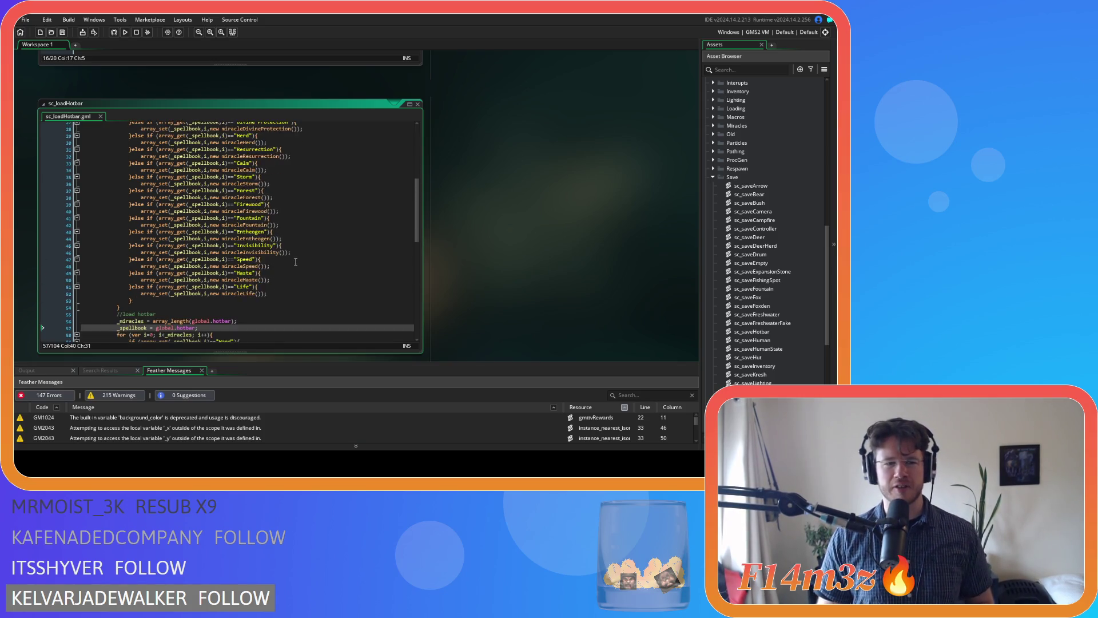
pyautogui.scroll(6, 318, 253)
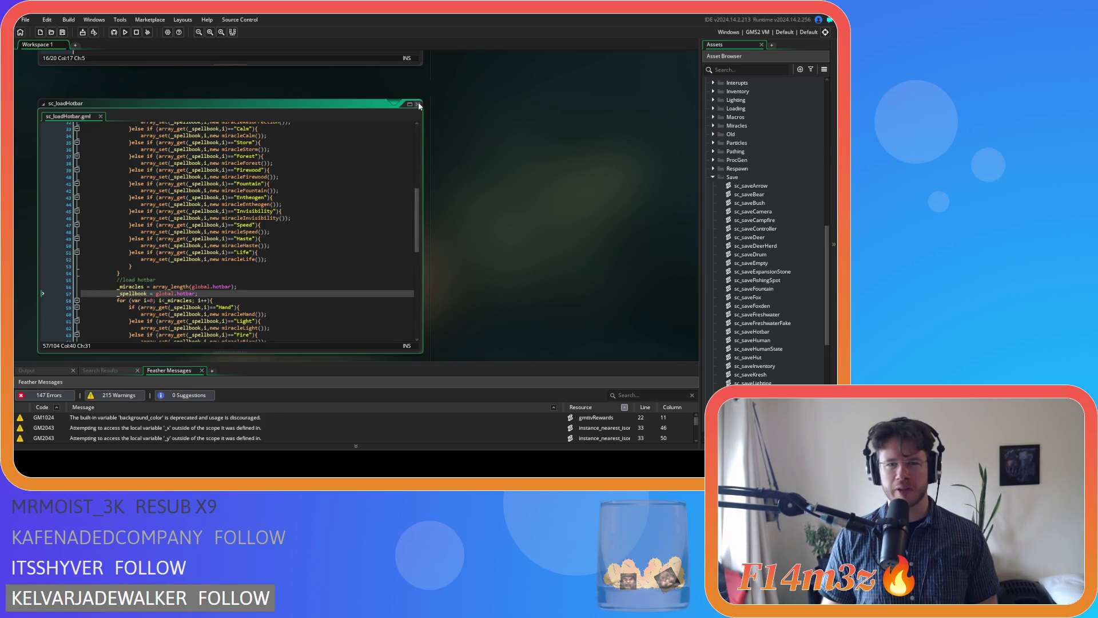
pyautogui.scroll(3, 454, 212)
pyautogui.scroll(2, 455, 212)
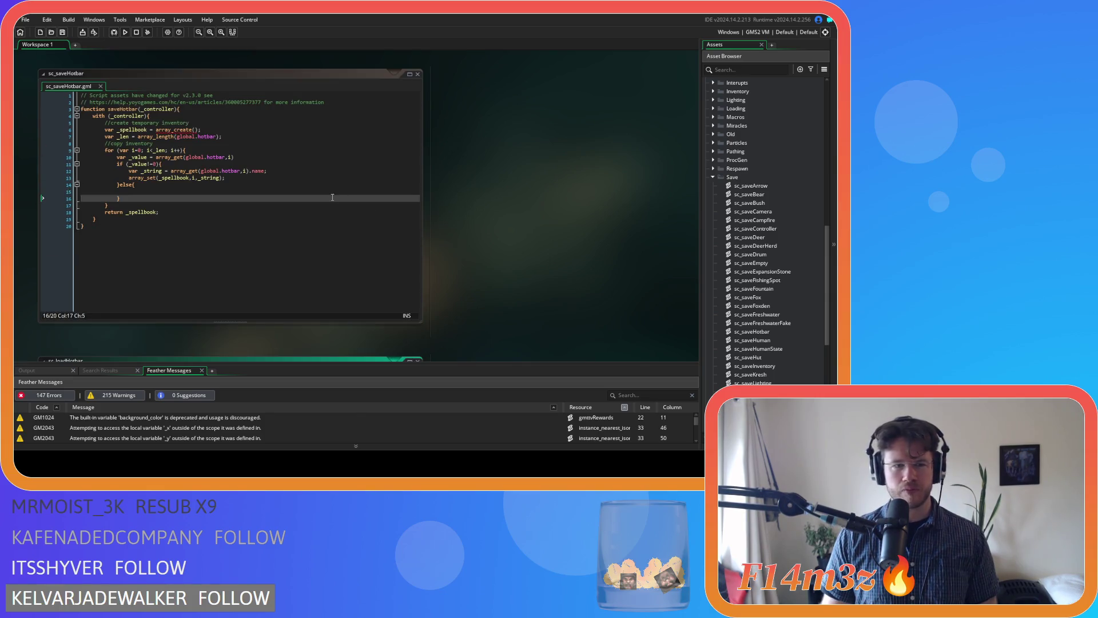
pyautogui.click(252, 184)
# Step: Copy the array_set line into the else block with _string replaced by 0, and save
pyautogui.press('Down')
pyautogui.press('Down')
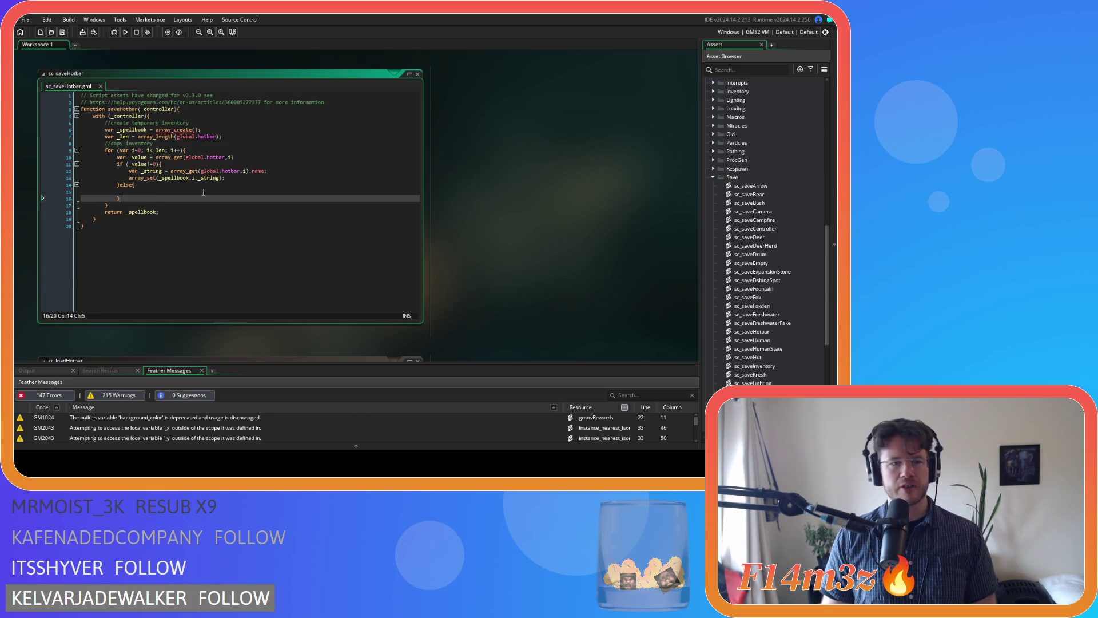
pyautogui.click(203, 191)
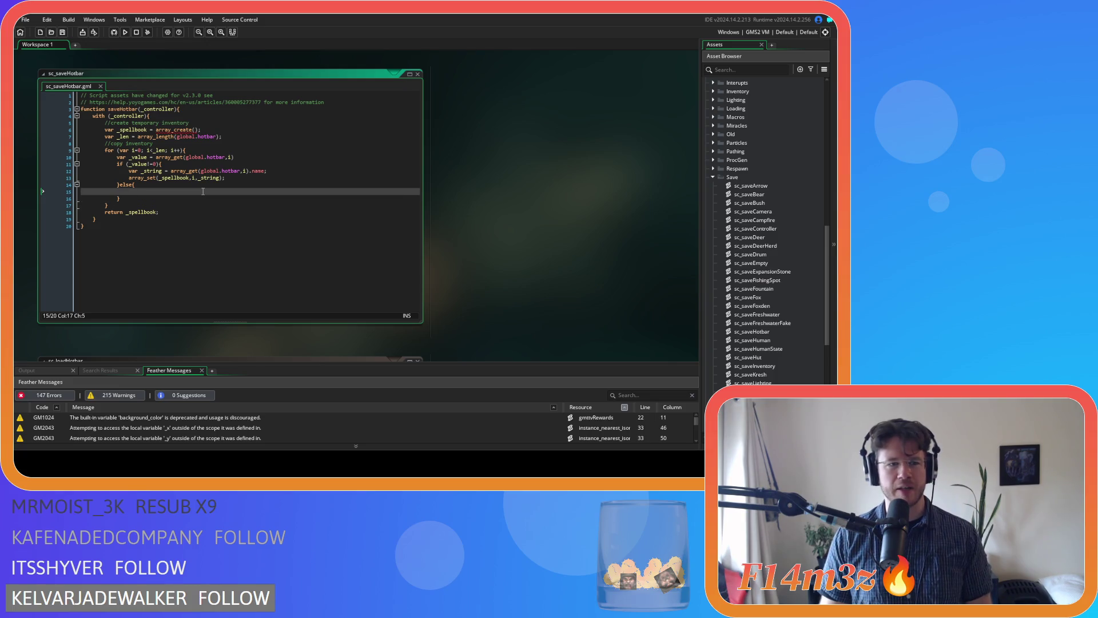
pyautogui.moveTo(129, 177); pyautogui.dragTo(225, 178)
pyautogui.hotkey('ctrl', 'c')
pyautogui.click(192, 191)
pyautogui.hotkey('ctrl', 'v')
pyautogui.press('Left')
pyautogui.press('Left')
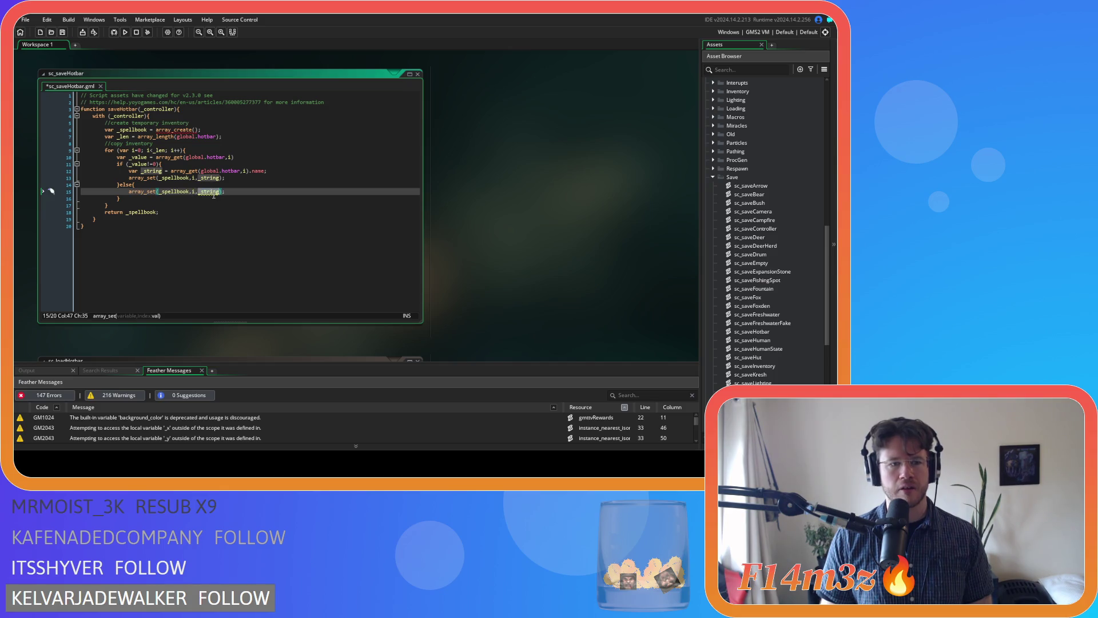
pyautogui.doubleClick(213, 192)
pyautogui.write('0')
pyautogui.click(275, 193)
pyautogui.hotkey('ctrl', 's')
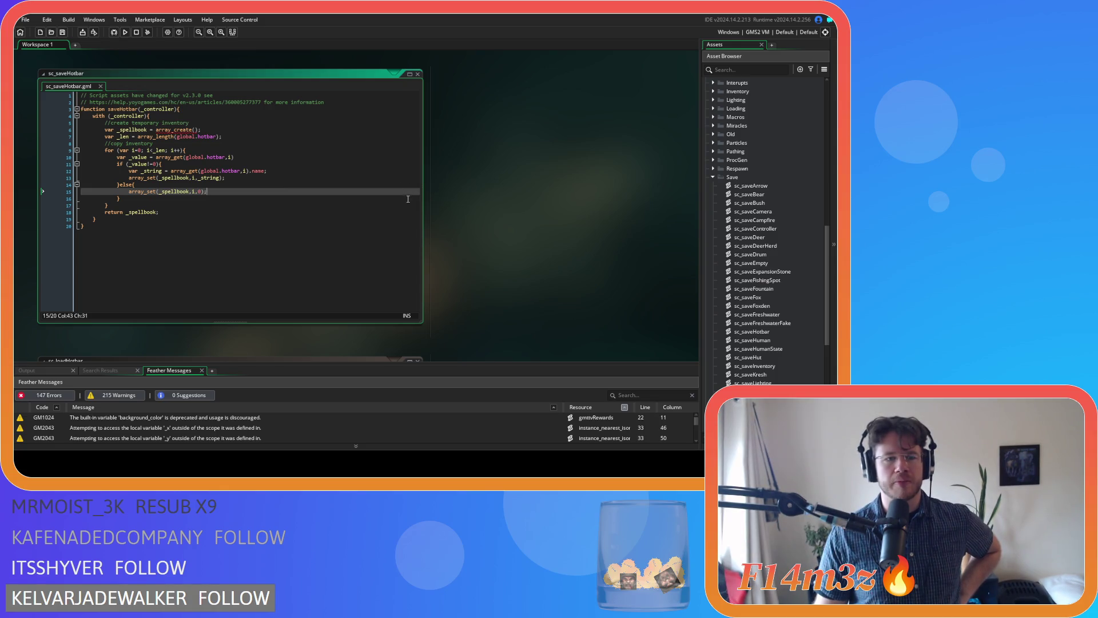
# Step: Scroll the workspace back to the sc_loadHotbar script
pyautogui.moveTo(207, 191); pyautogui.dragTo(186, 191)
pyautogui.scroll(-3, 225, 225)
pyautogui.scroll(-4, 225, 226)
pyautogui.moveTo(417, 182); pyautogui.dragTo(416, 222)
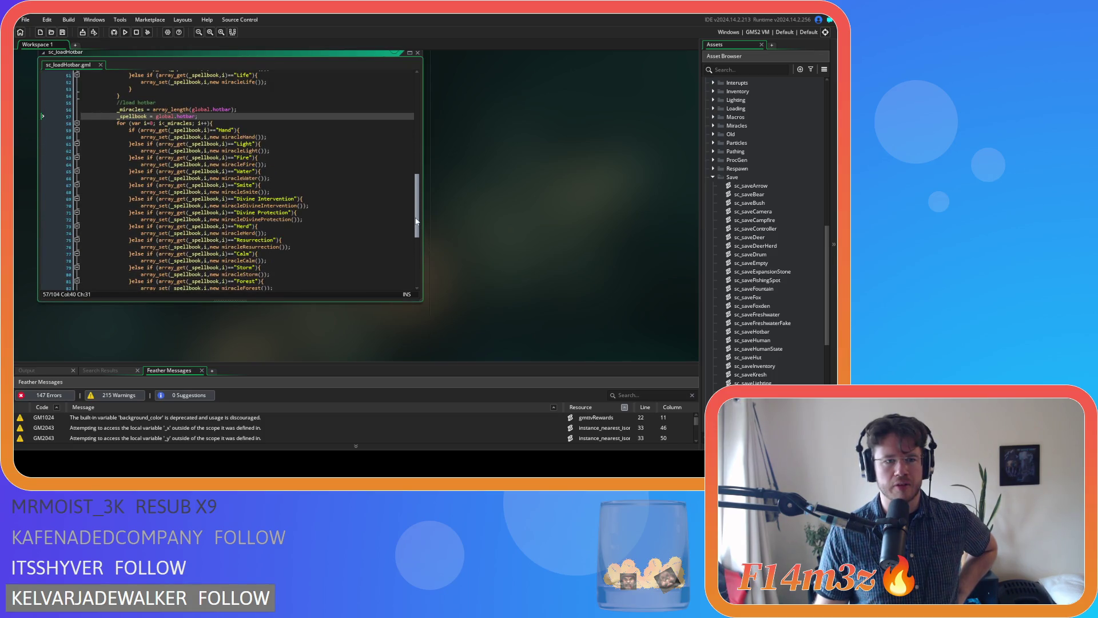
# Step: Confirm line 98 of sc_loadHotbar reads array_set(_spellbook,i,0)
pyautogui.moveTo(82, 130)
pyautogui.mouseDown()
pyautogui.moveTo(220, 246)
pyautogui.moveTo(120, 231)
pyautogui.moveTo(235, 231)
pyautogui.mouseUp()
pyautogui.scroll(-6, 293, 222)
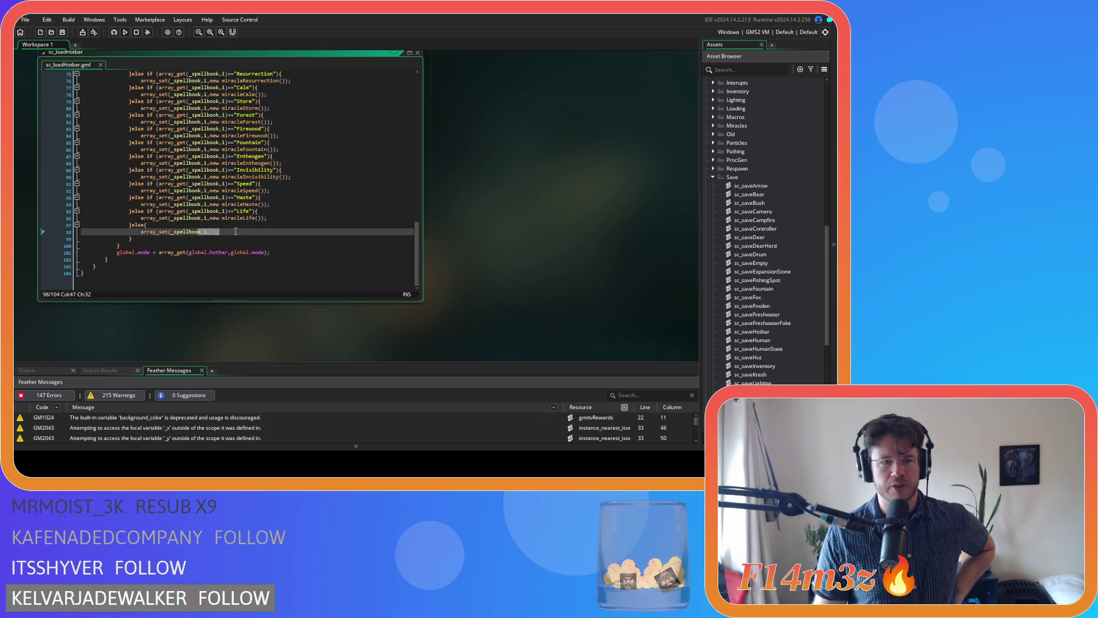
pyautogui.click(323, 232)
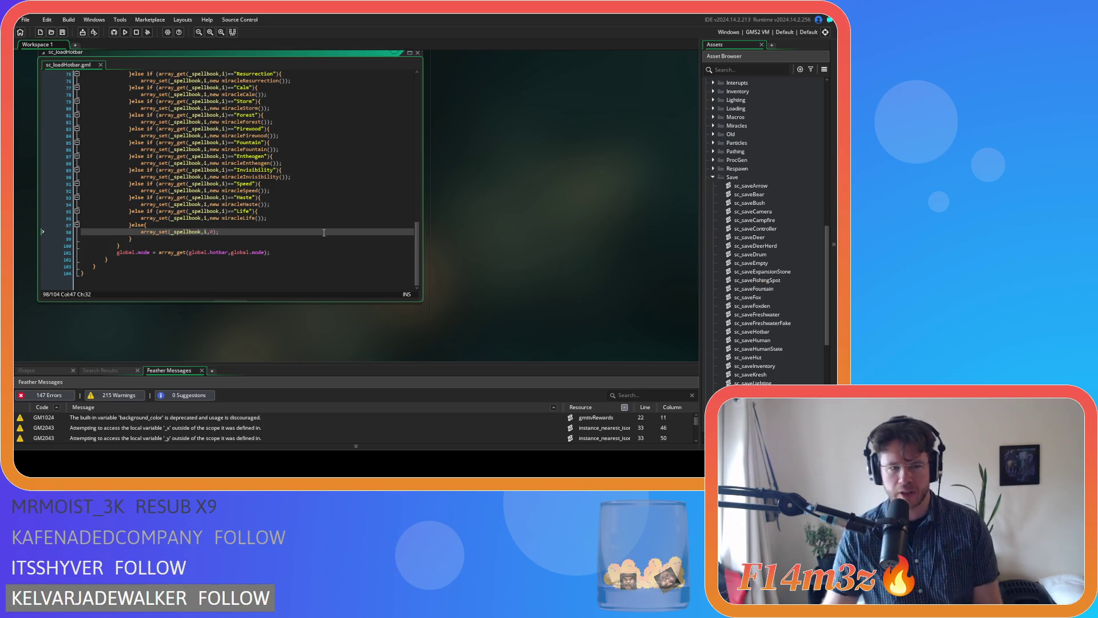
# Step: Close all open script windows with the workspace's Windows > Close All
pyautogui.rightClick(500, 172)
pyautogui.click(519, 188)
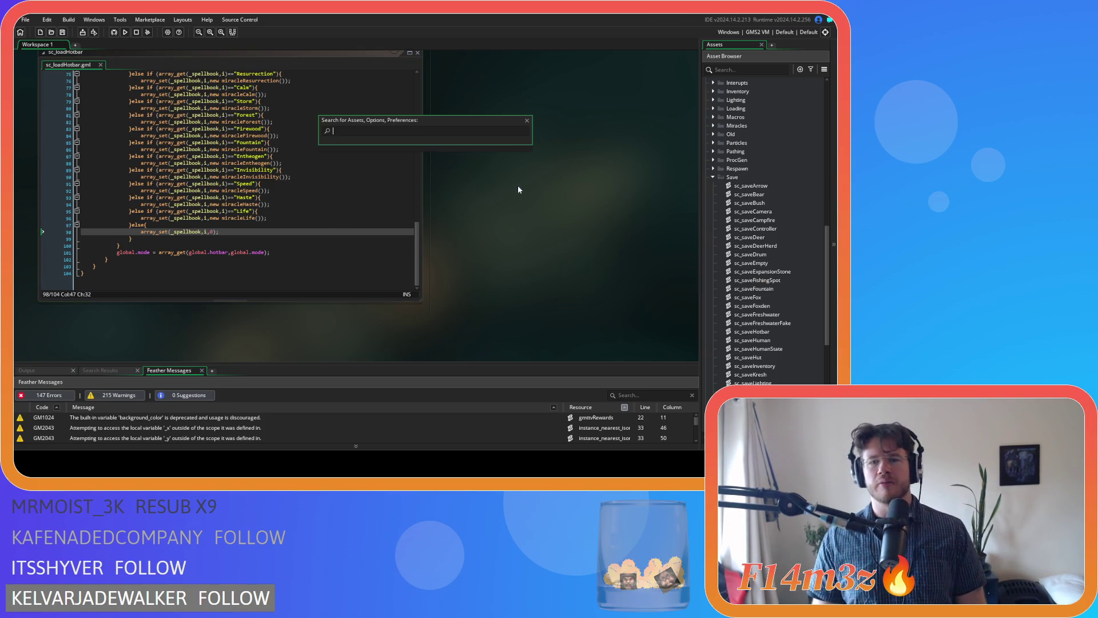
pyautogui.click(527, 120)
pyautogui.rightClick(490, 150)
pyautogui.moveTo(530, 184)
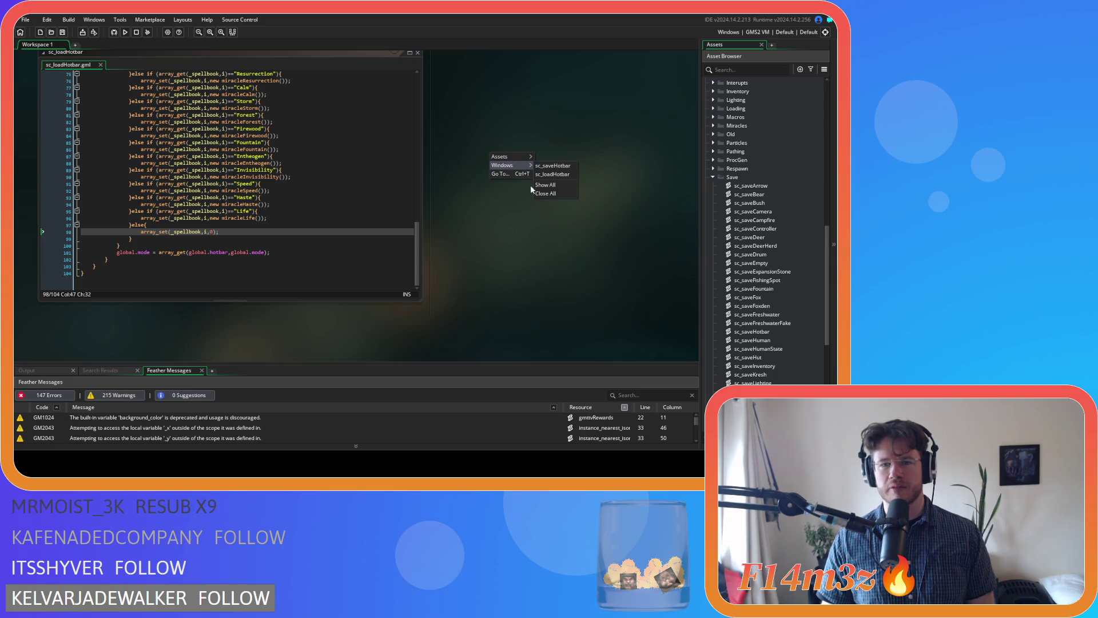
pyautogui.click(537, 217)
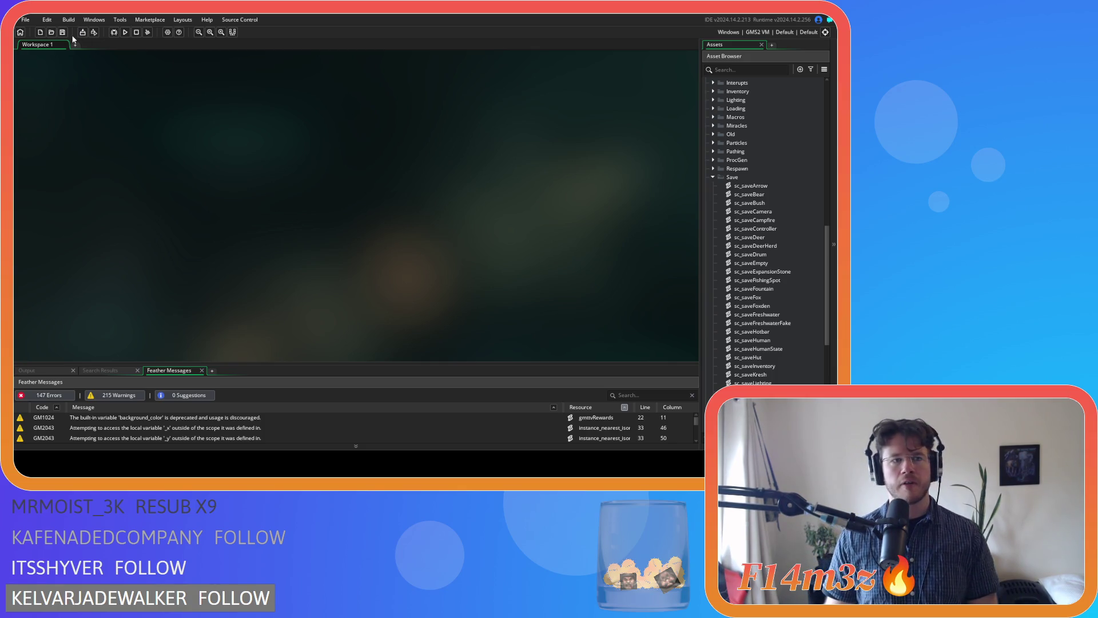
# Step: Collapse the Save and Objects folders to show the Scripts subfolders and top-level groups
pyautogui.click(712, 178)
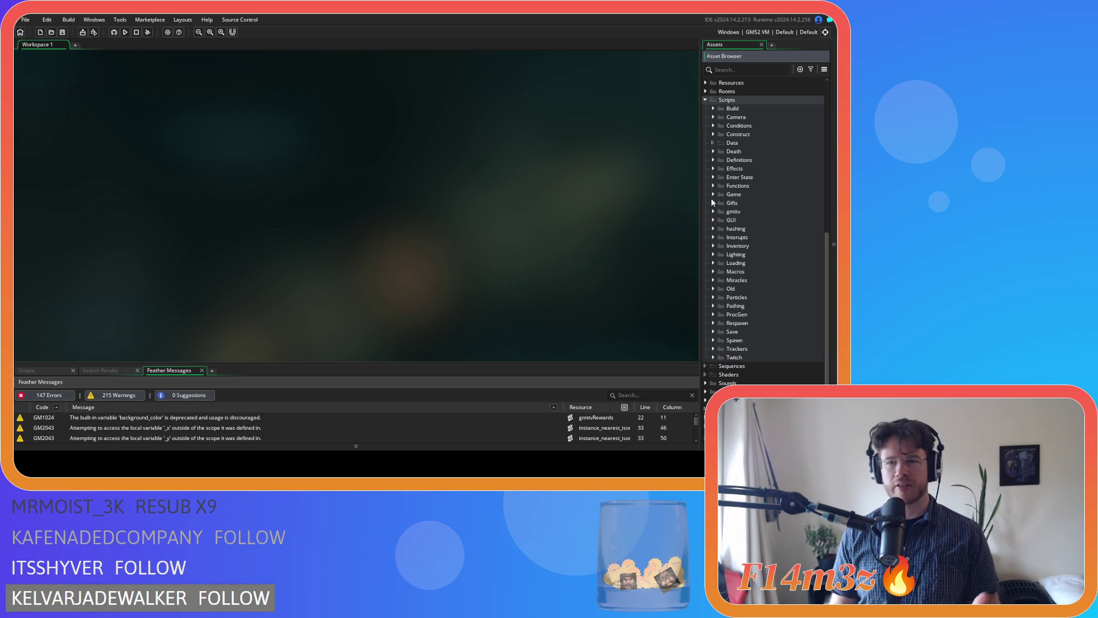
pyautogui.click(165, 427)
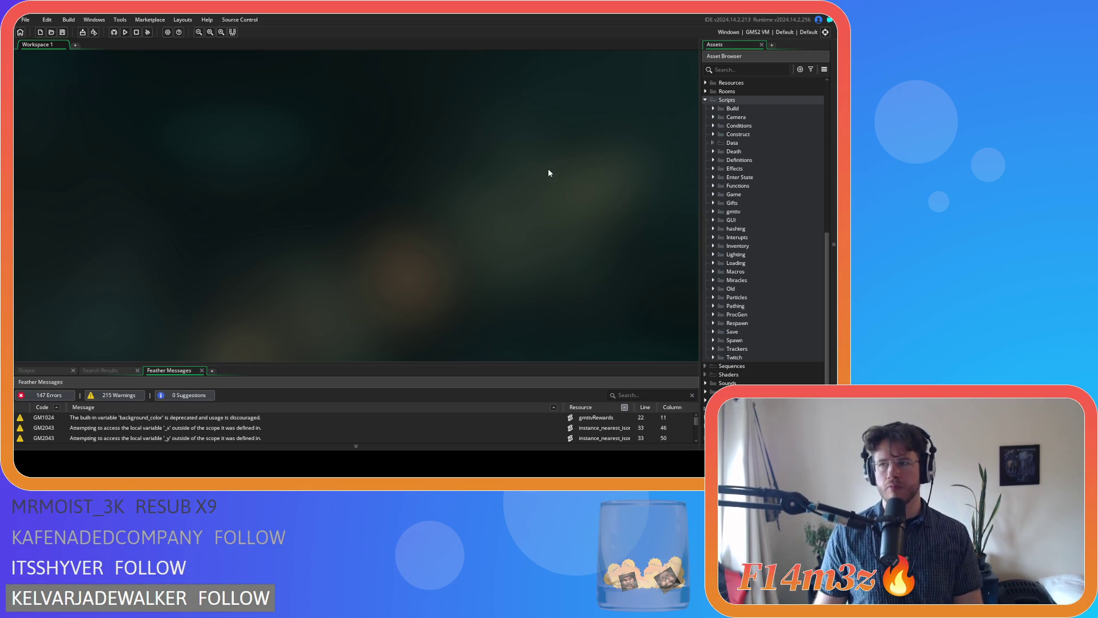
pyautogui.scroll(10, 718, 204)
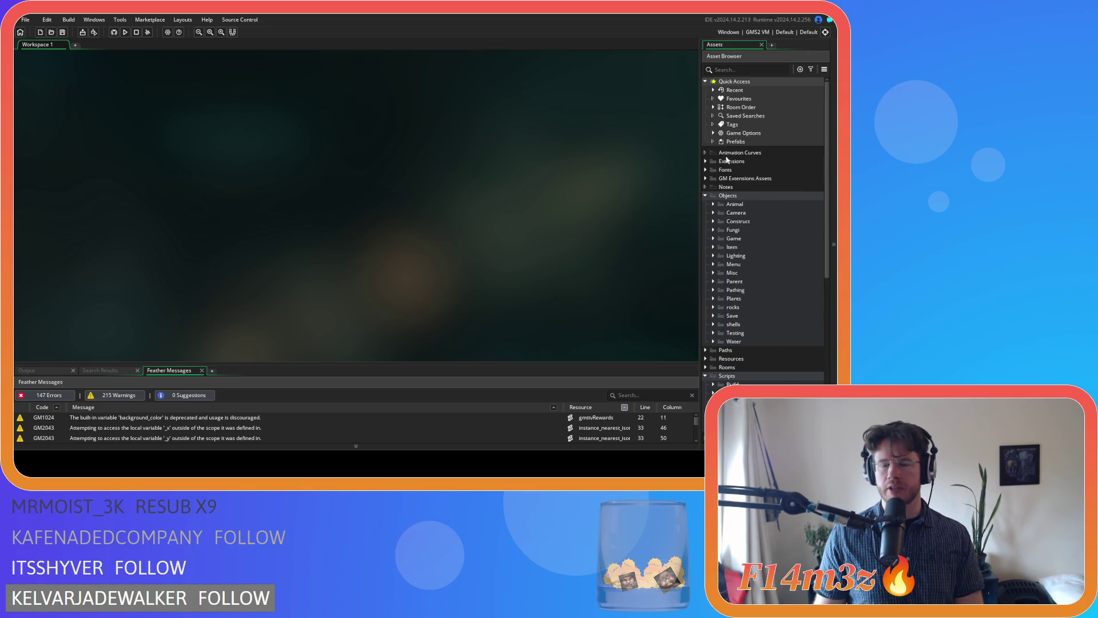
pyautogui.click(705, 195)
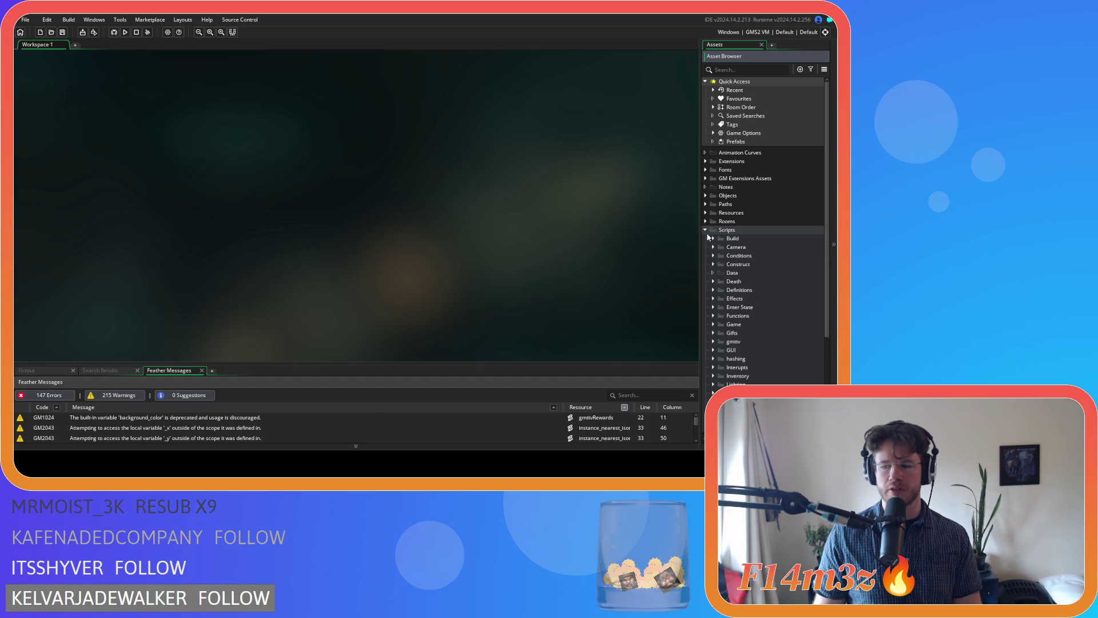
pyautogui.scroll(-2, 711, 251)
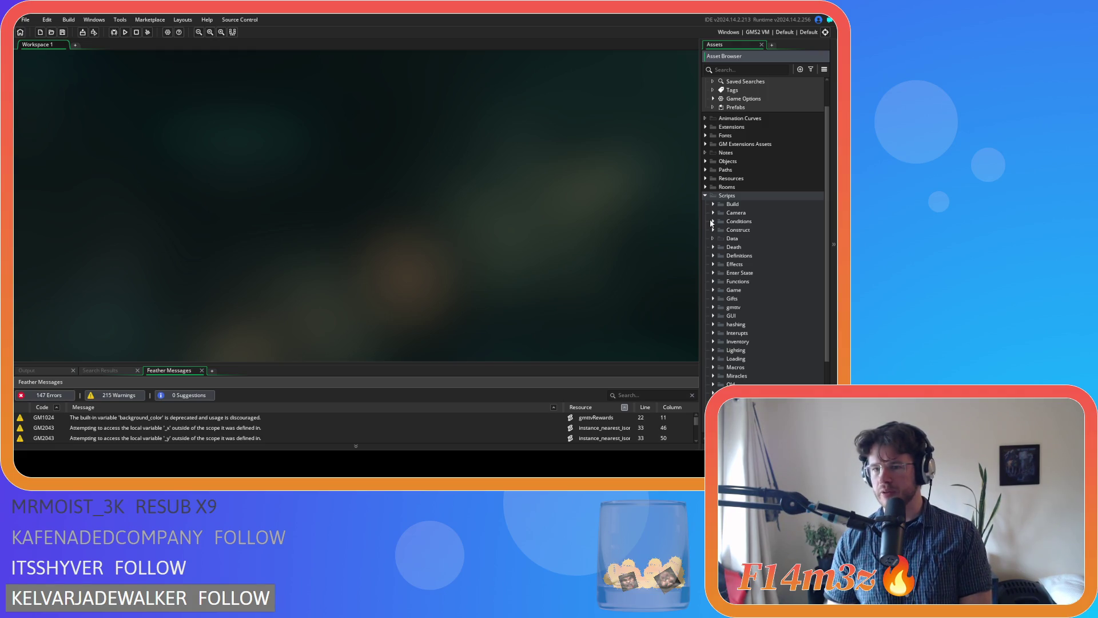
# Step: Open ob_human's Step event code from Objects > Animal > Human
pyautogui.click(706, 161)
pyautogui.click(711, 170)
pyautogui.click(720, 179)
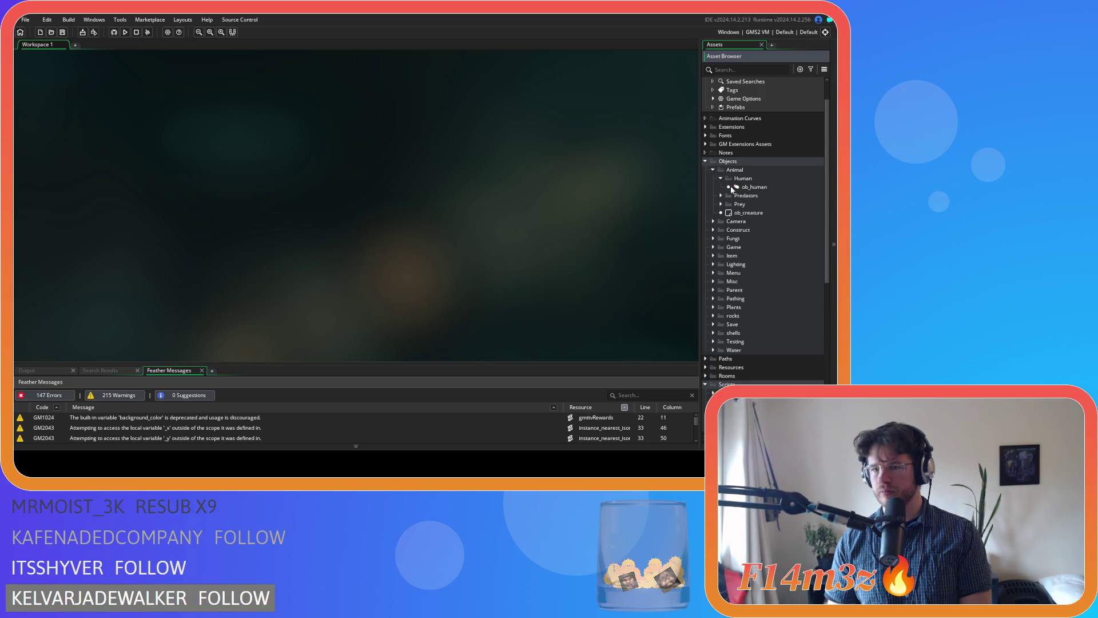
pyautogui.doubleClick(753, 187)
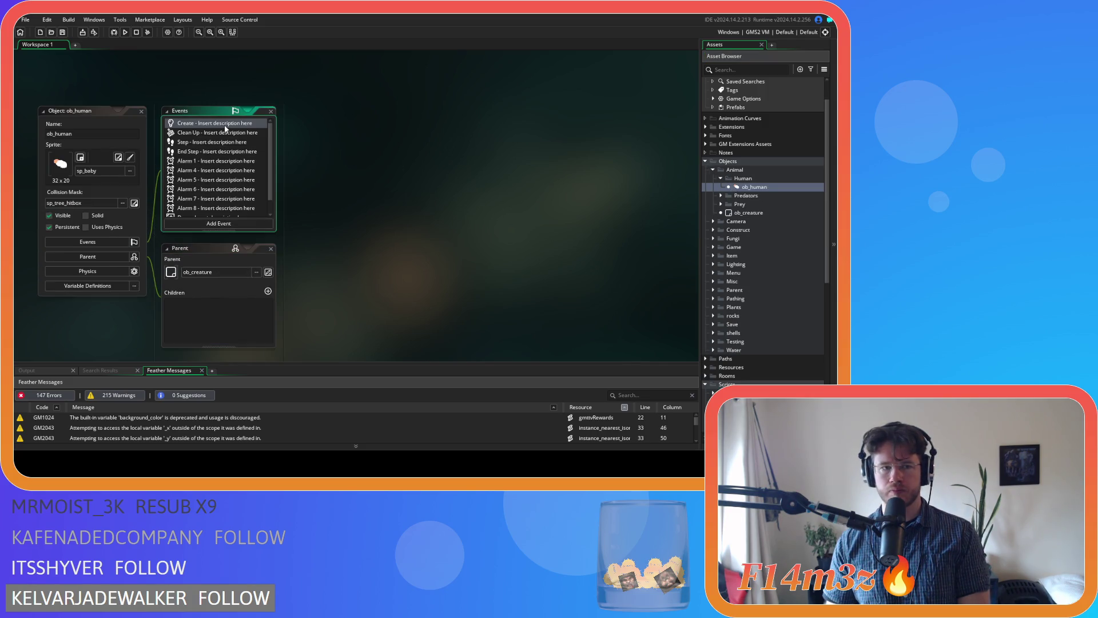
pyautogui.doubleClick(218, 142)
pyautogui.click(439, 202)
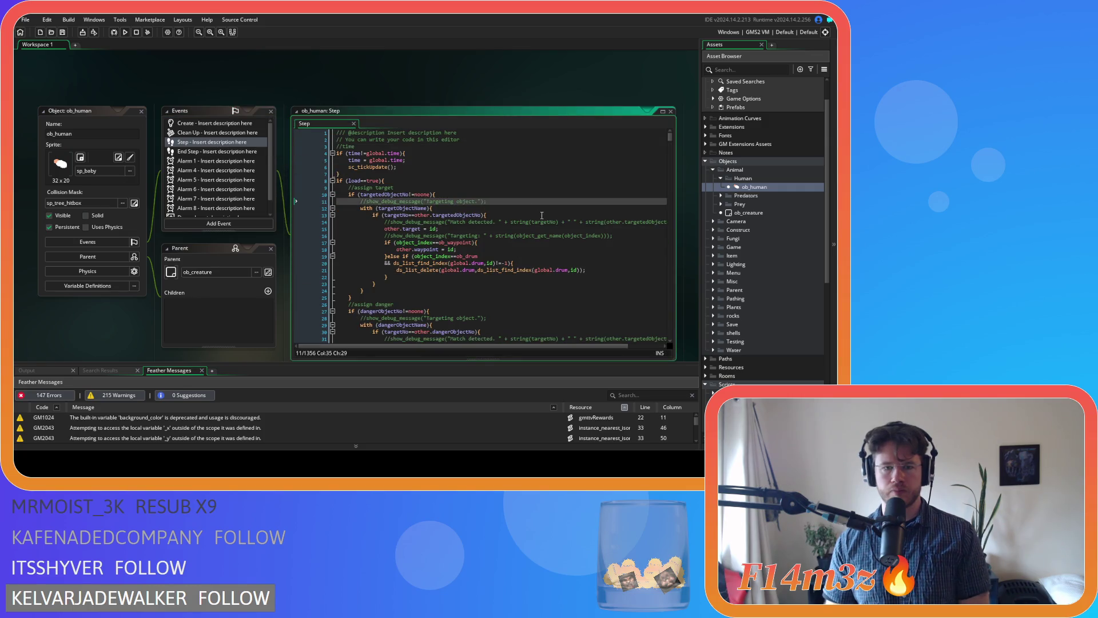
# Step: Search the Step code for nearestStream and go to the fresh check on line 799
pyautogui.hotkey('ctrl', 'f')
pyautogui.write('nearest')
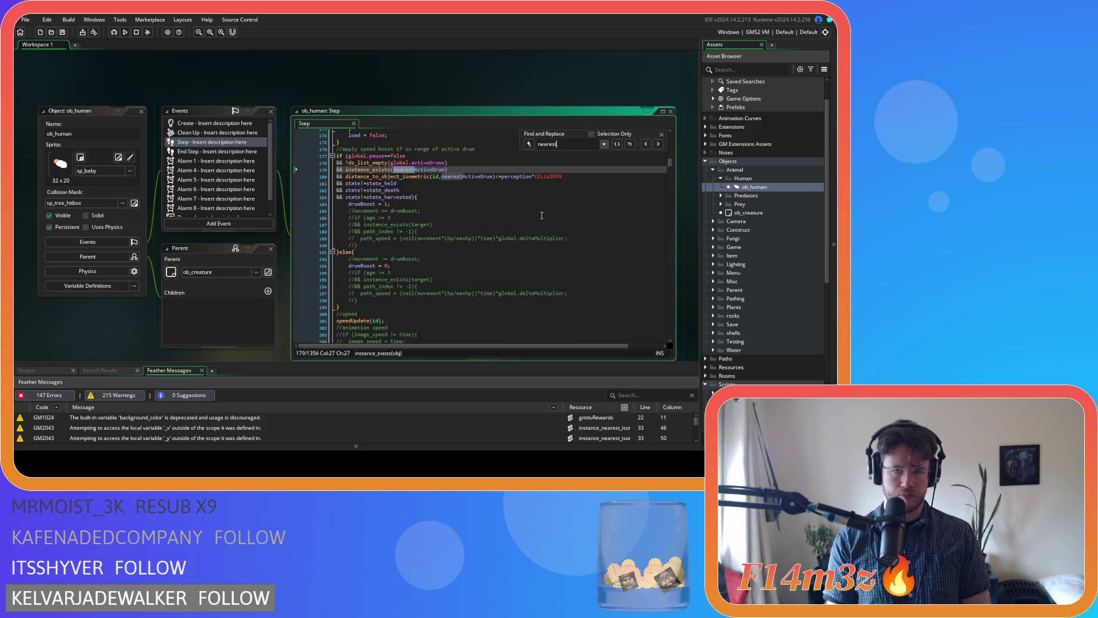
pyautogui.write('Stream')
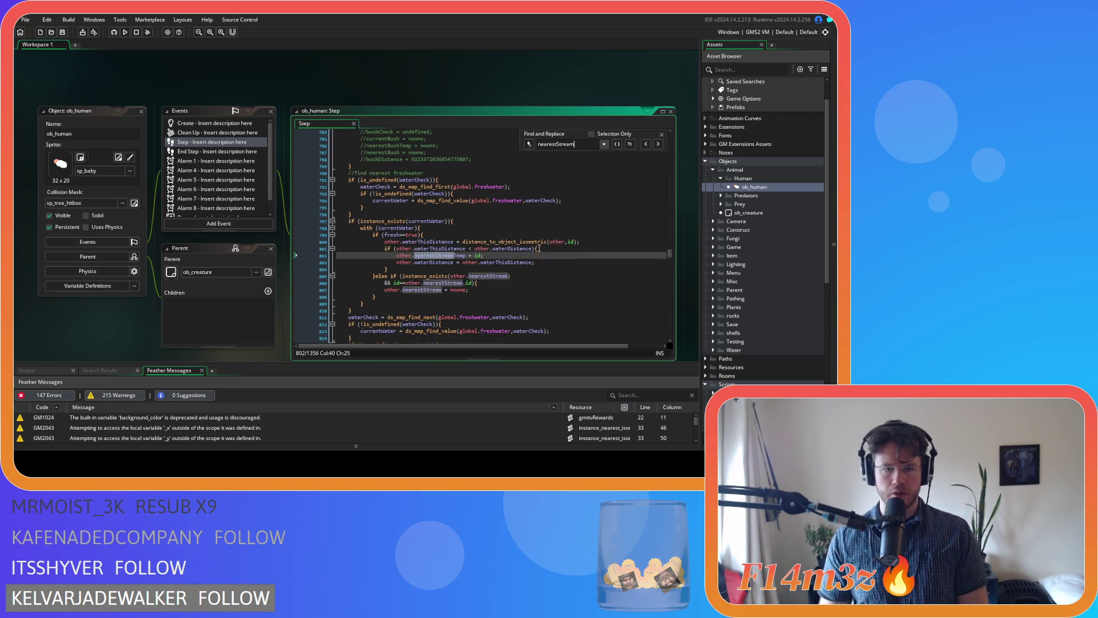
pyautogui.click(452, 235)
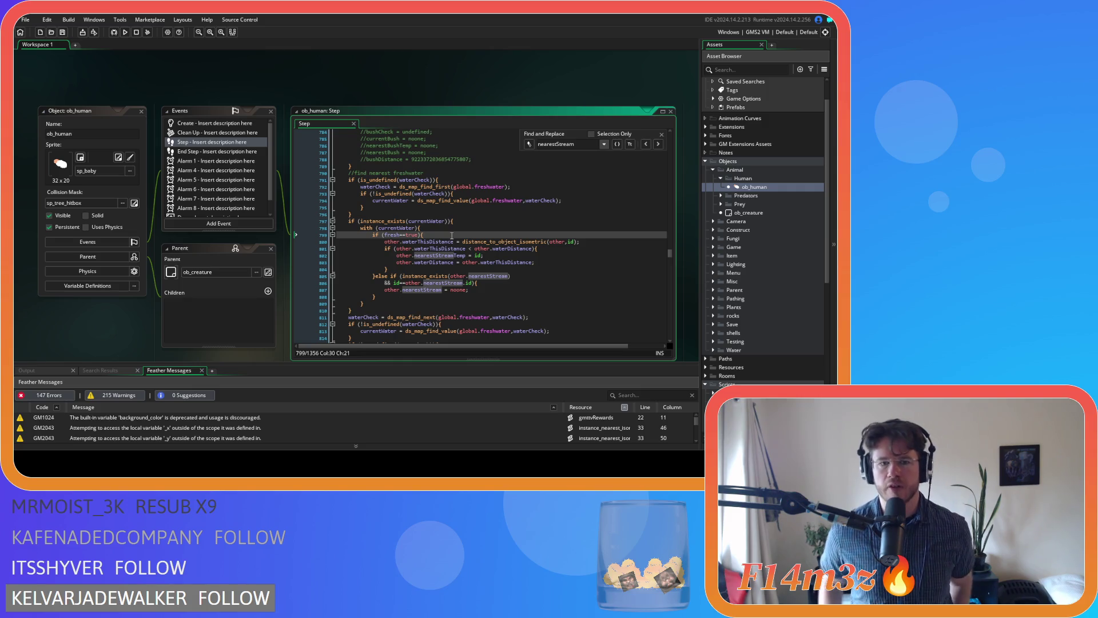
pyautogui.press('Left')
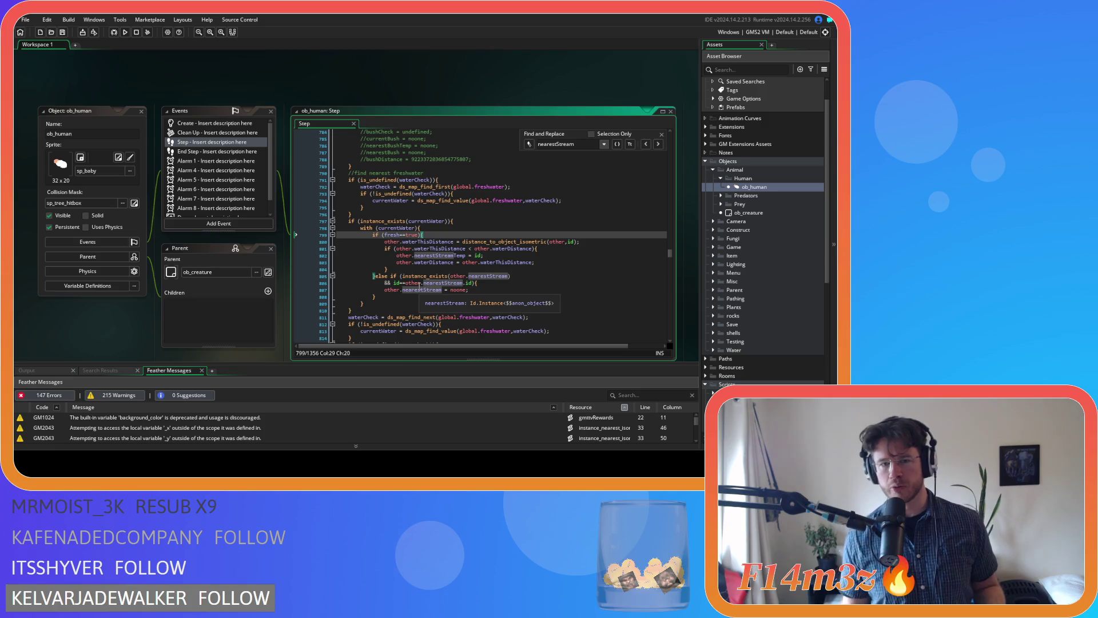
pyautogui.moveTo(376, 297); pyautogui.dragTo(375, 276)
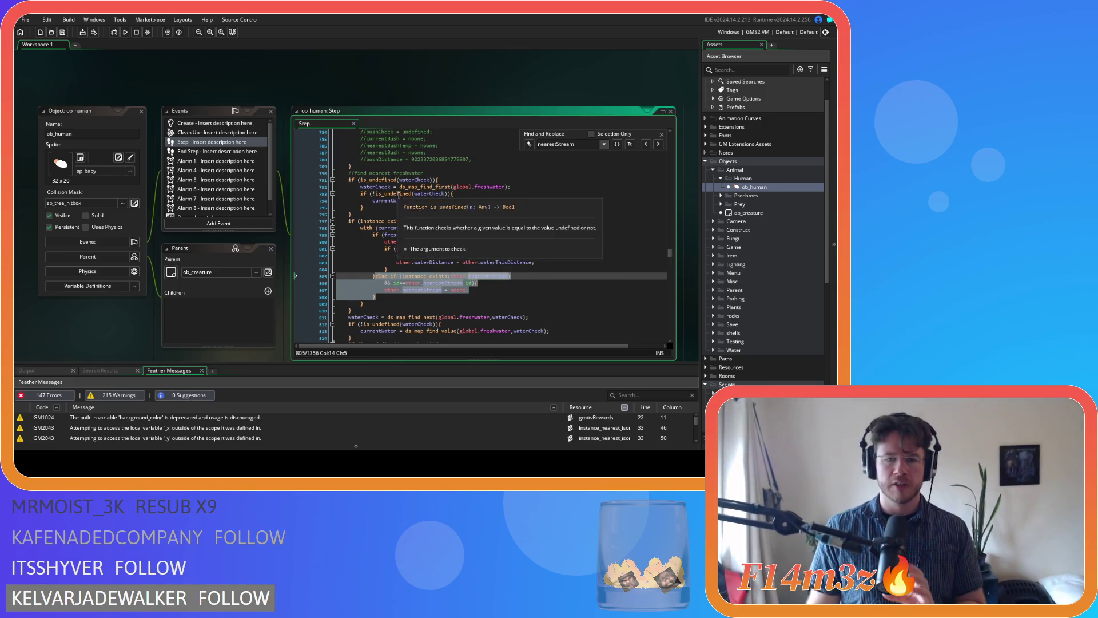
pyautogui.scroll(-6, 430, 227)
pyautogui.scroll(-3, 441, 225)
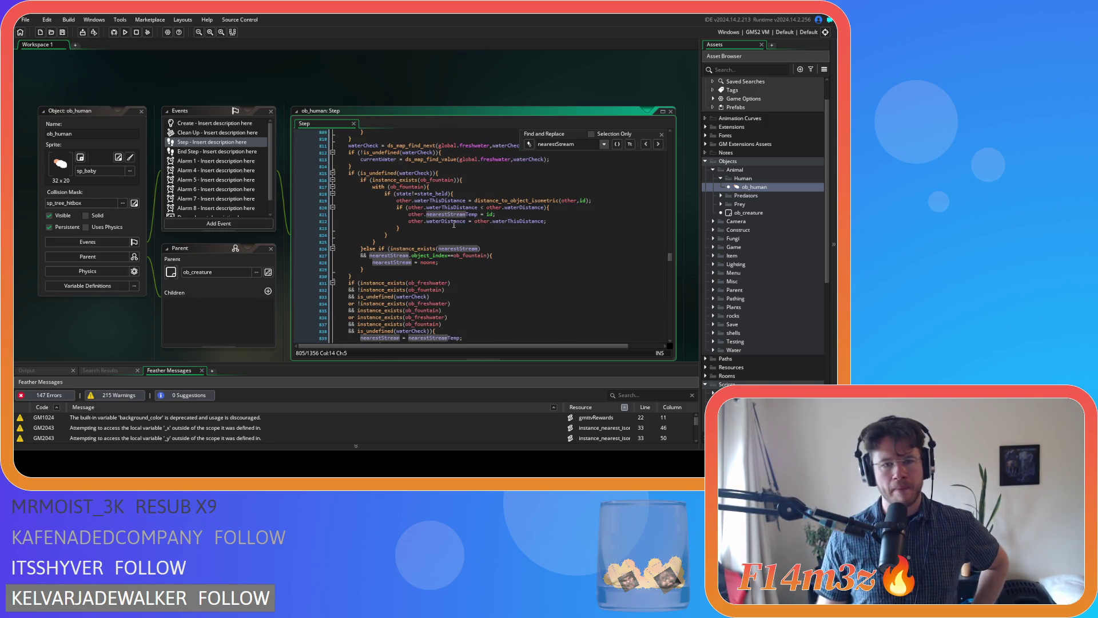
pyautogui.click(481, 180)
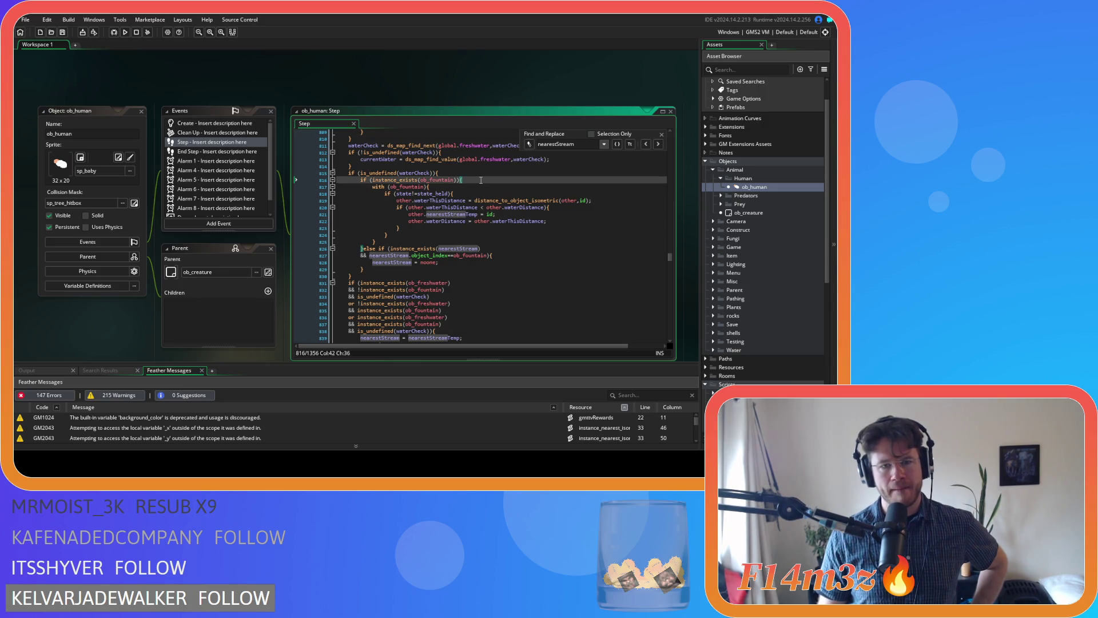
pyautogui.scroll(9, 472, 198)
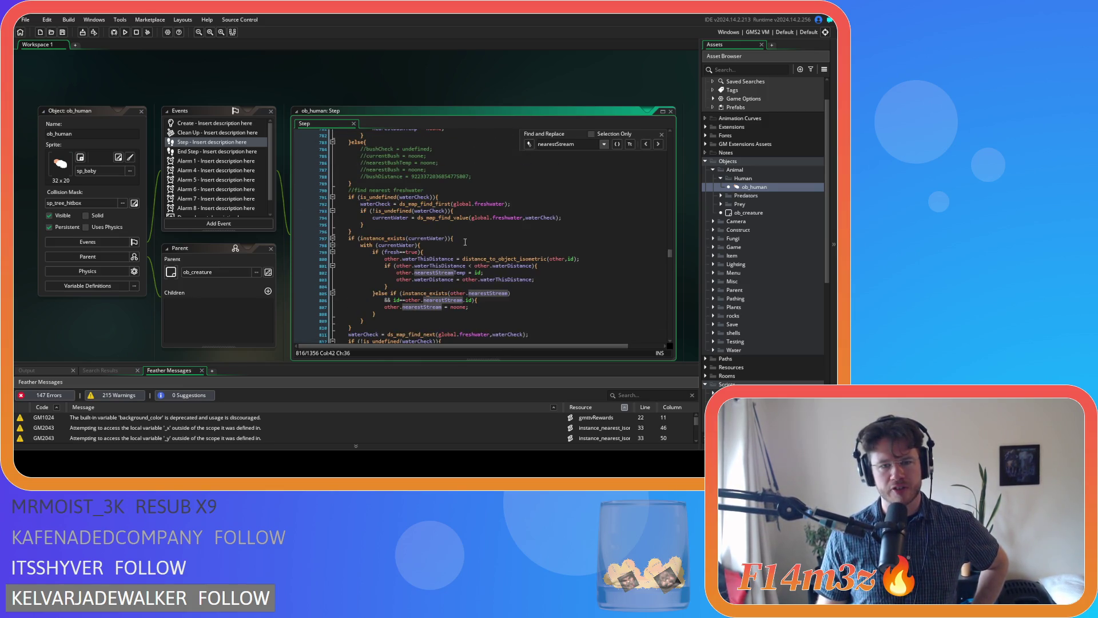
pyautogui.scroll(-9, 464, 242)
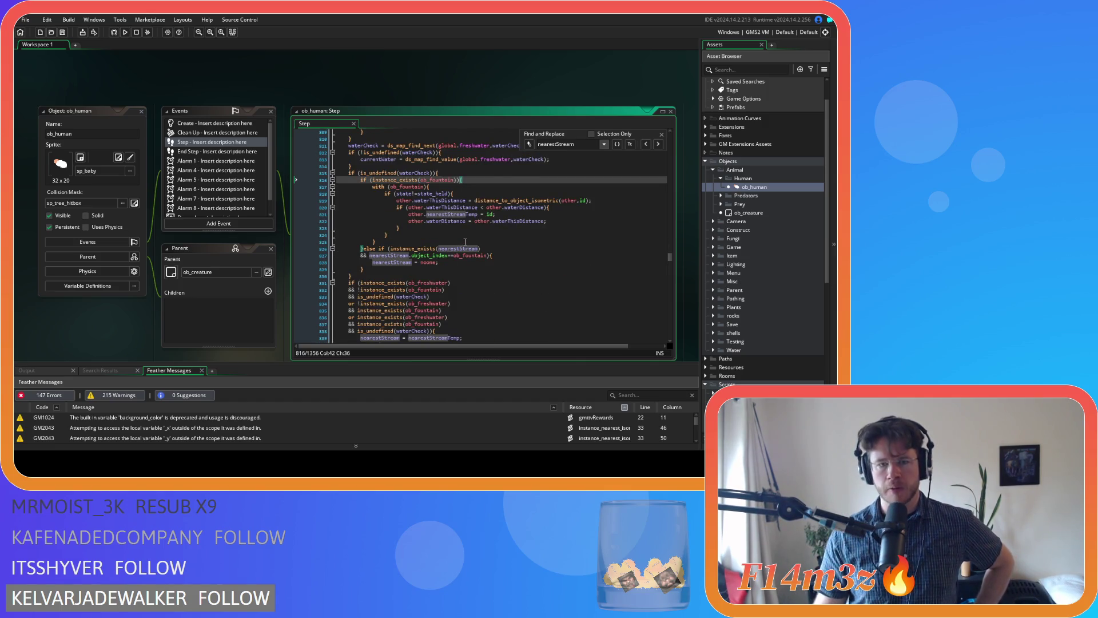
pyautogui.scroll(8, 465, 242)
pyautogui.click(470, 222)
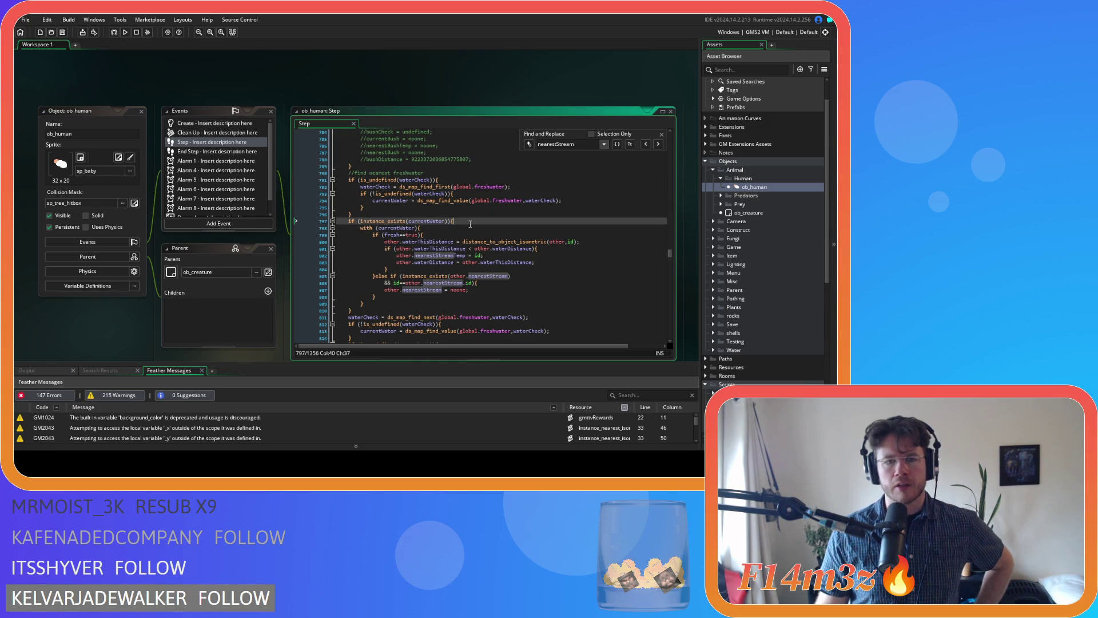
pyautogui.press('Left')
pyautogui.scroll(-16, 470, 224)
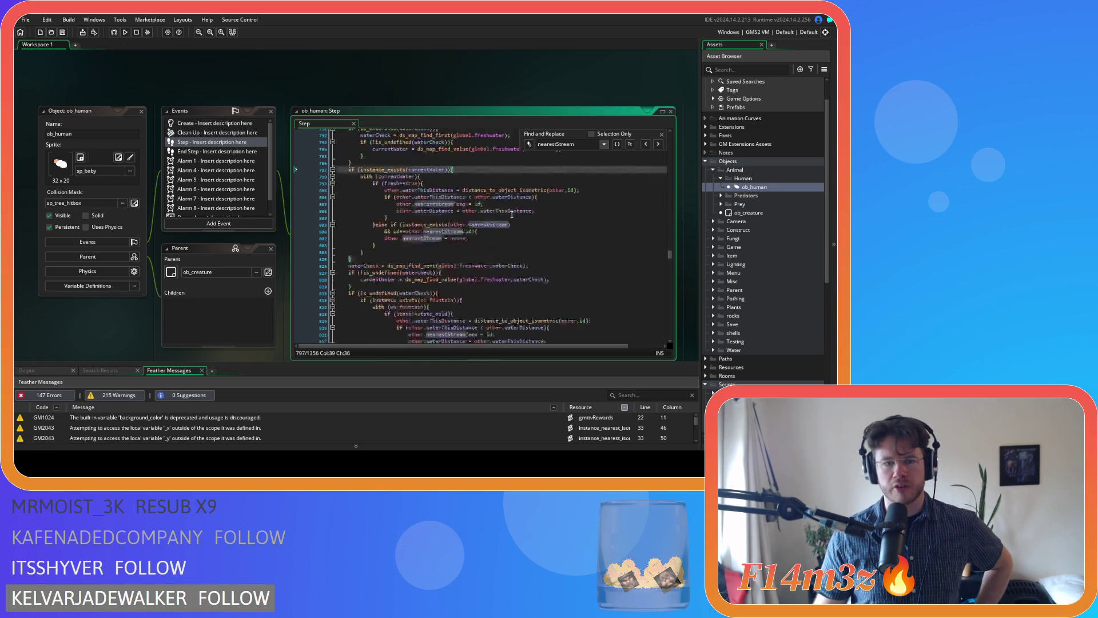
pyautogui.scroll(-13, 512, 222)
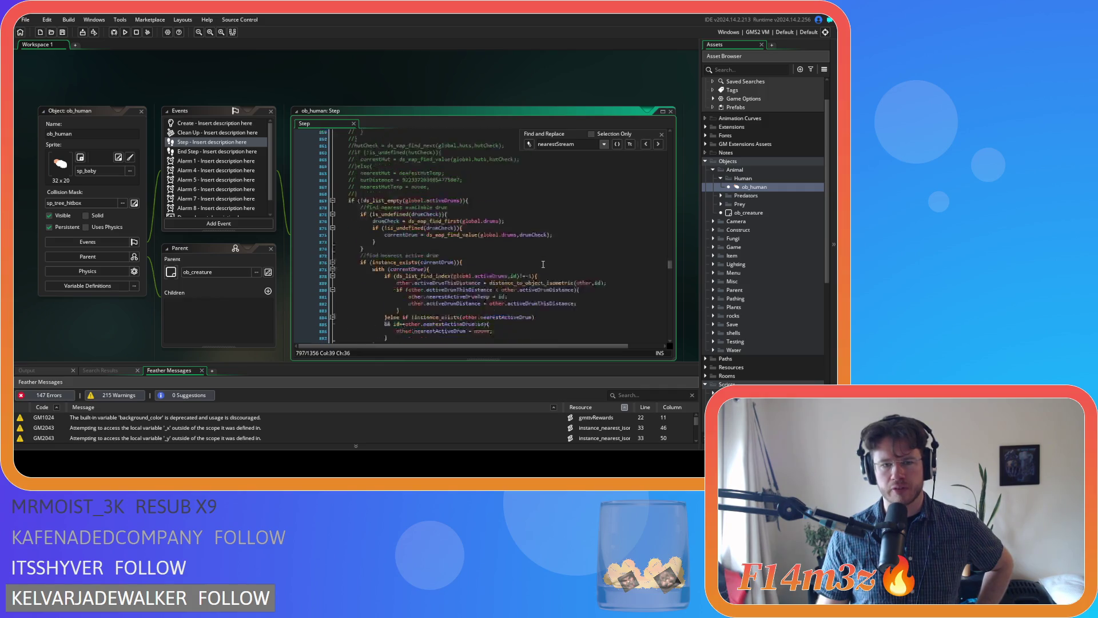
pyautogui.click(500, 195)
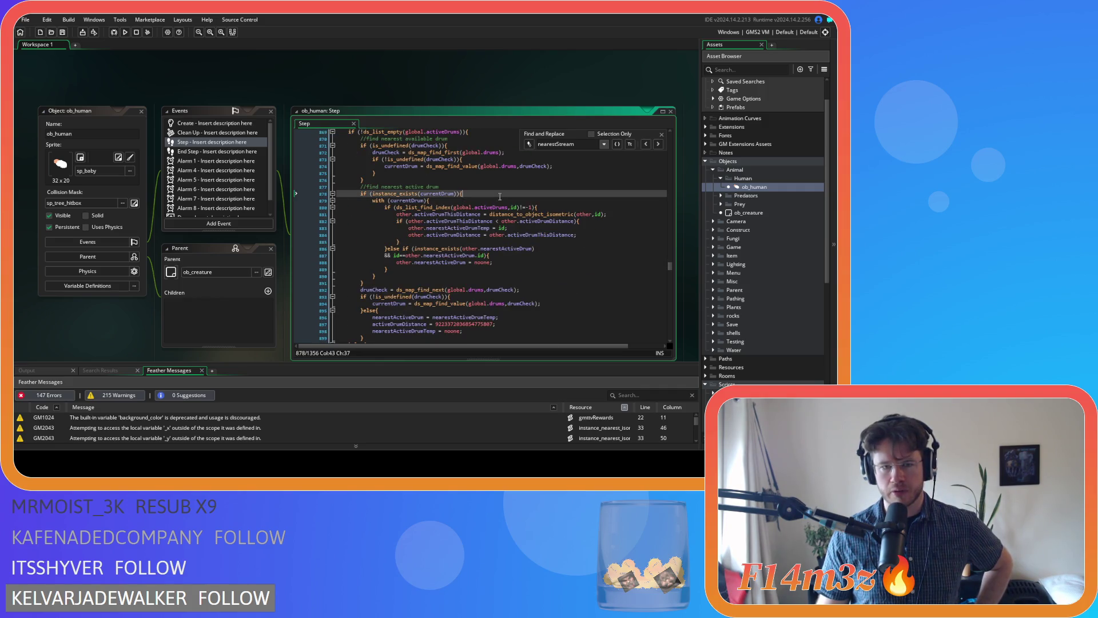
pyautogui.press('Left')
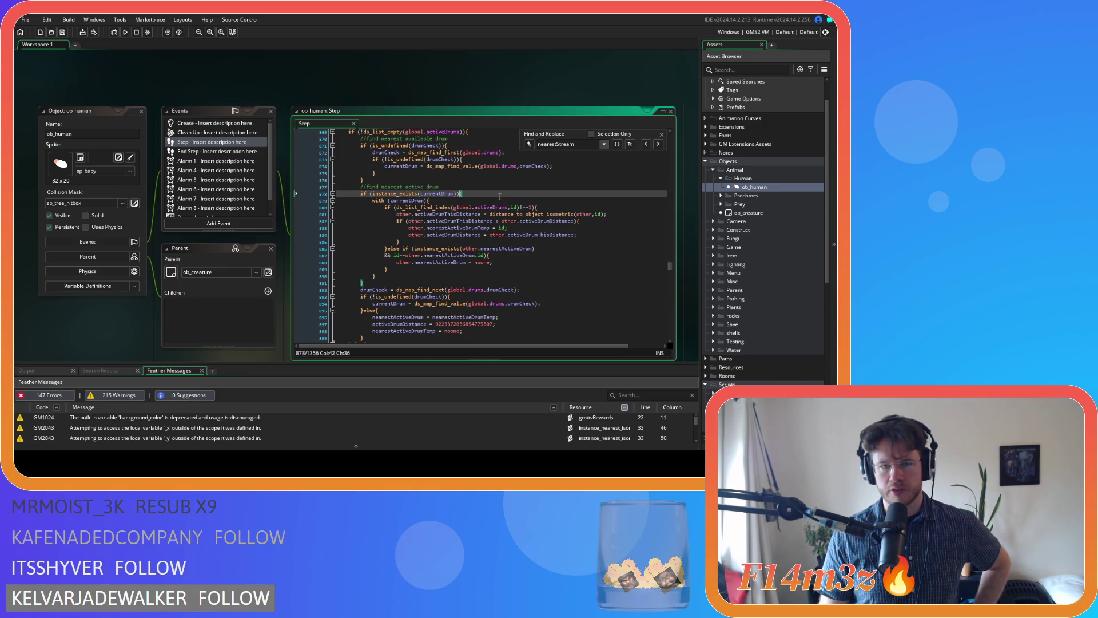
pyautogui.click(560, 206)
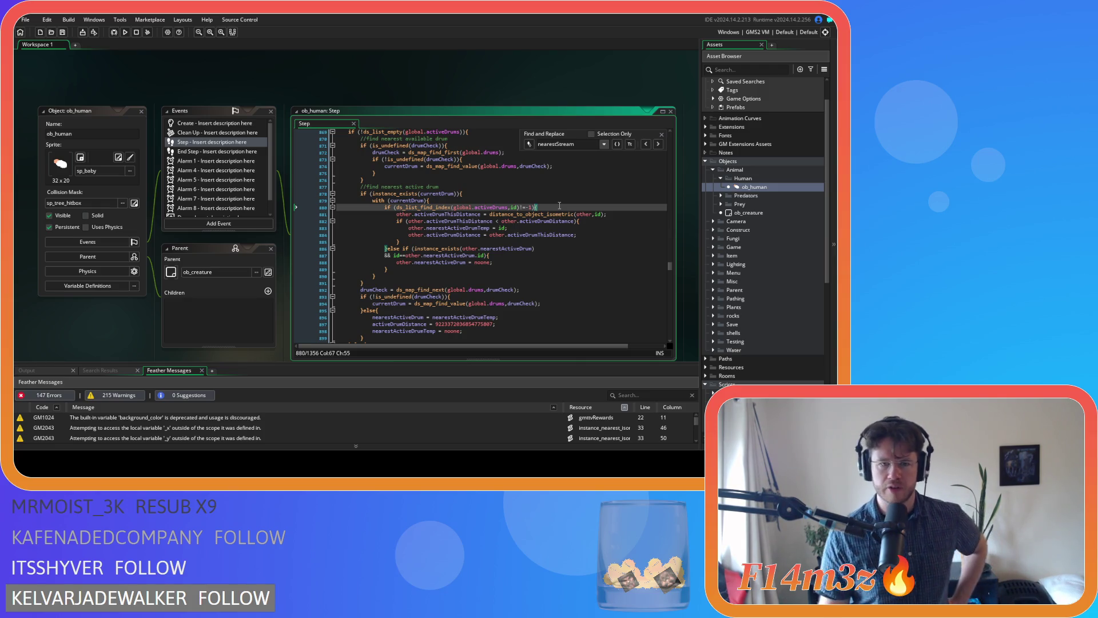
pyautogui.scroll(-7, 566, 246)
pyautogui.scroll(-4, 572, 283)
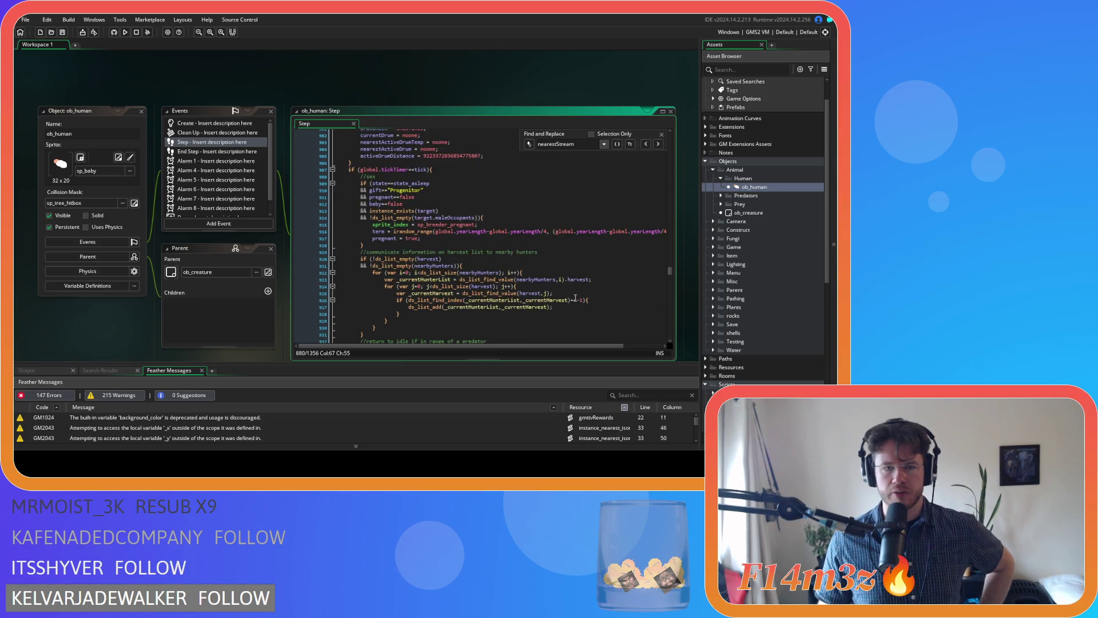
pyautogui.scroll(-4, 575, 309)
pyautogui.scroll(15, 561, 303)
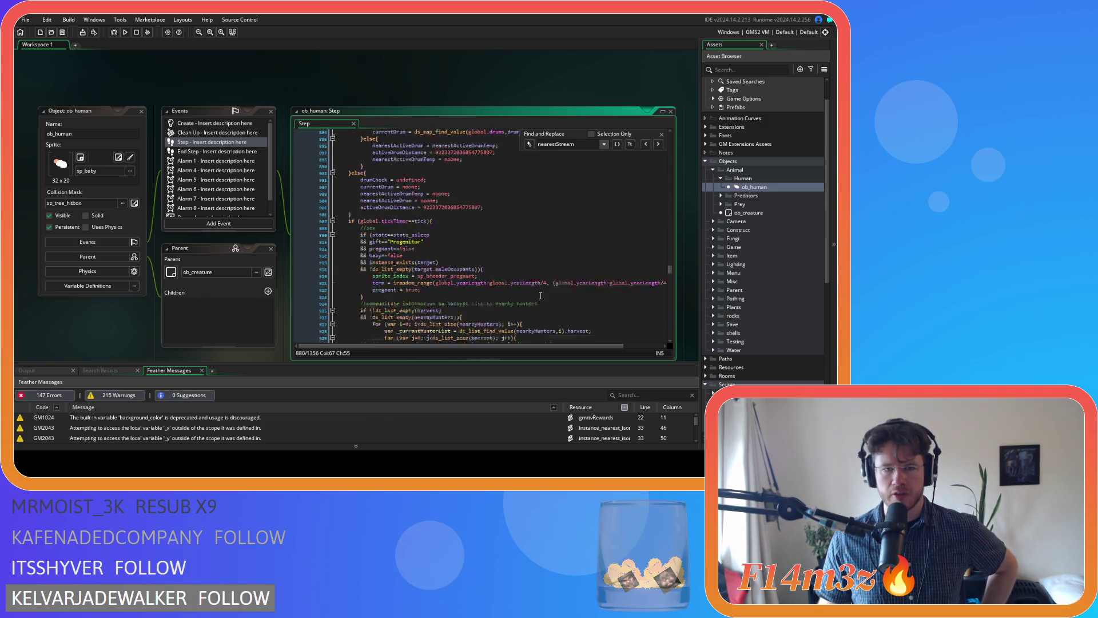
pyautogui.scroll(20, 542, 295)
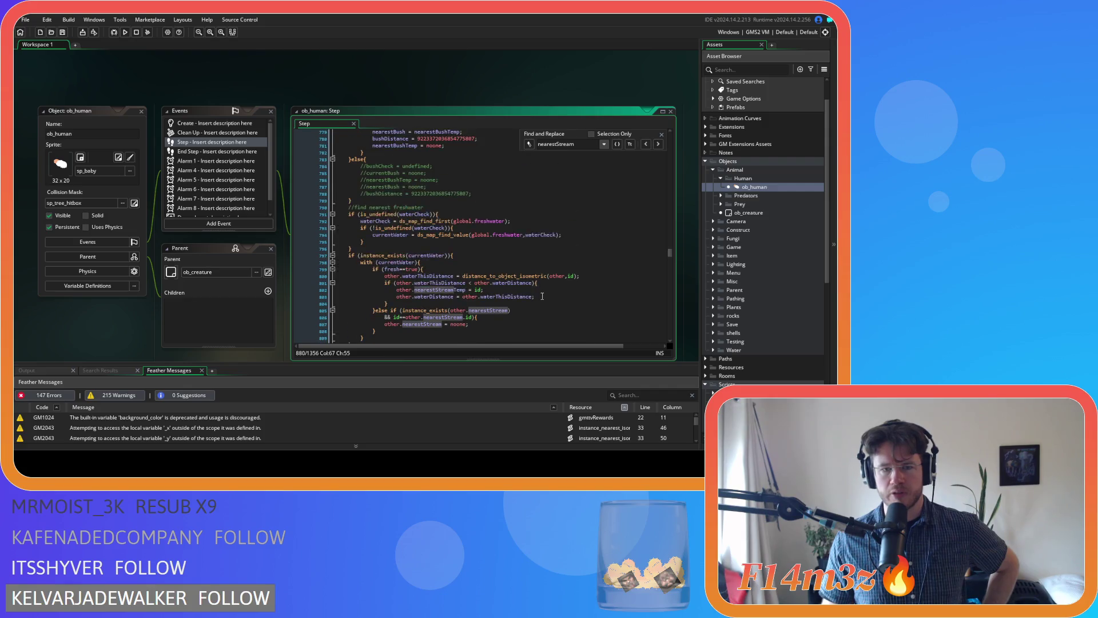
pyautogui.scroll(-4, 543, 298)
pyautogui.scroll(13, 543, 298)
pyautogui.scroll(11, 543, 298)
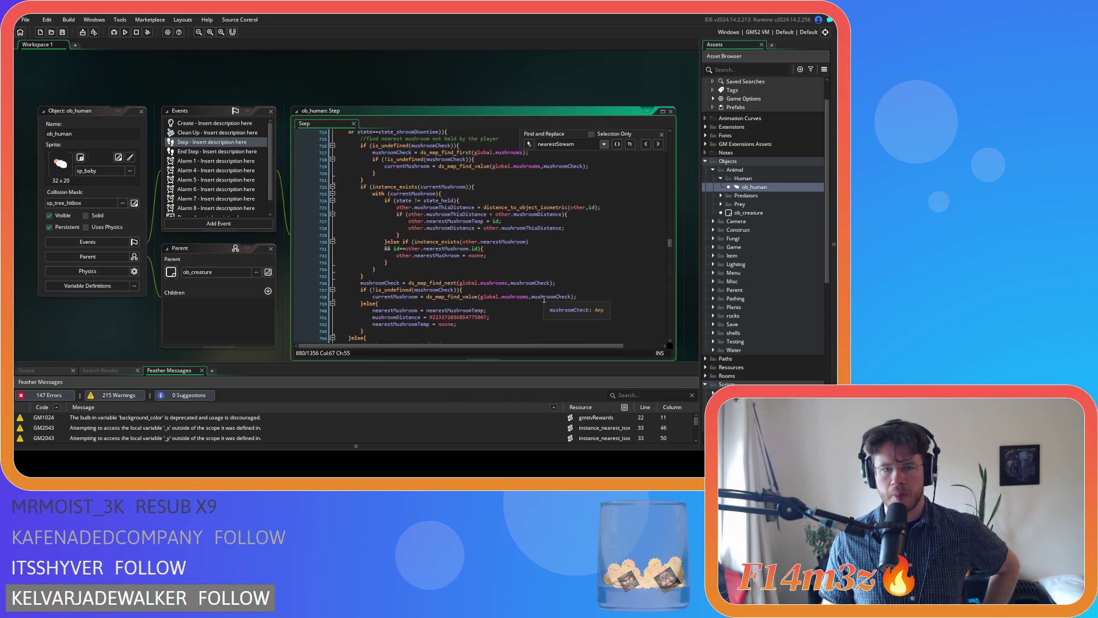
pyautogui.scroll(5, 544, 299)
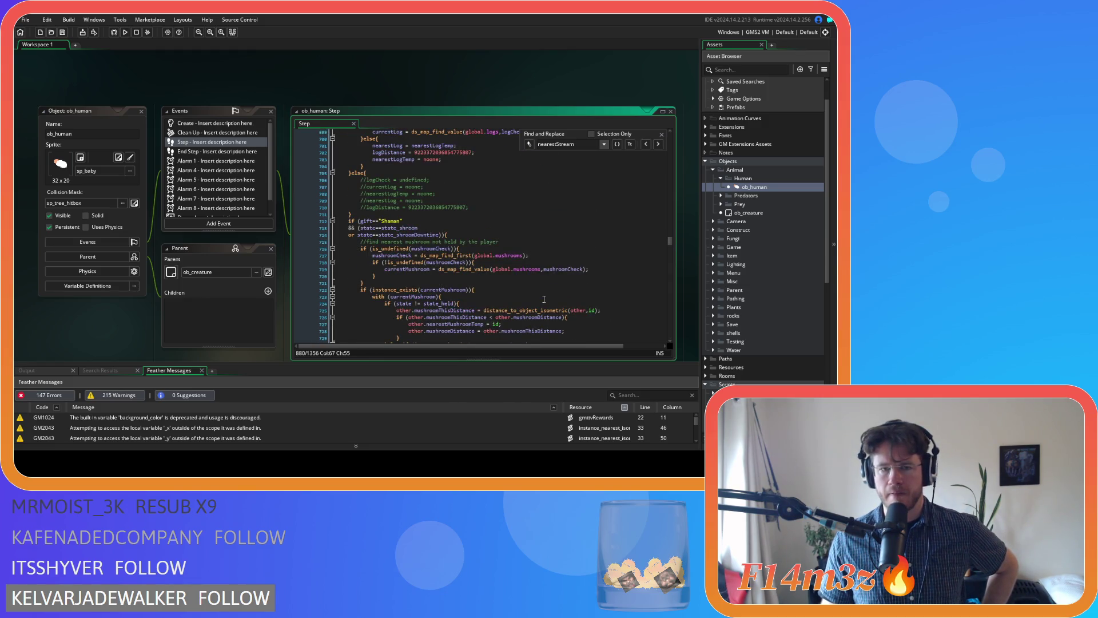
pyautogui.scroll(9, 544, 299)
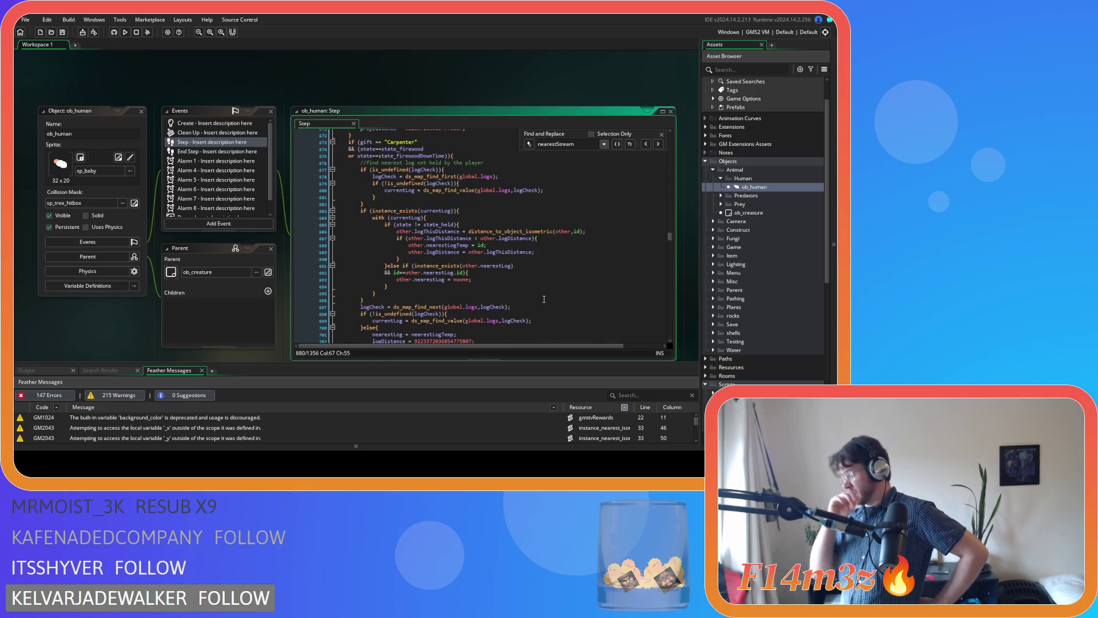
pyautogui.scroll(3, 544, 299)
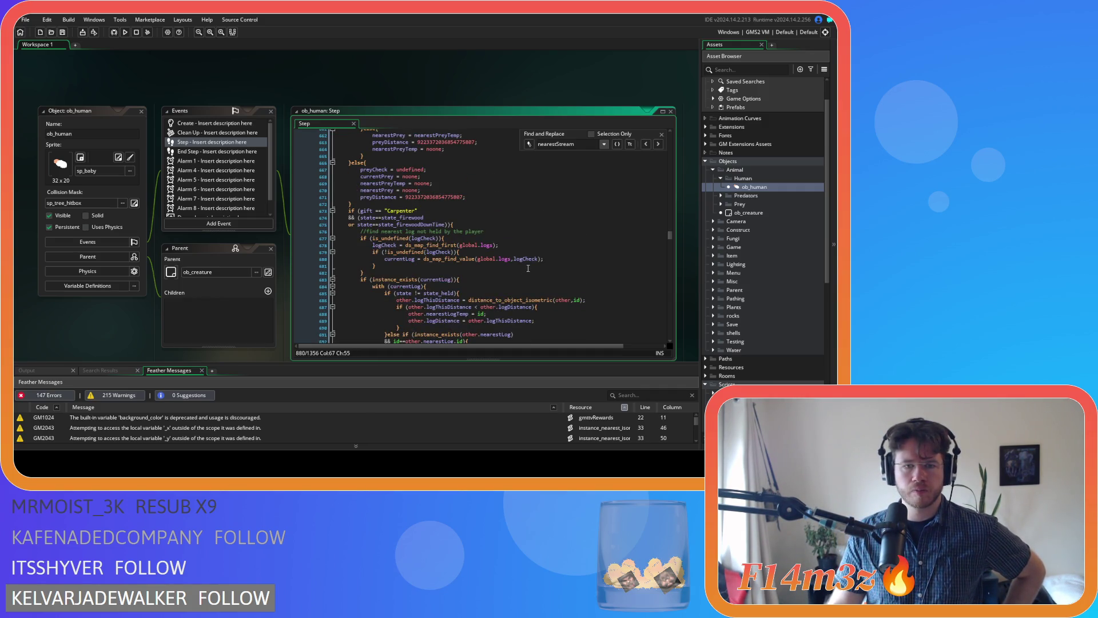
pyautogui.scroll(-5, 528, 268)
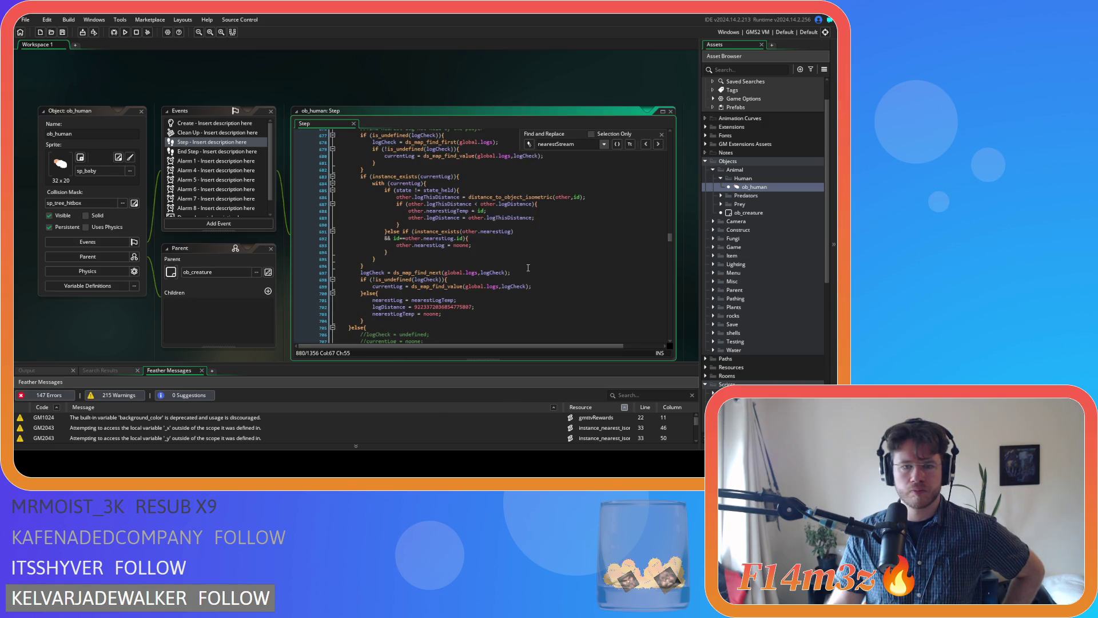
pyautogui.scroll(-20, 509, 210)
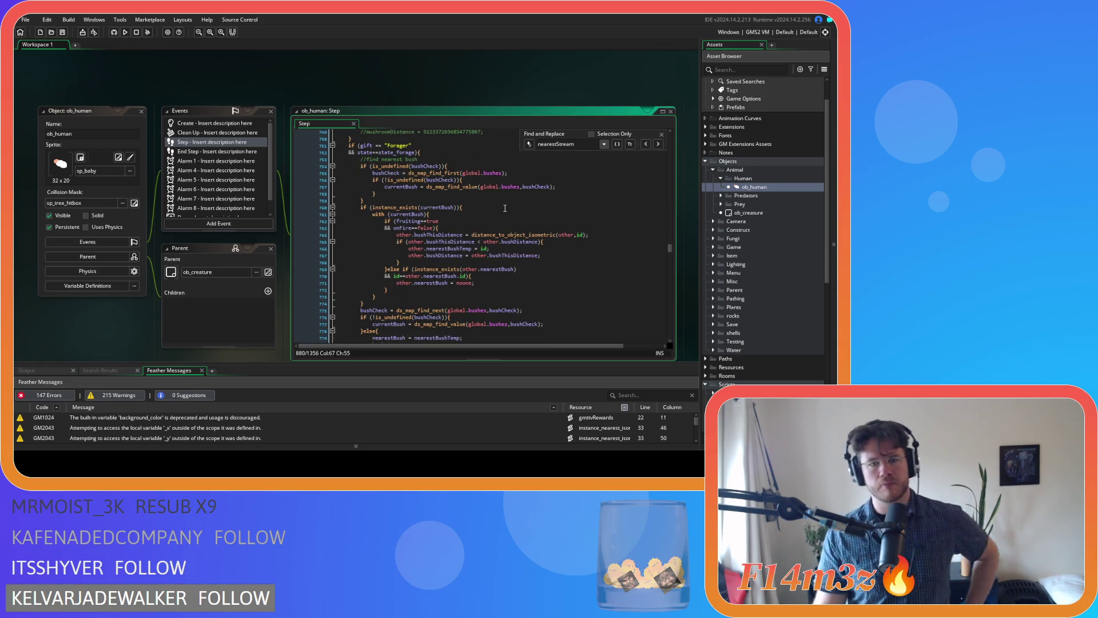
pyautogui.scroll(-17, 505, 208)
pyautogui.scroll(3, 409, 268)
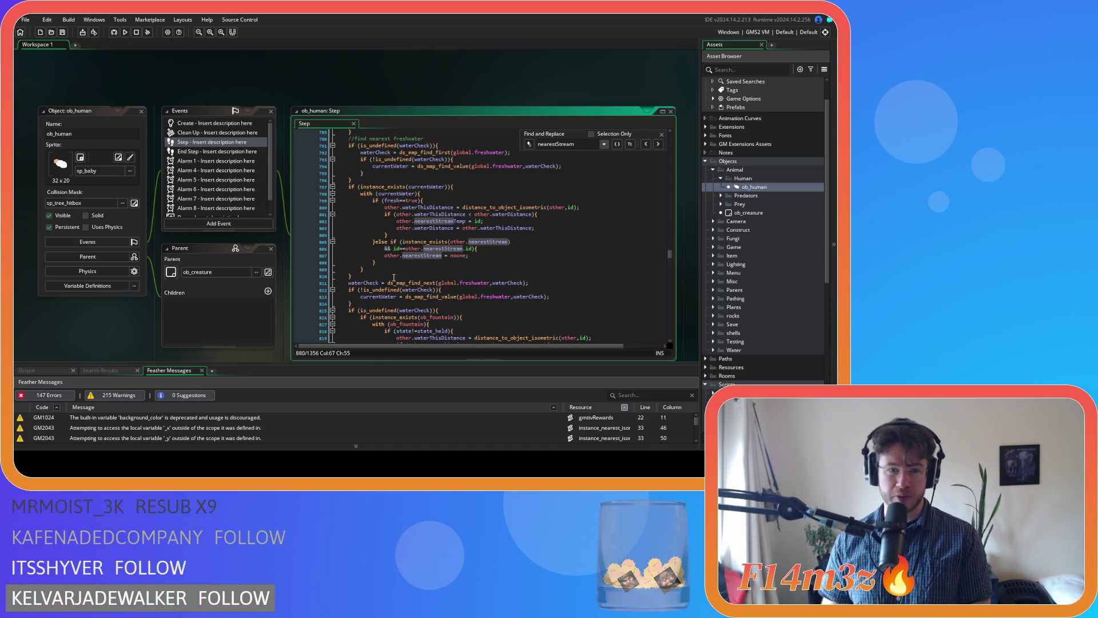
pyautogui.click(436, 201)
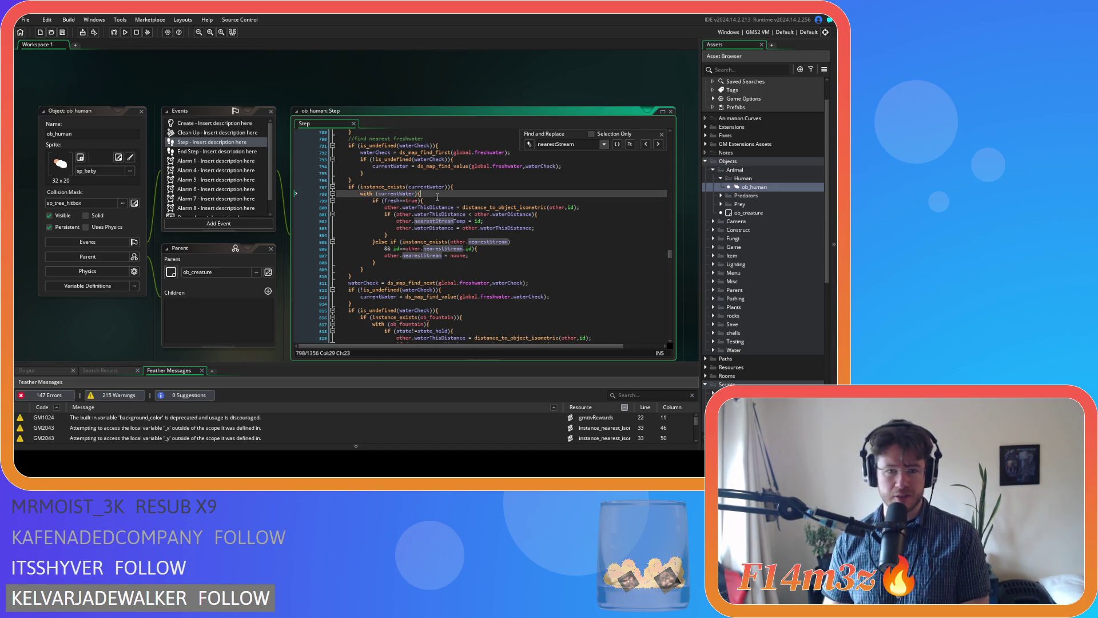
# Step: Comment out the fresh==true check and the nearestStream else-if block, then save
pyautogui.hotkey('ctrl', 'k')
pyautogui.click(375, 242)
pyautogui.press('BackSpace')
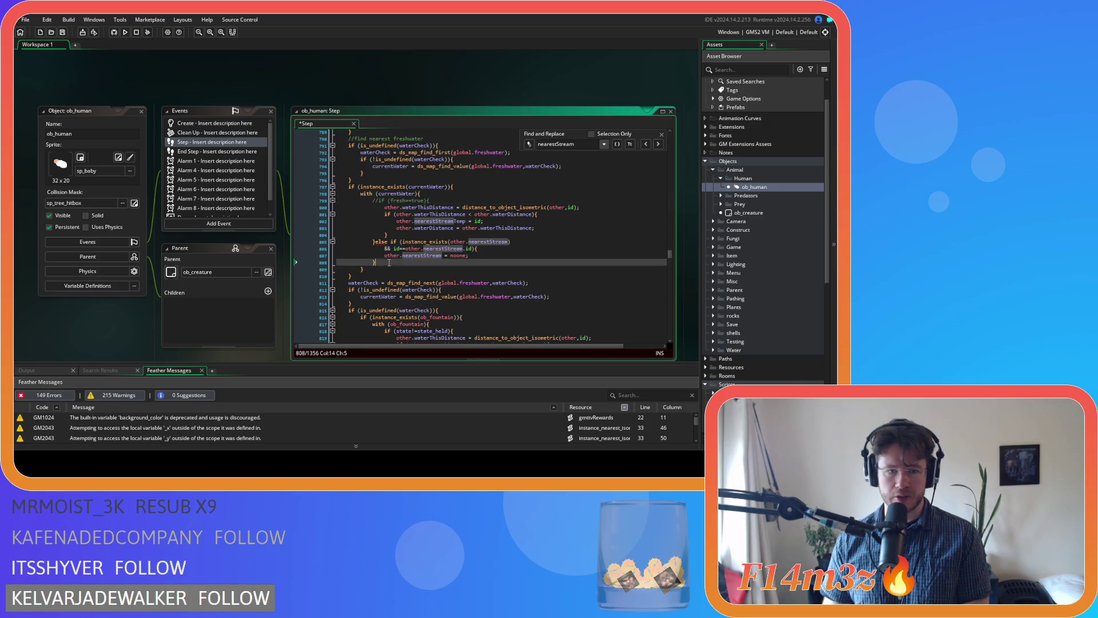
pyautogui.moveTo(375, 262); pyautogui.dragTo(371, 241)
pyautogui.hotkey('ctrl', 'k')
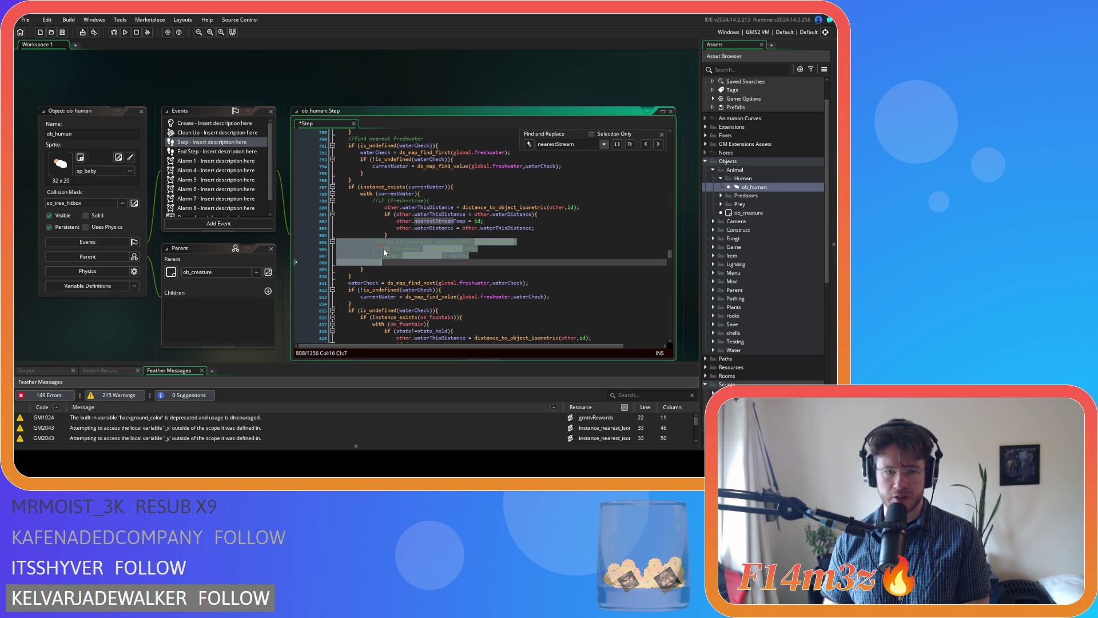
pyautogui.hotkey('ctrl', 's')
# Step: Close the Find and Replace panel and review the commented else-if lines
pyautogui.click(436, 235)
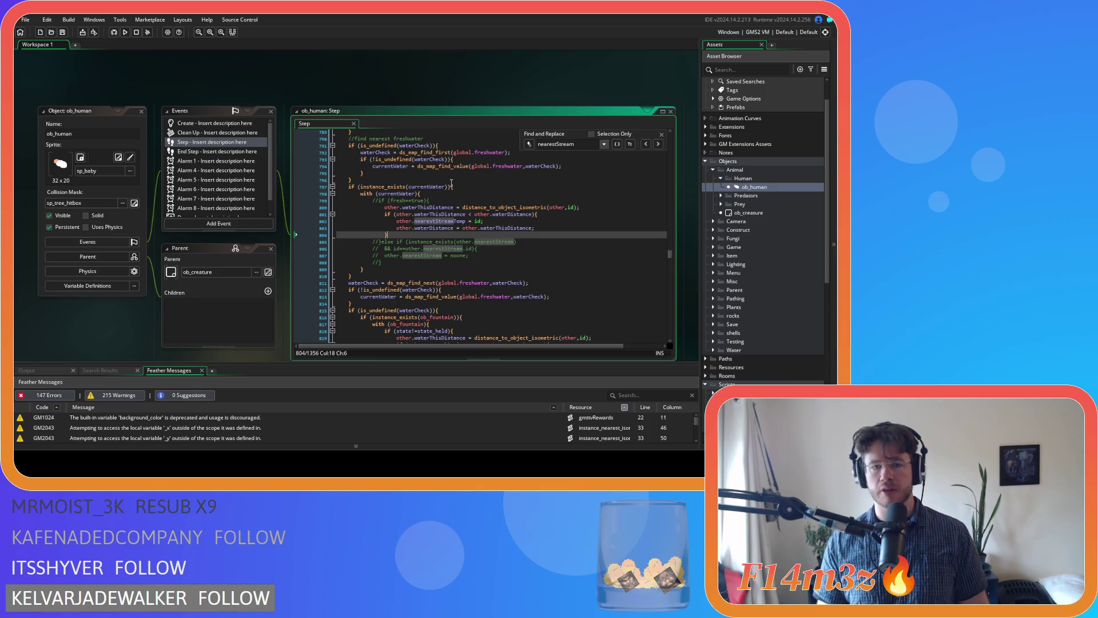
pyautogui.click(661, 134)
pyautogui.click(549, 241)
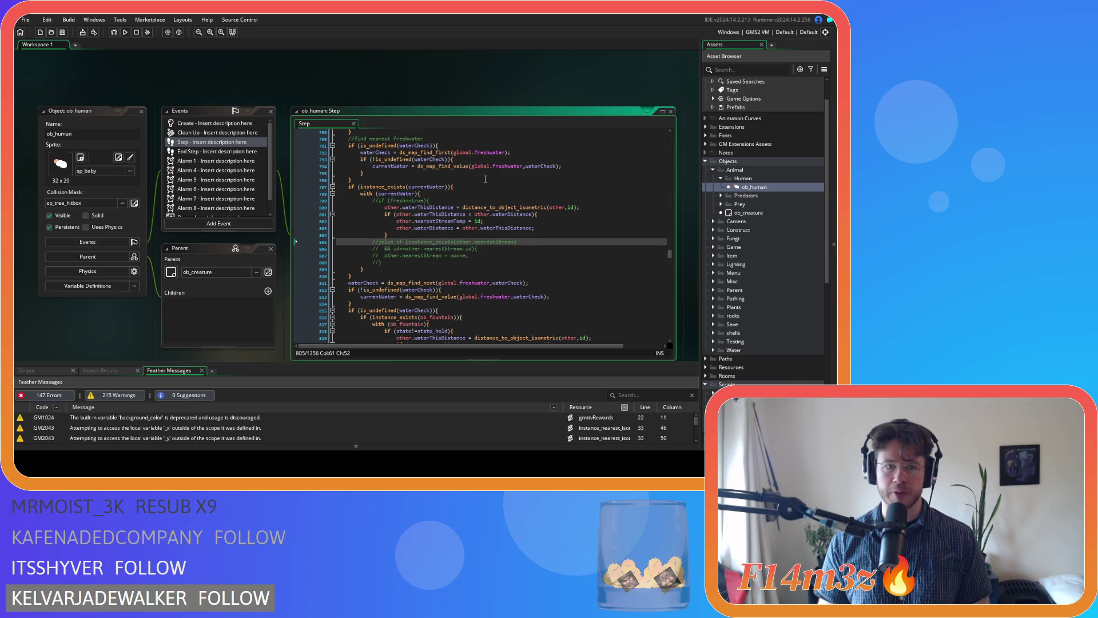
pyautogui.scroll(-8, 752, 299)
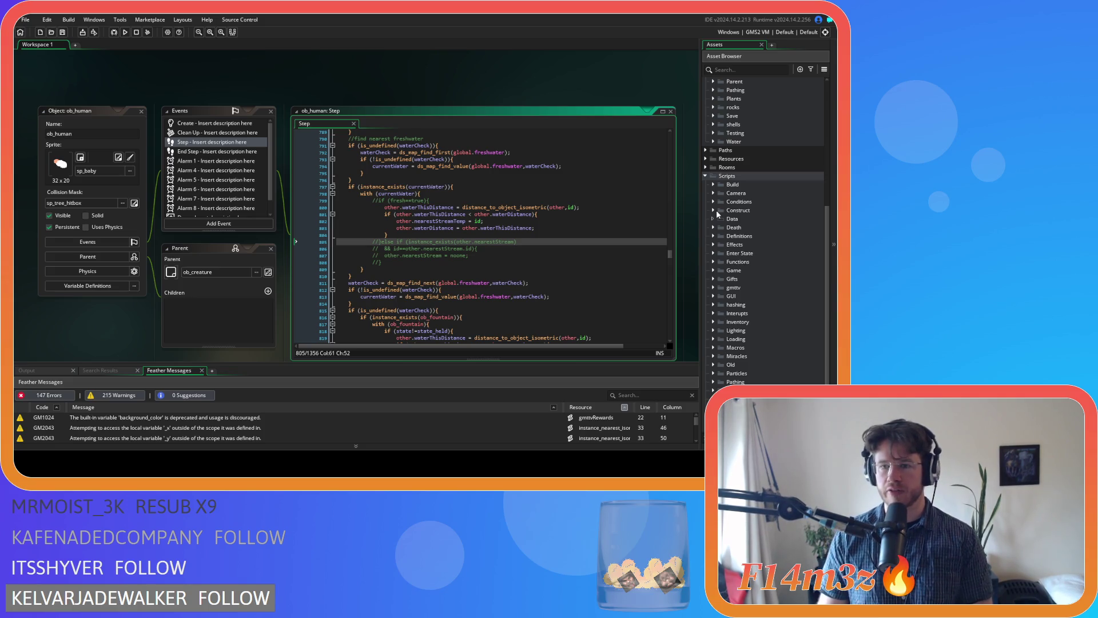
# Step: Expand the Interupts folder and open sc_thirstInterupt at its nearestStream check on line 15
pyautogui.click(711, 268)
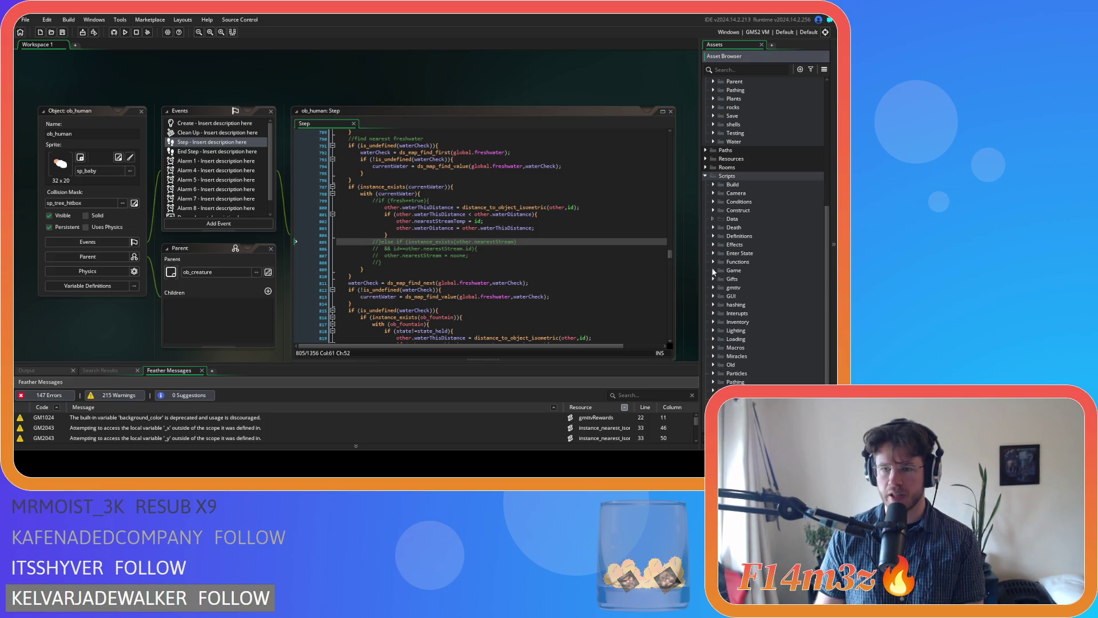
pyautogui.scroll(-2, 712, 268)
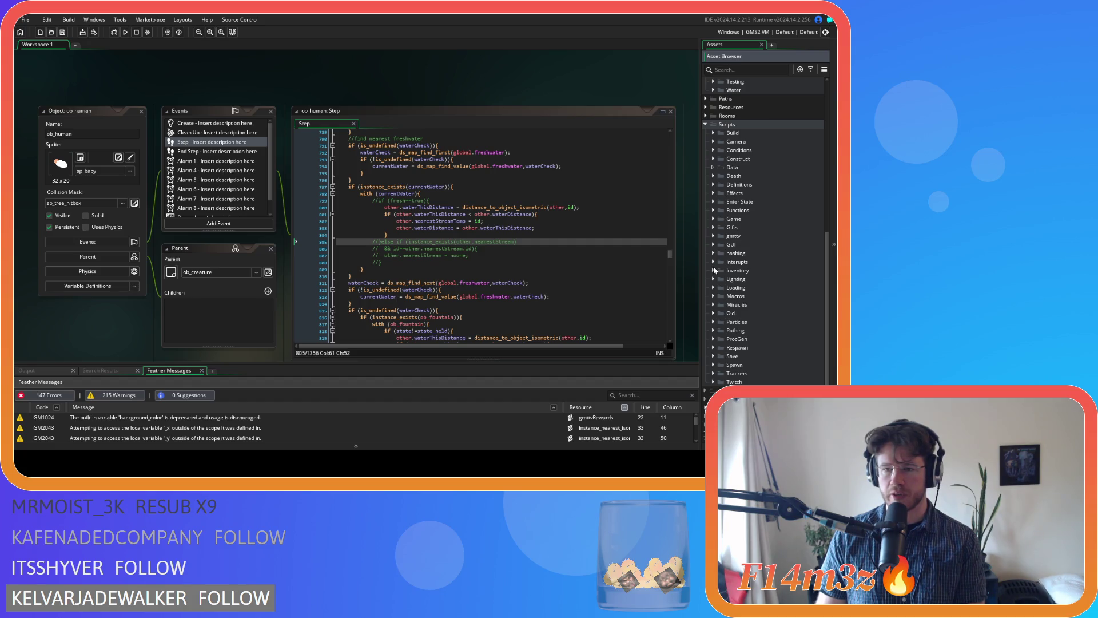
pyautogui.click(714, 261)
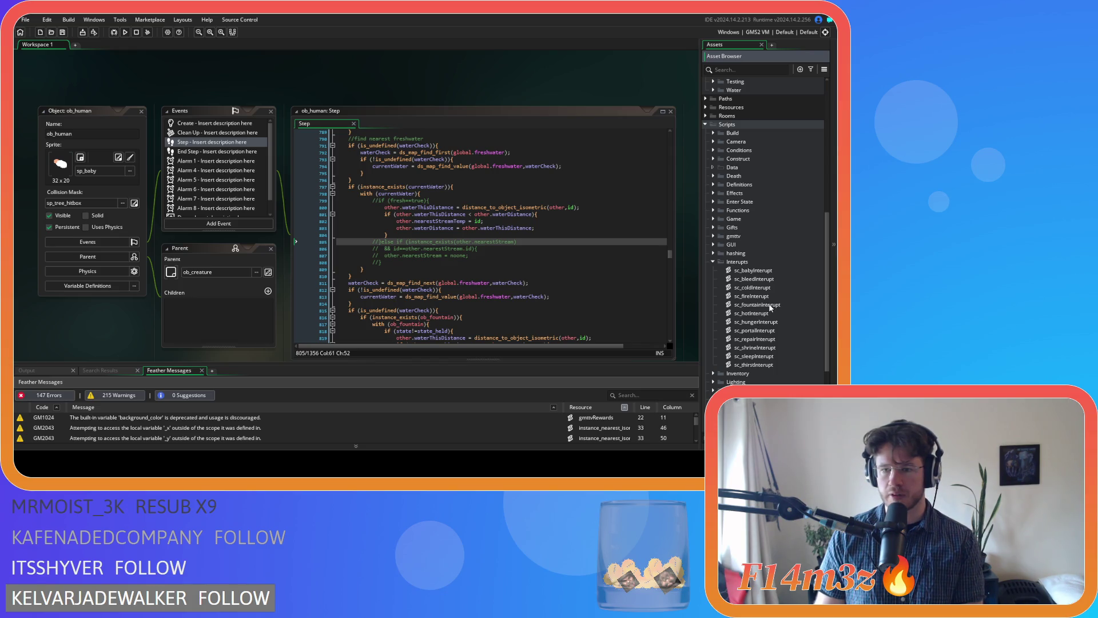
pyautogui.click(770, 307)
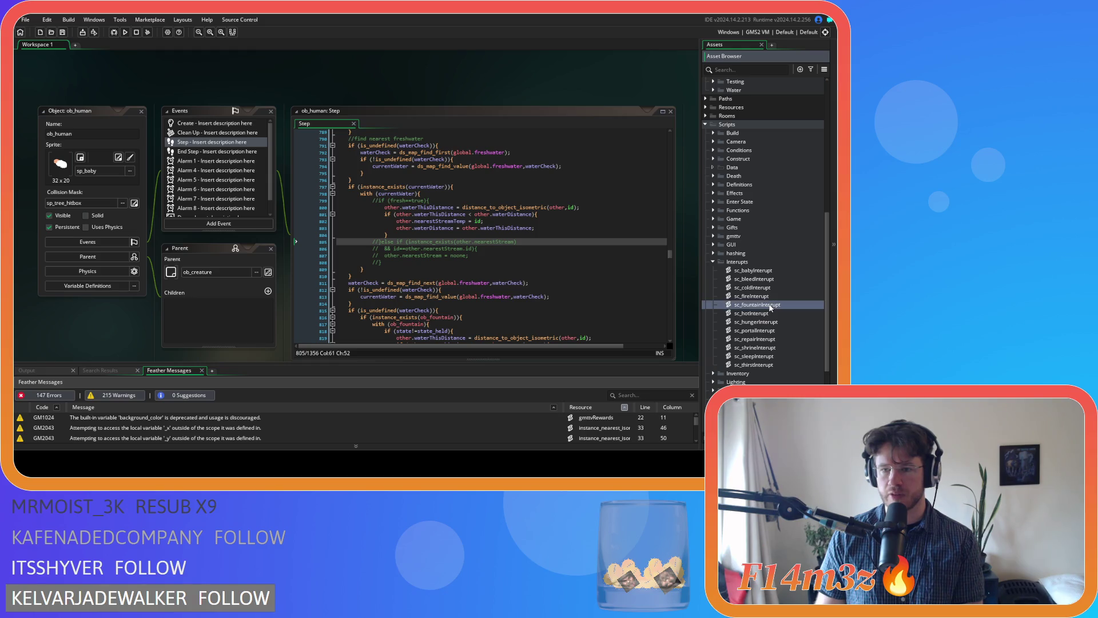
pyautogui.doubleClick(753, 365)
pyautogui.click(238, 195)
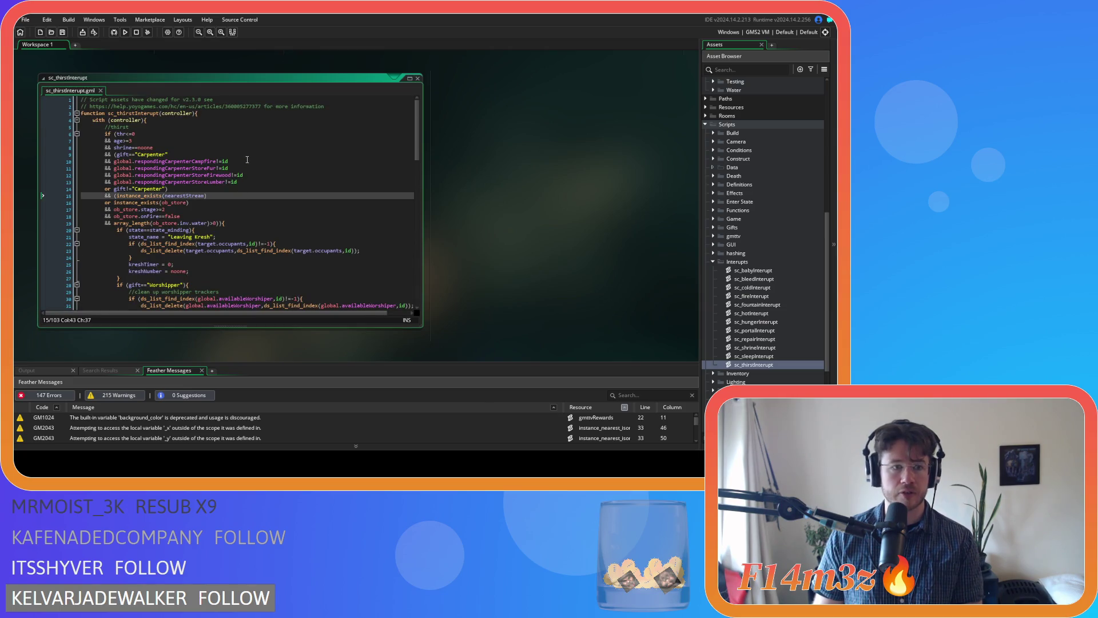
# Step: Add a '&& nearestStream.fresh==true' line after line 15 and save the script
pyautogui.click(247, 182)
pyautogui.click(248, 194)
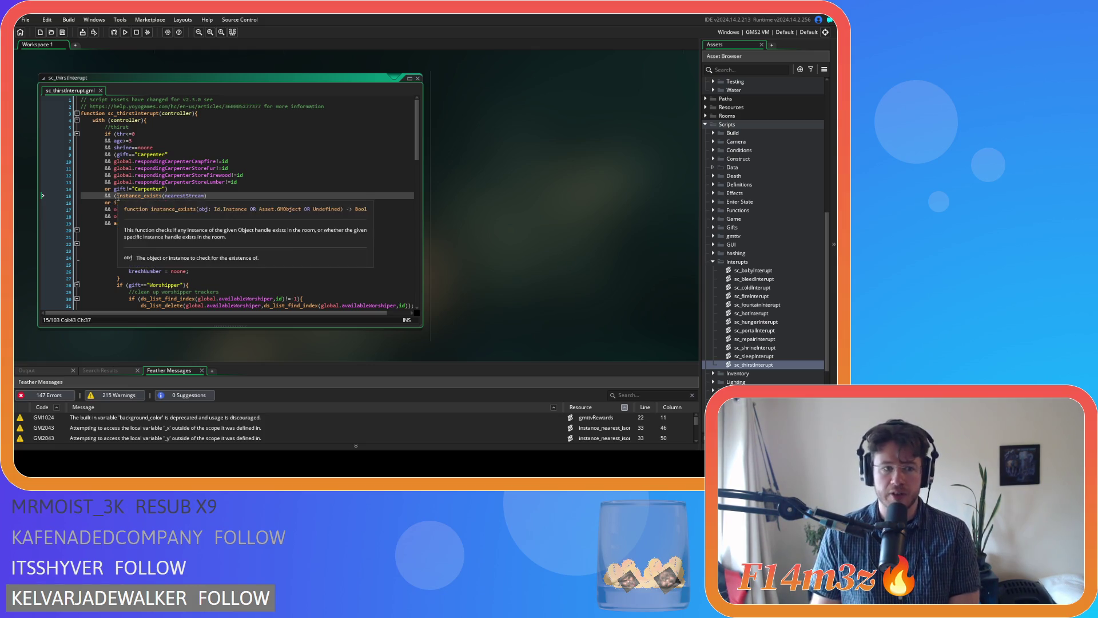
pyautogui.press('Return')
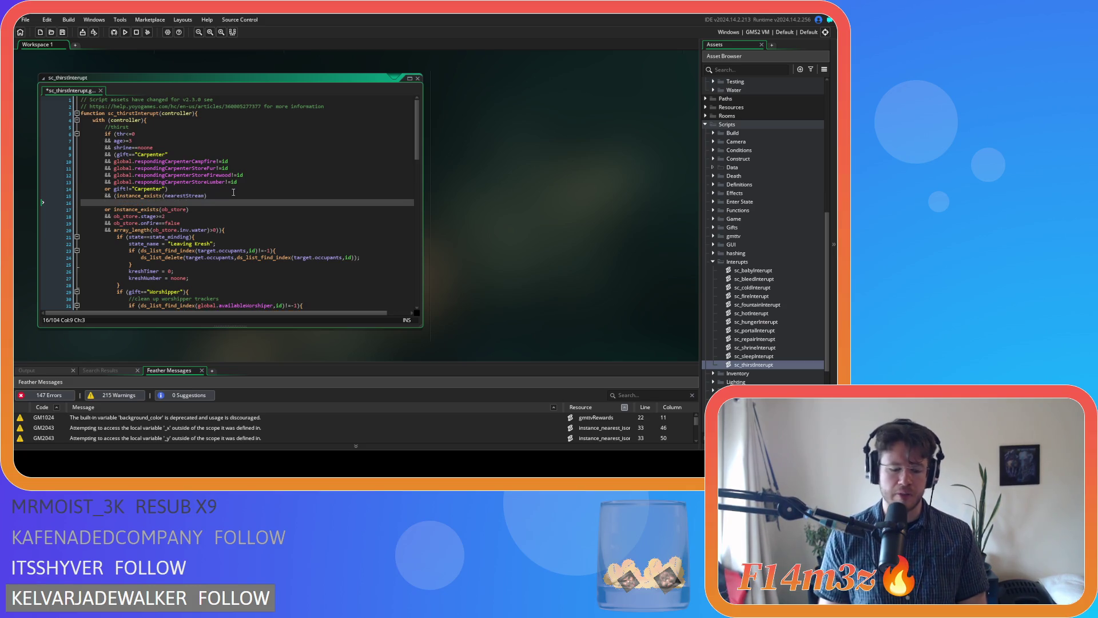
pyautogui.write('&& ')
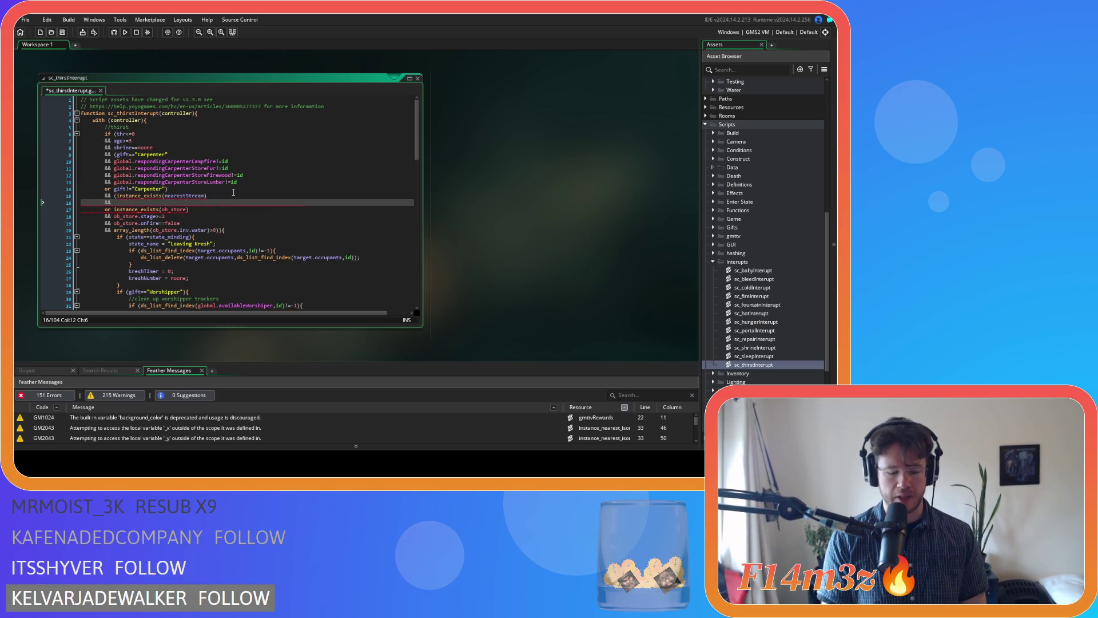
pyautogui.write('nearestSt')
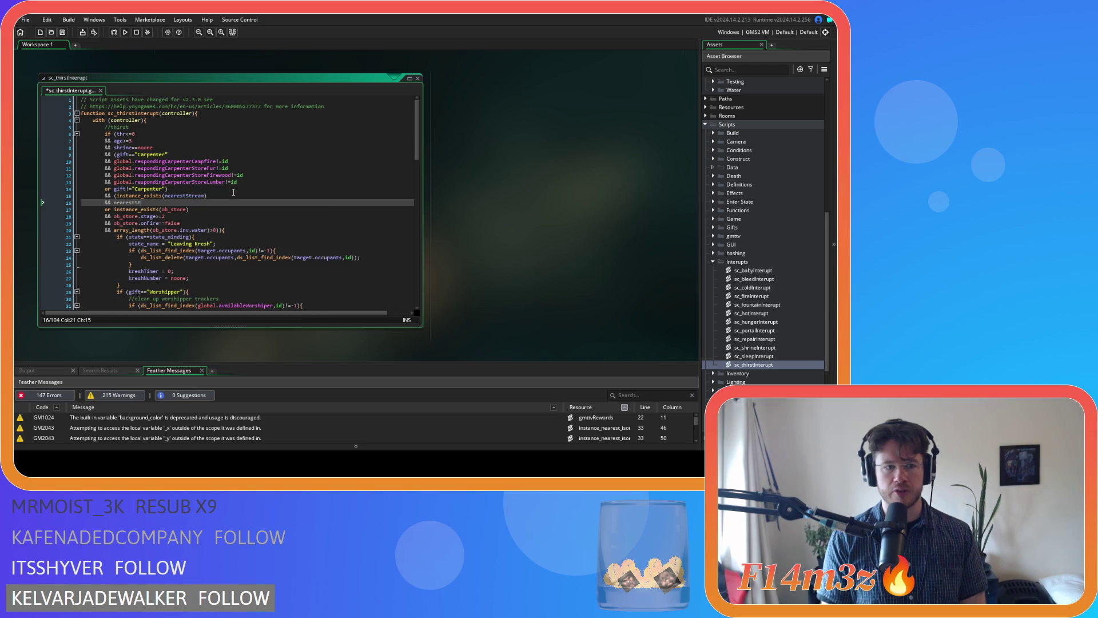
pyautogui.write('ream.')
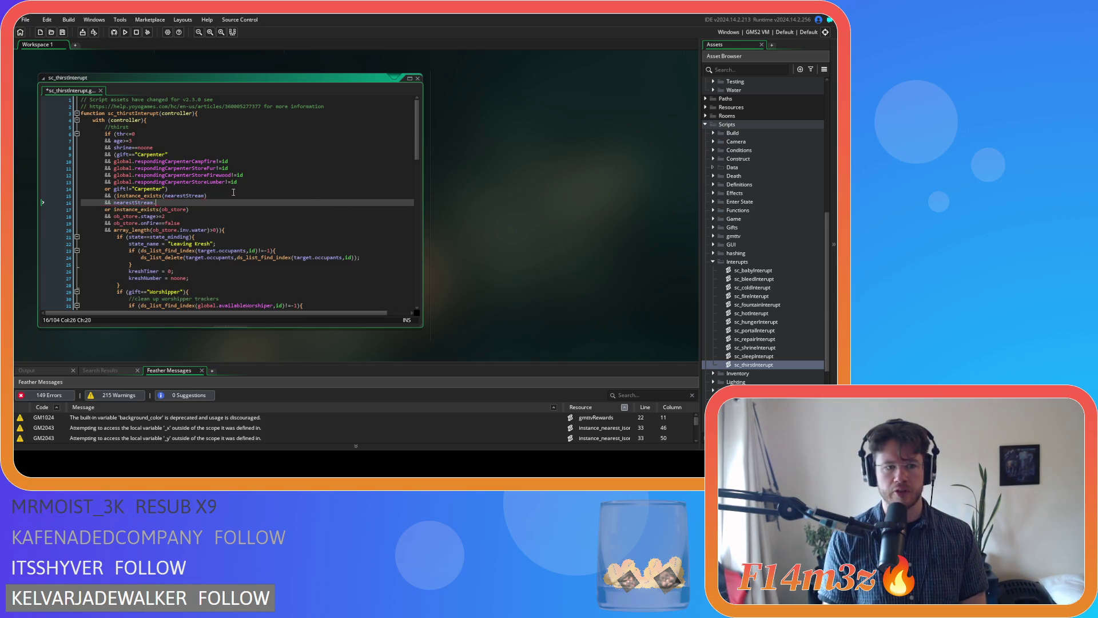
pyautogui.write('/resh')
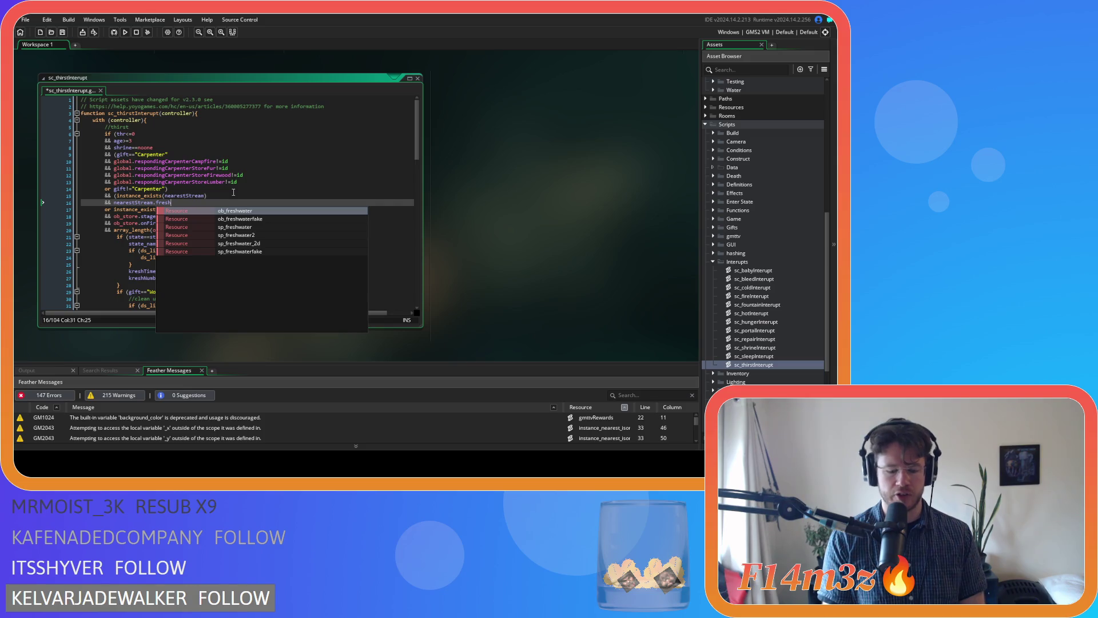
pyautogui.write('=true')
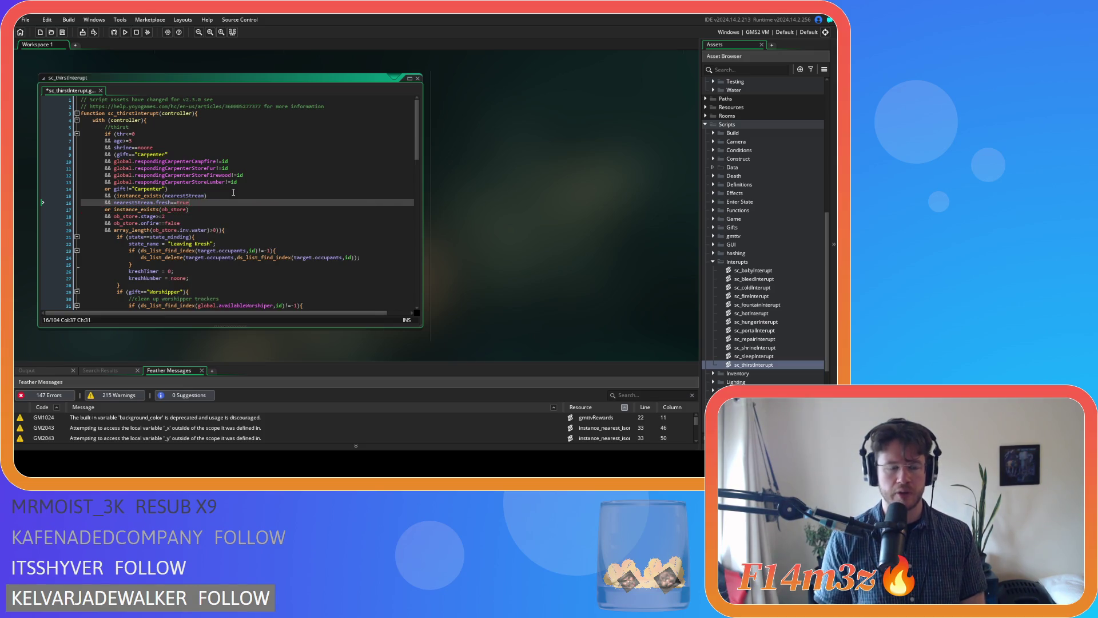
pyautogui.hotkey('ctrl', 's')
# Step: Select the new fresh-stream condition line and copy it
pyautogui.click(230, 231)
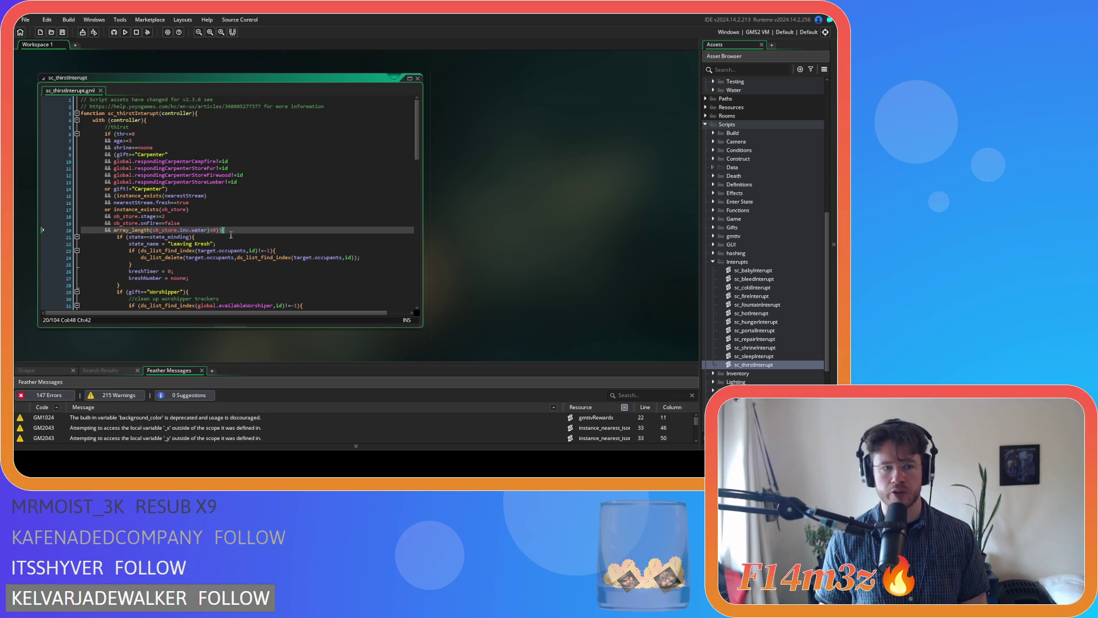
pyautogui.scroll(-7, 224, 243)
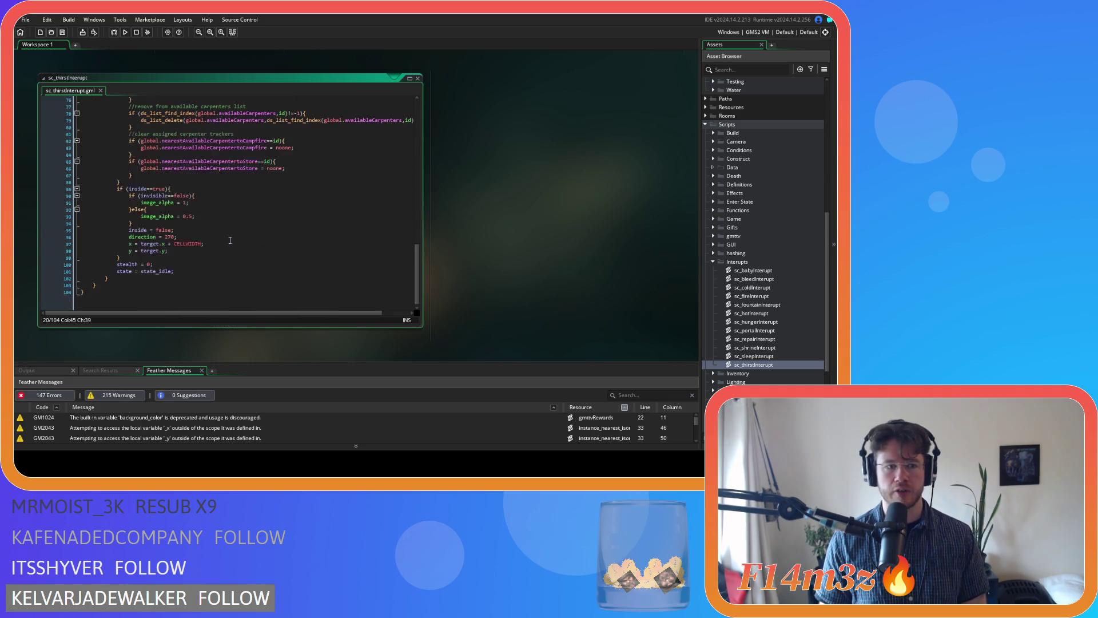
pyautogui.scroll(7, 227, 247)
pyautogui.click(237, 237)
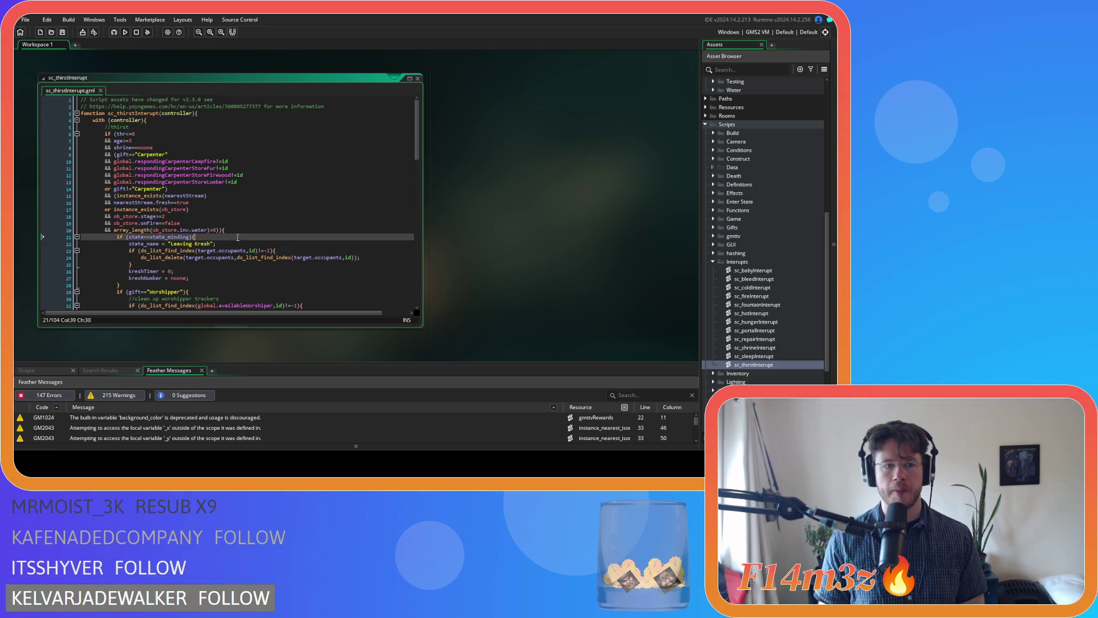
pyautogui.click(200, 229)
pyautogui.moveTo(190, 202); pyautogui.dragTo(123, 204)
pyautogui.moveTo(189, 203)
pyautogui.mouseDown()
pyautogui.moveTo(105, 203)
pyautogui.moveTo(195, 204)
pyautogui.mouseUp()
pyautogui.hotkey('ctrl', 'c')
pyautogui.rightClick(186, 206)
pyautogui.press('Escape')
pyautogui.rightClick(124, 196)
pyautogui.press('Escape')
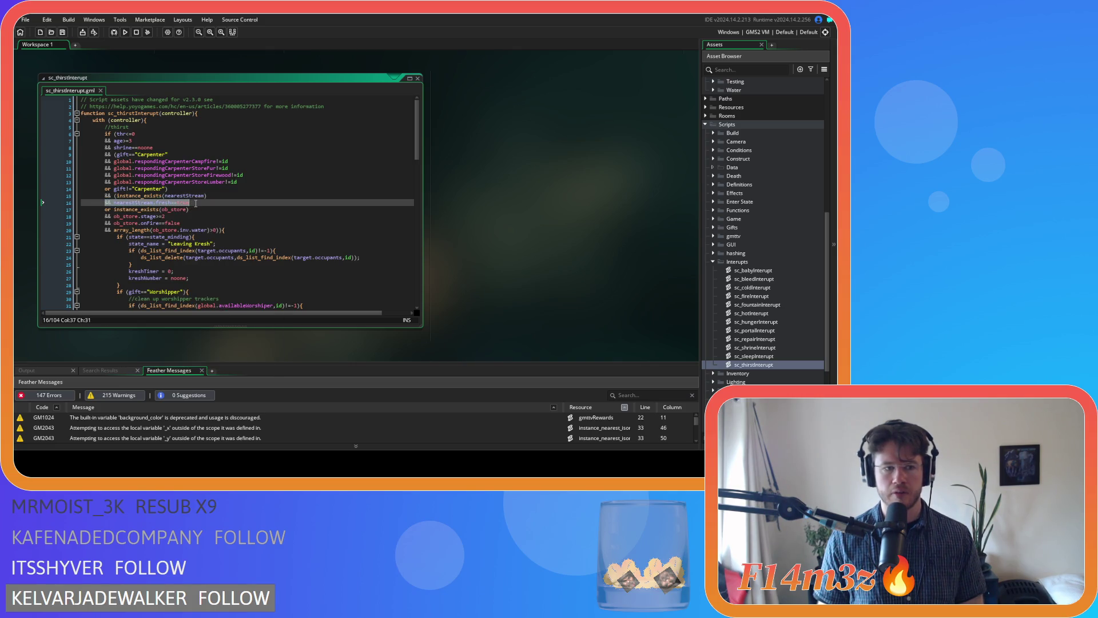
pyautogui.scroll(2, 753, 191)
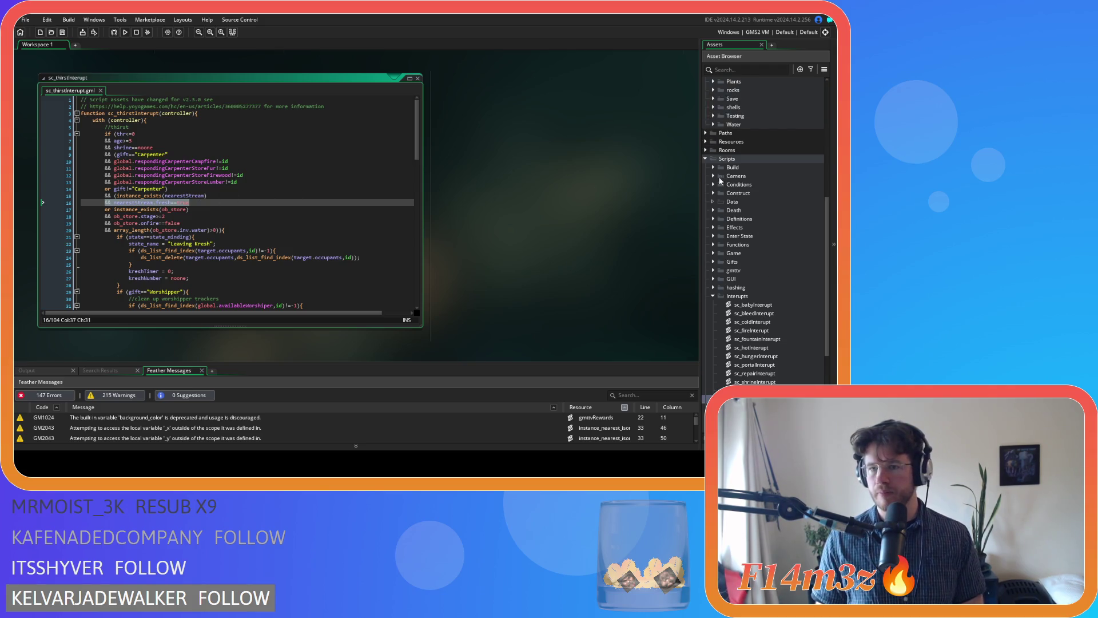
# Step: Open sc_stateConditions from the Conditions folder and search it for state_drink
pyautogui.click(713, 185)
pyautogui.click(772, 237)
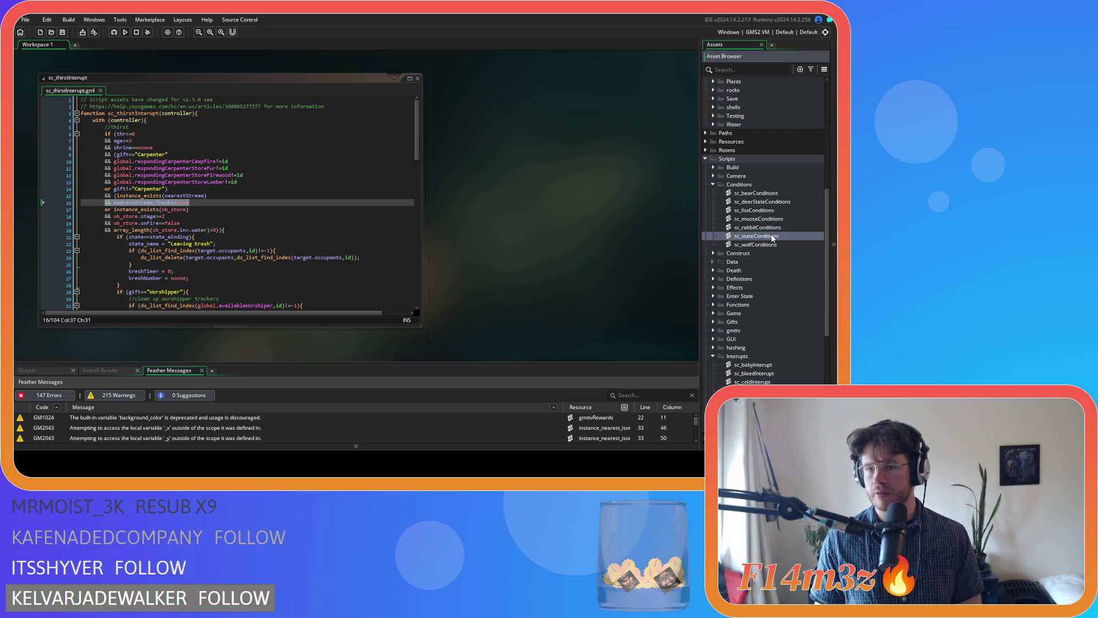
pyautogui.doubleClick(772, 237)
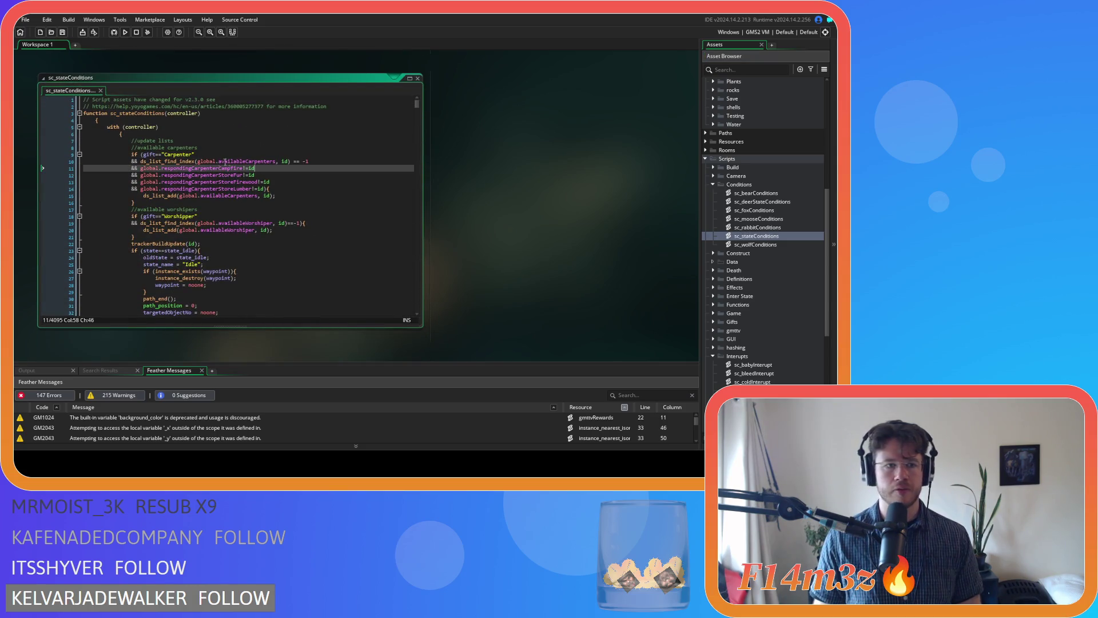
pyautogui.hotkey('ctrl', 'f')
pyautogui.write('state')
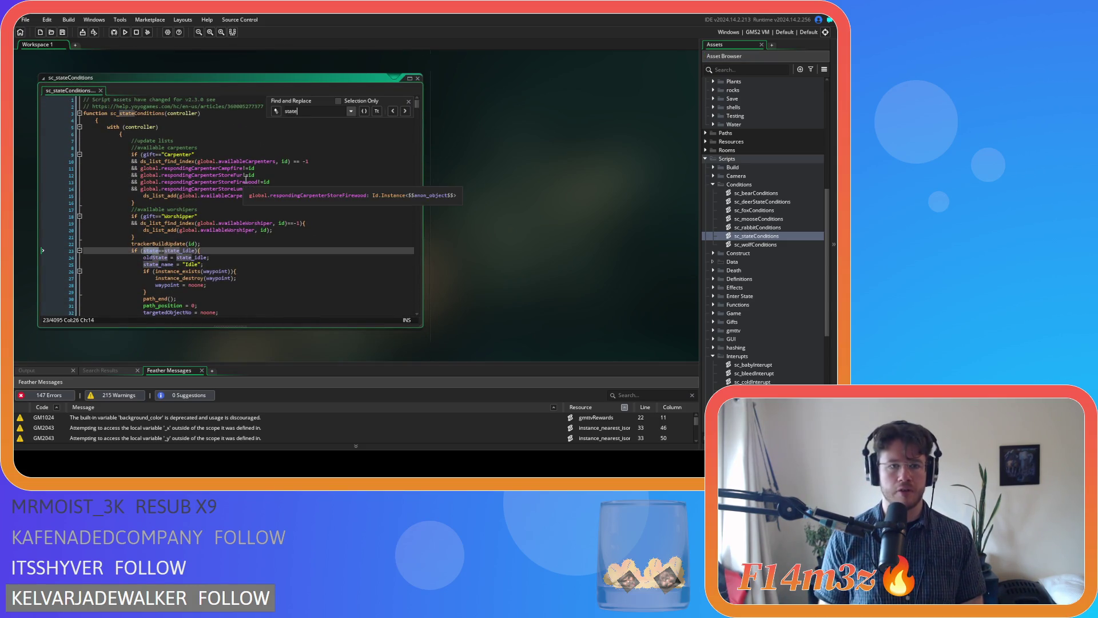
pyautogui.write('_drink')
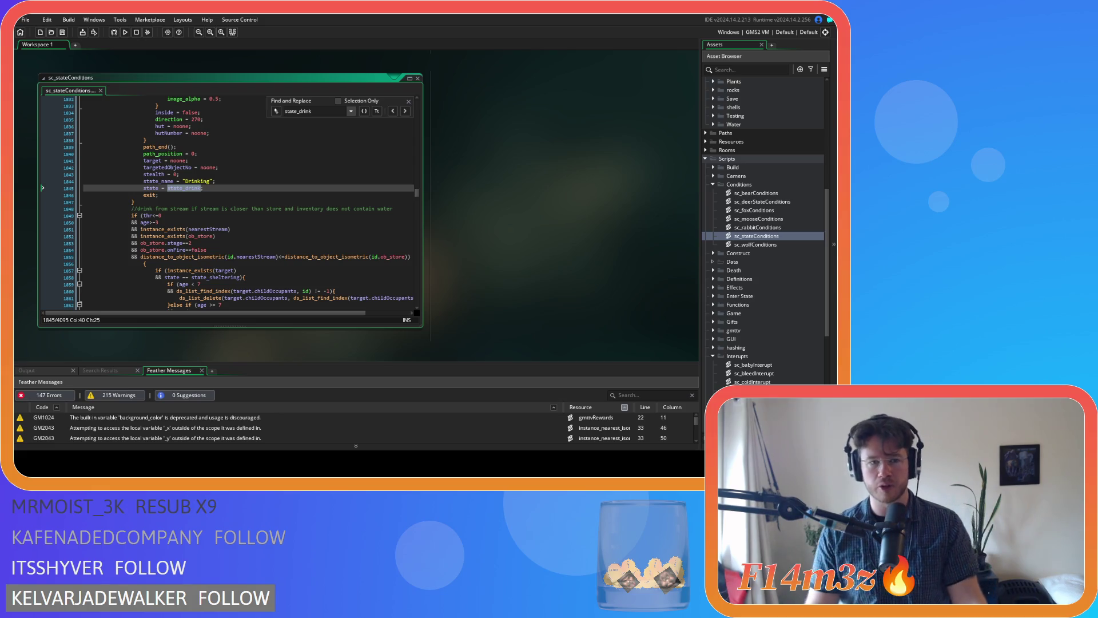
pyautogui.scroll(3, 228, 203)
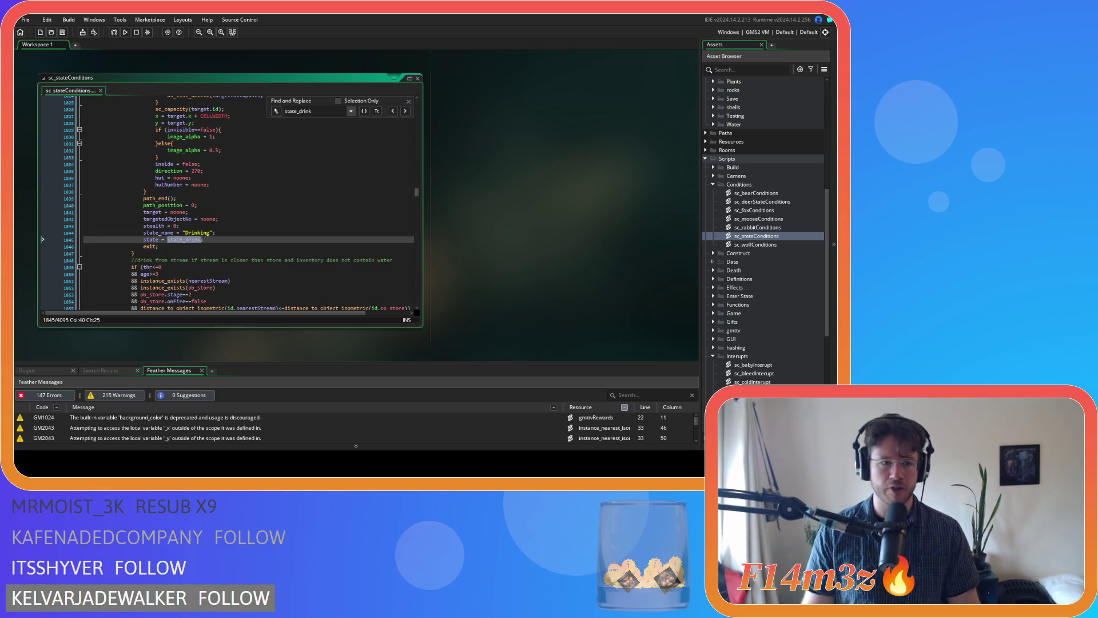
# Step: At the next state_drink match, paste '&& nearestStream.fresh==true' on a new line after the nearestStream existence check
pyautogui.click(405, 111)
pyautogui.scroll(4, 355, 182)
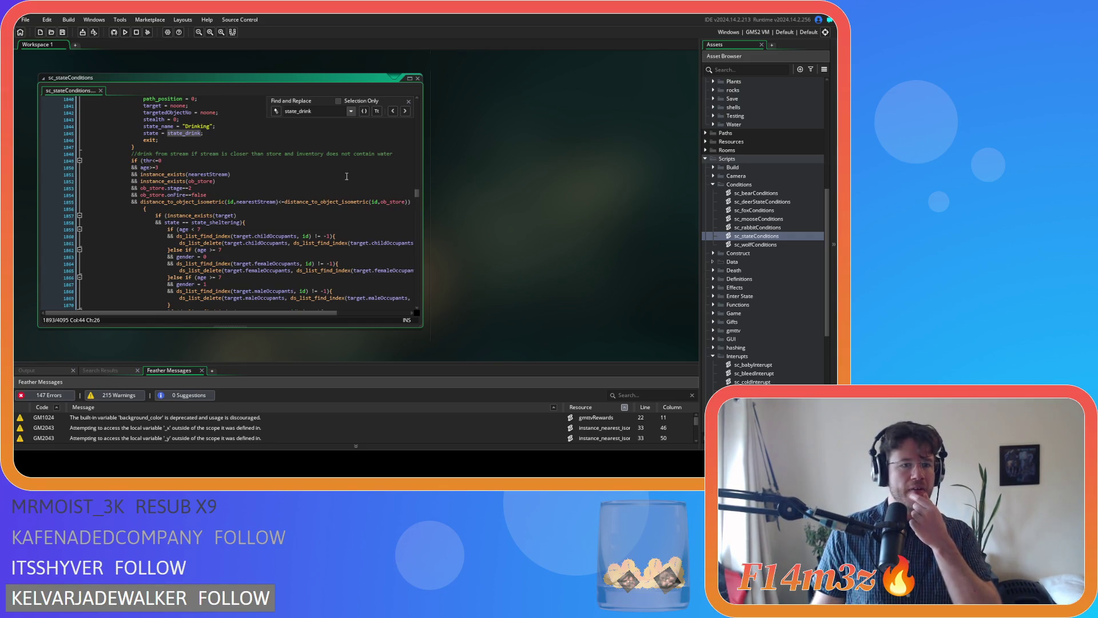
pyautogui.click(252, 175)
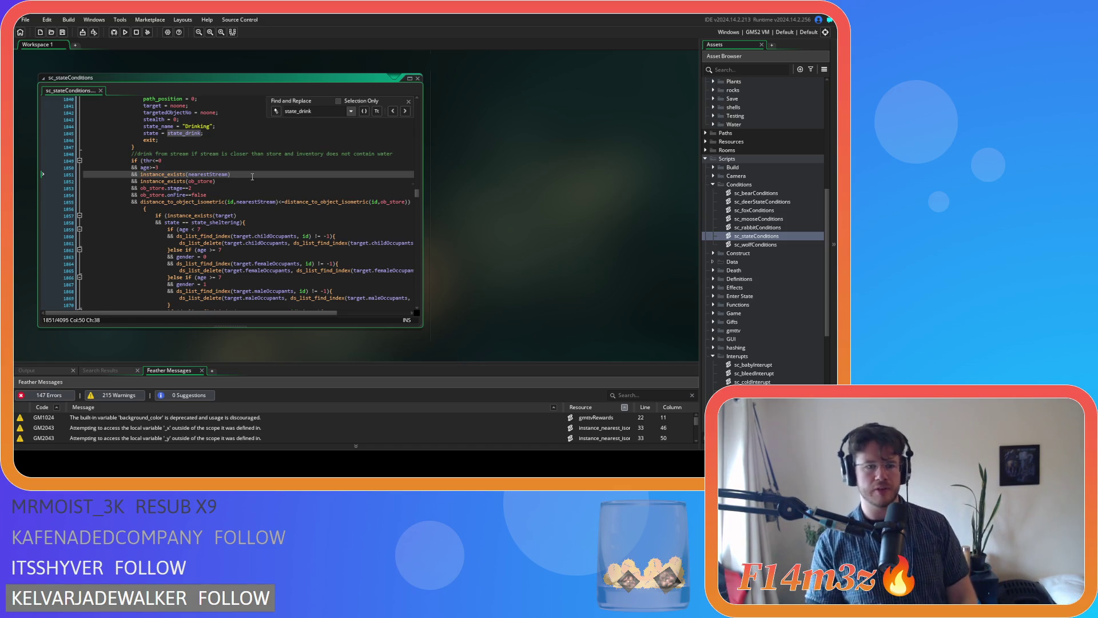
pyautogui.press('Return')
pyautogui.hotkey('ctrl', 'v')
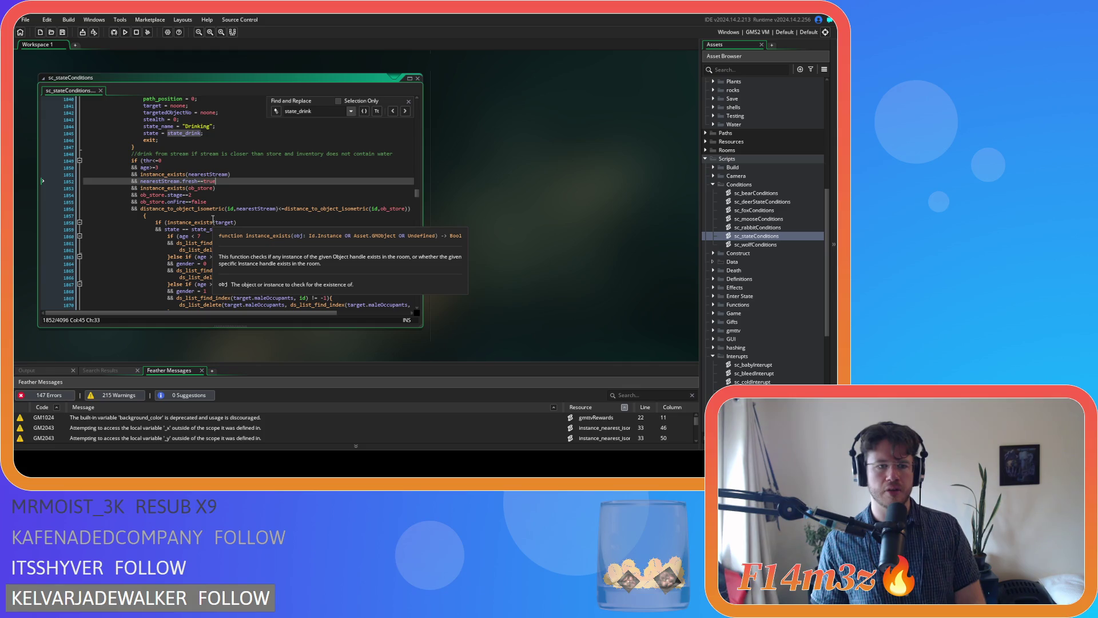
pyautogui.scroll(-15, 212, 219)
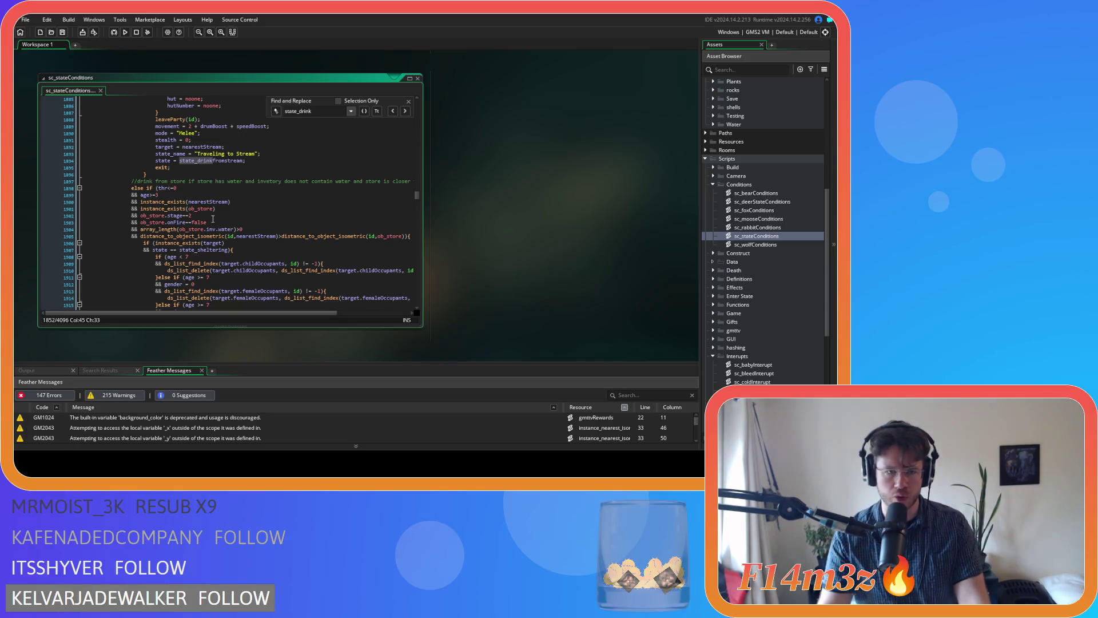
pyautogui.moveTo(259, 313)
pyautogui.mouseDown()
pyautogui.moveTo(327, 315)
pyautogui.moveTo(235, 313)
pyautogui.mouseUp()
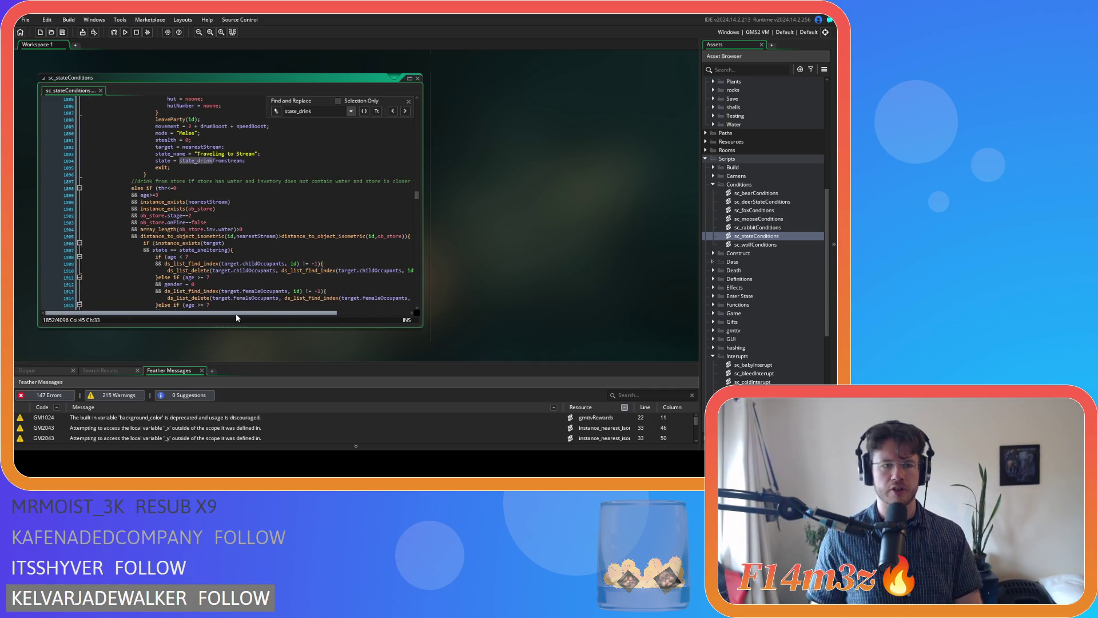
pyautogui.click(240, 203)
pyautogui.press('Return')
pyautogui.hotkey('ctrl', 'v')
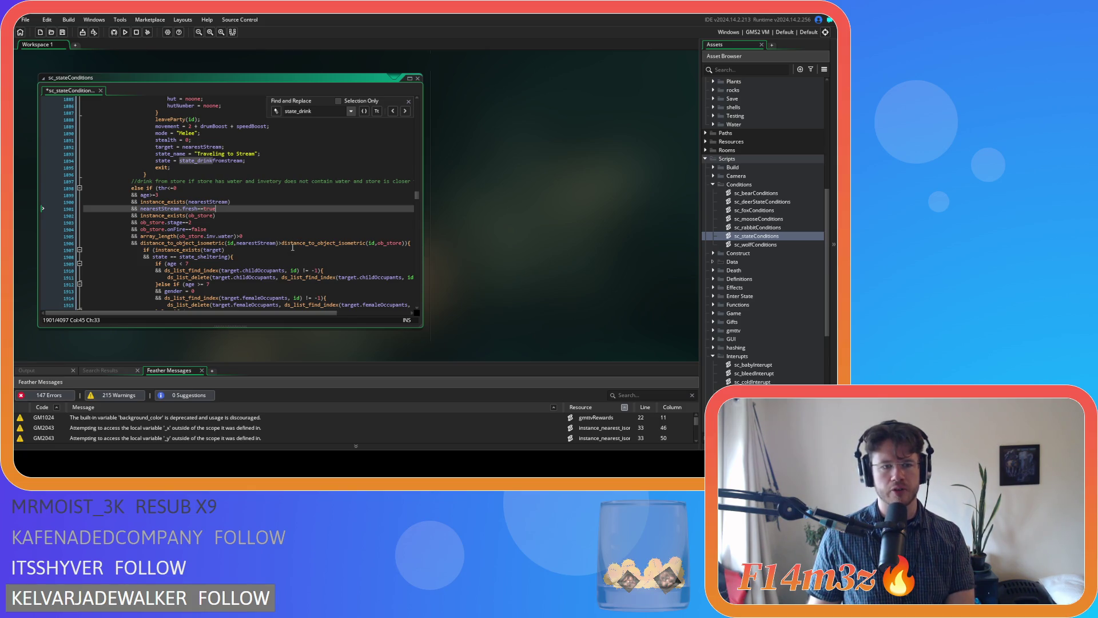
pyautogui.scroll(-7, 293, 247)
pyautogui.scroll(-9, 293, 246)
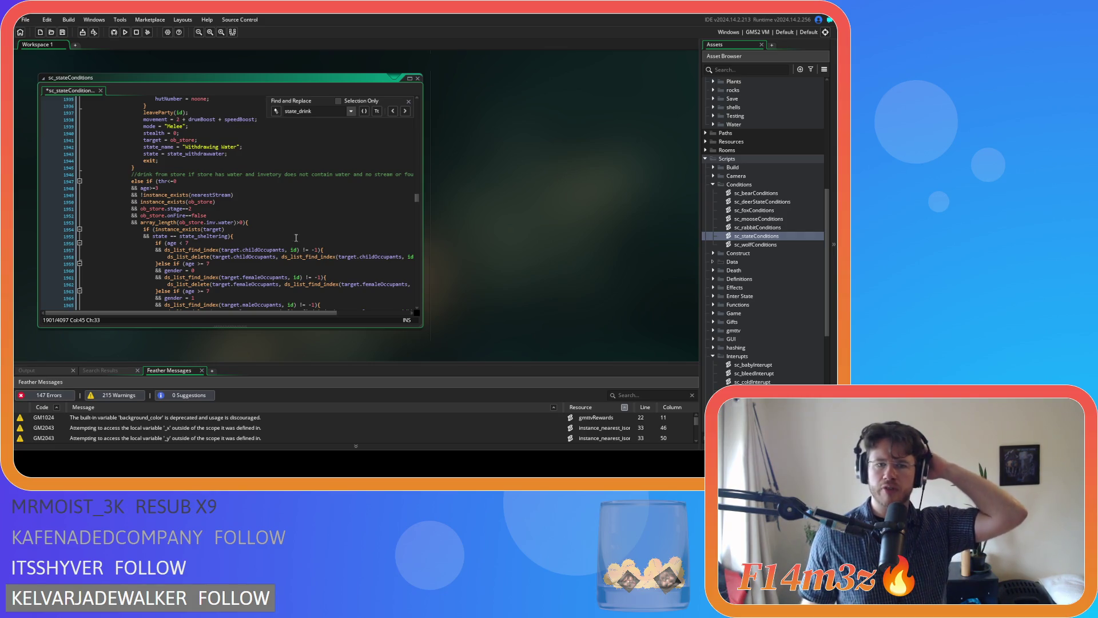
pyautogui.moveTo(304, 313)
pyautogui.mouseDown()
pyautogui.moveTo(331, 312)
pyautogui.moveTo(302, 302)
pyautogui.mouseUp()
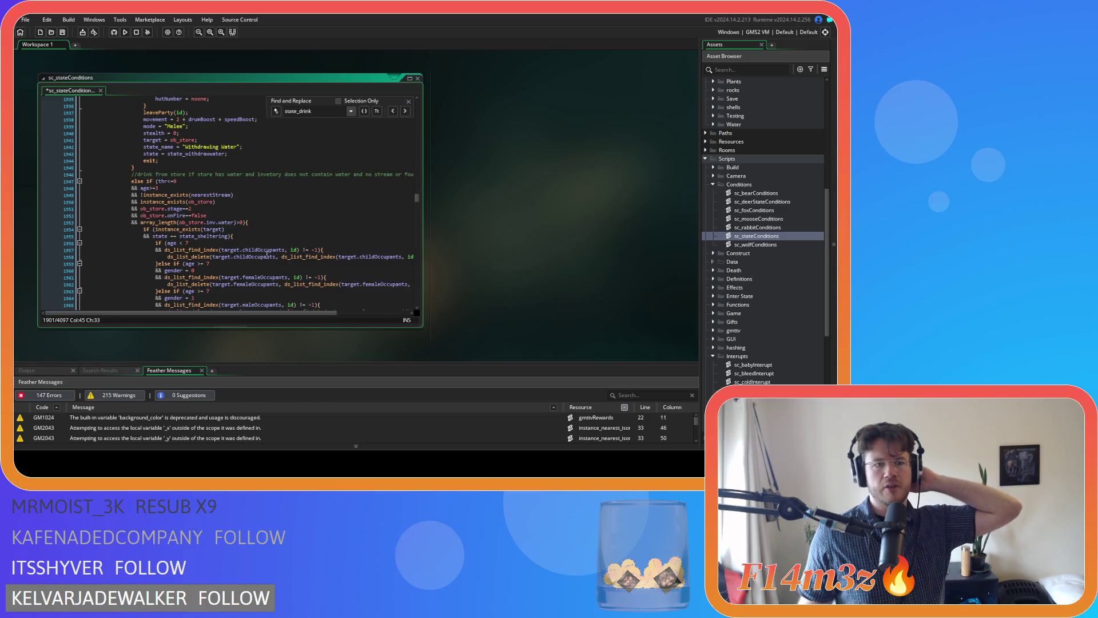
pyautogui.scroll(-10, 271, 203)
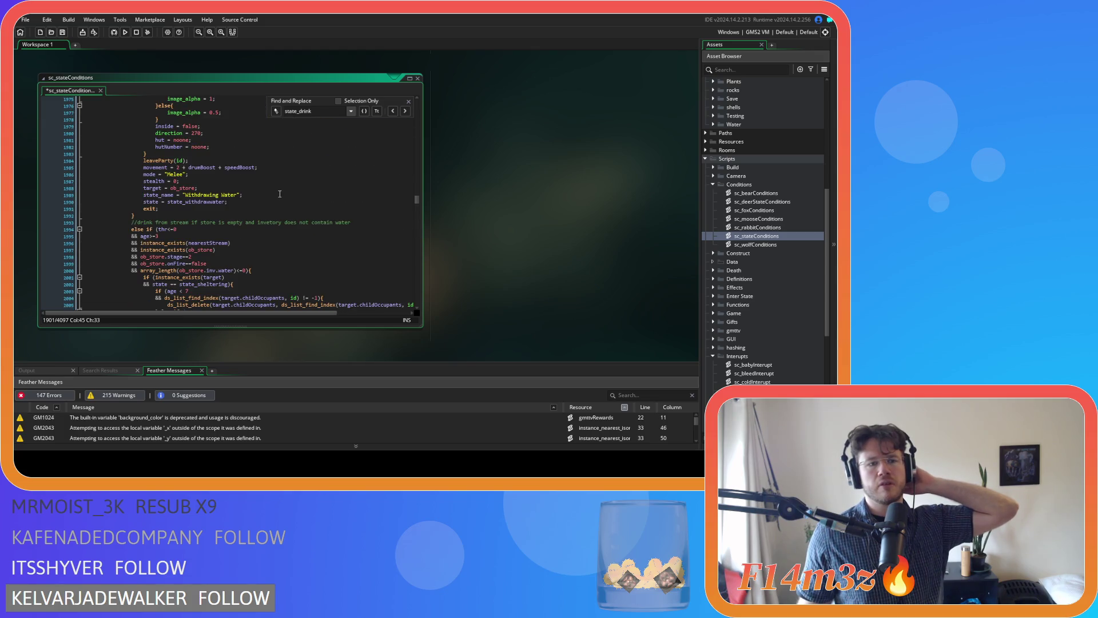
pyautogui.scroll(10, 279, 194)
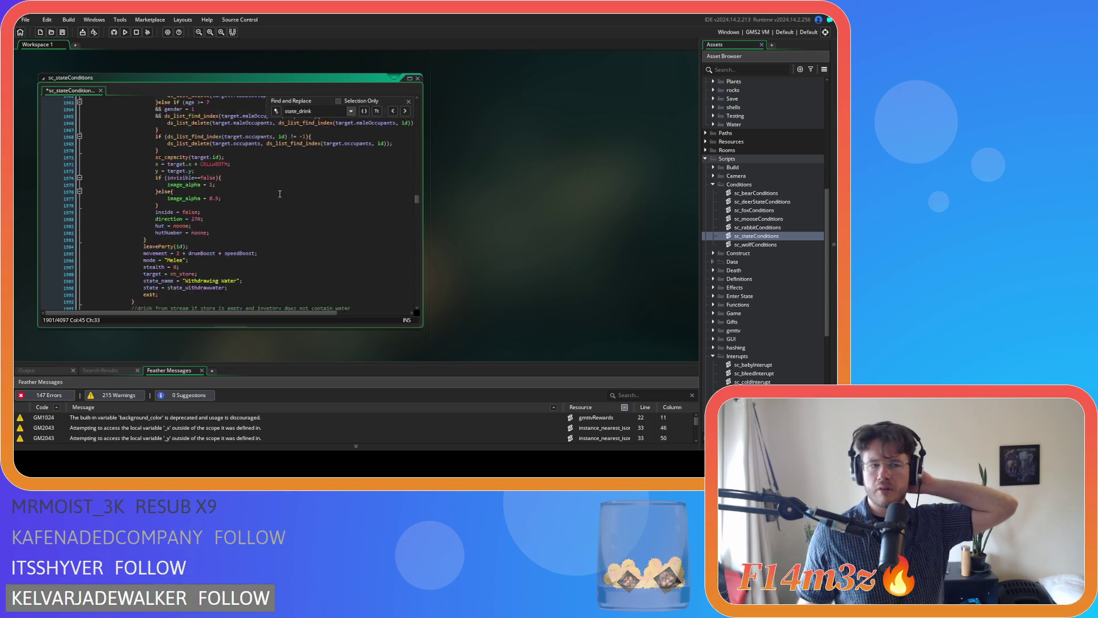
pyautogui.scroll(-10, 279, 194)
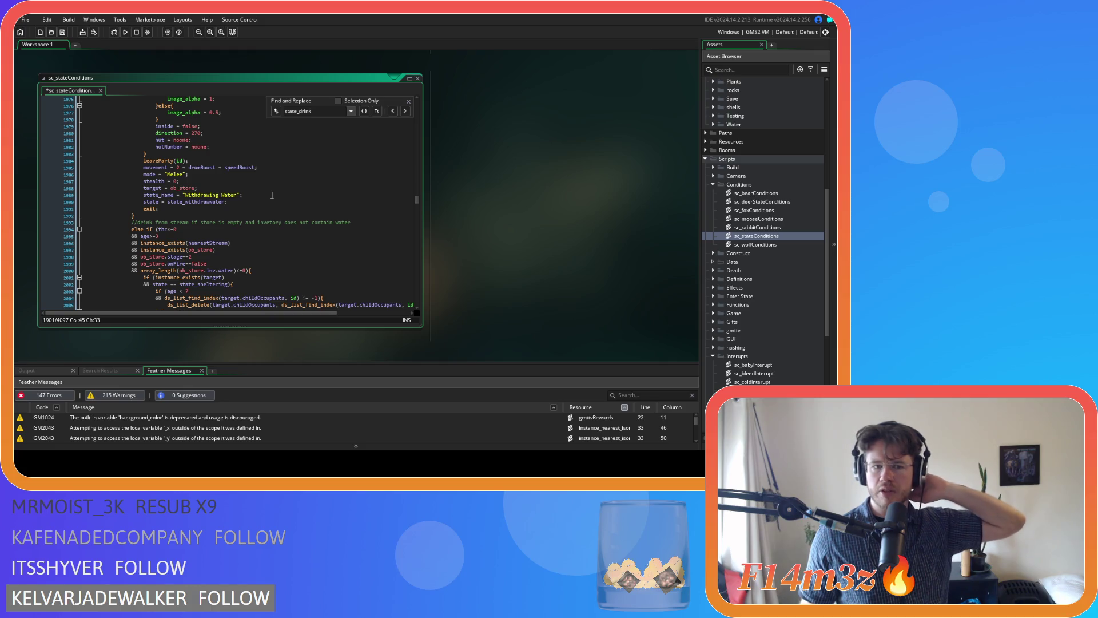
pyautogui.scroll(-11, 275, 191)
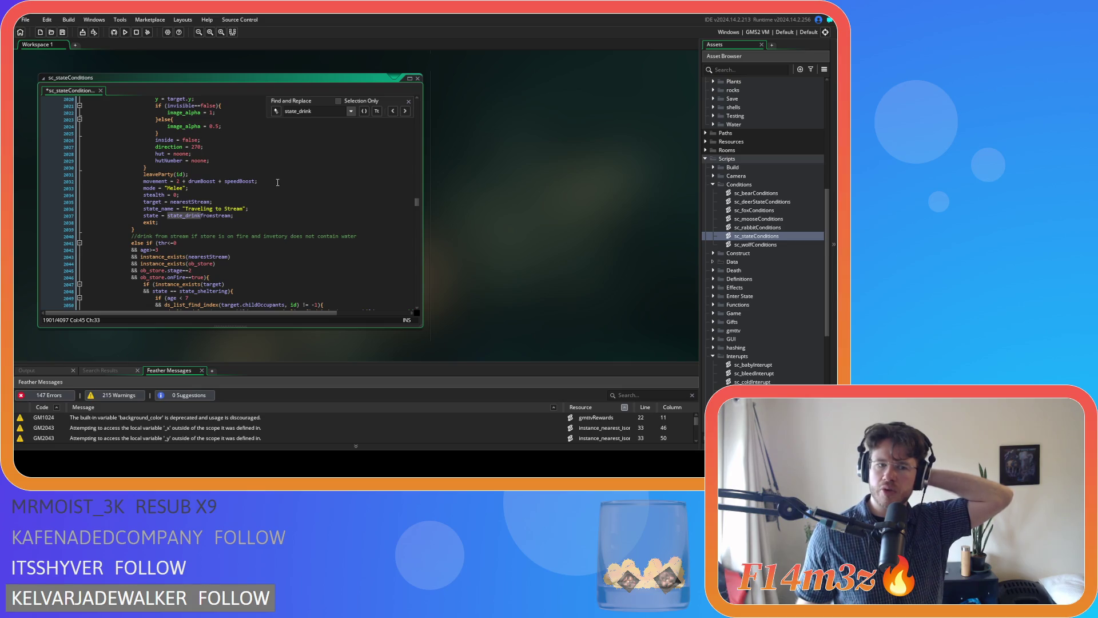
pyautogui.scroll(-2, 278, 182)
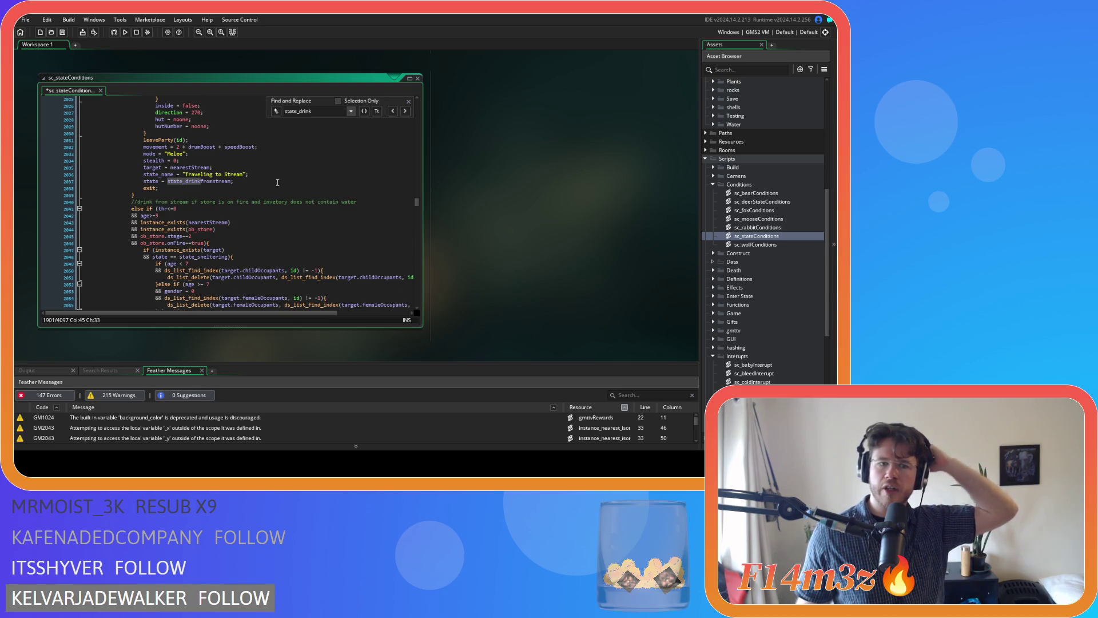
pyautogui.scroll(-13, 277, 182)
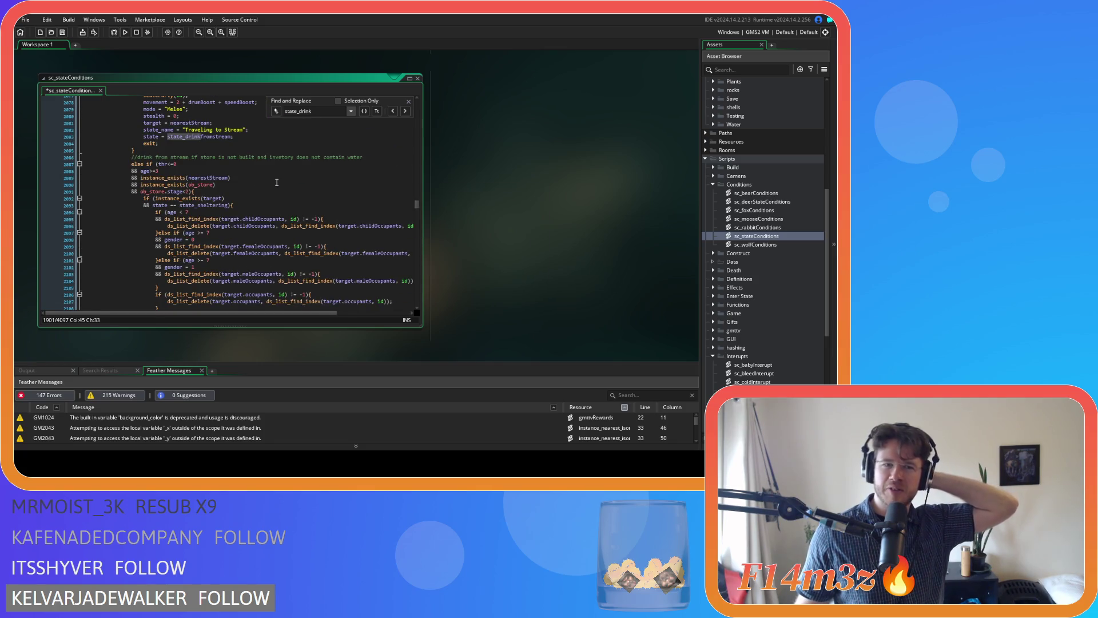
pyautogui.scroll(-12, 277, 182)
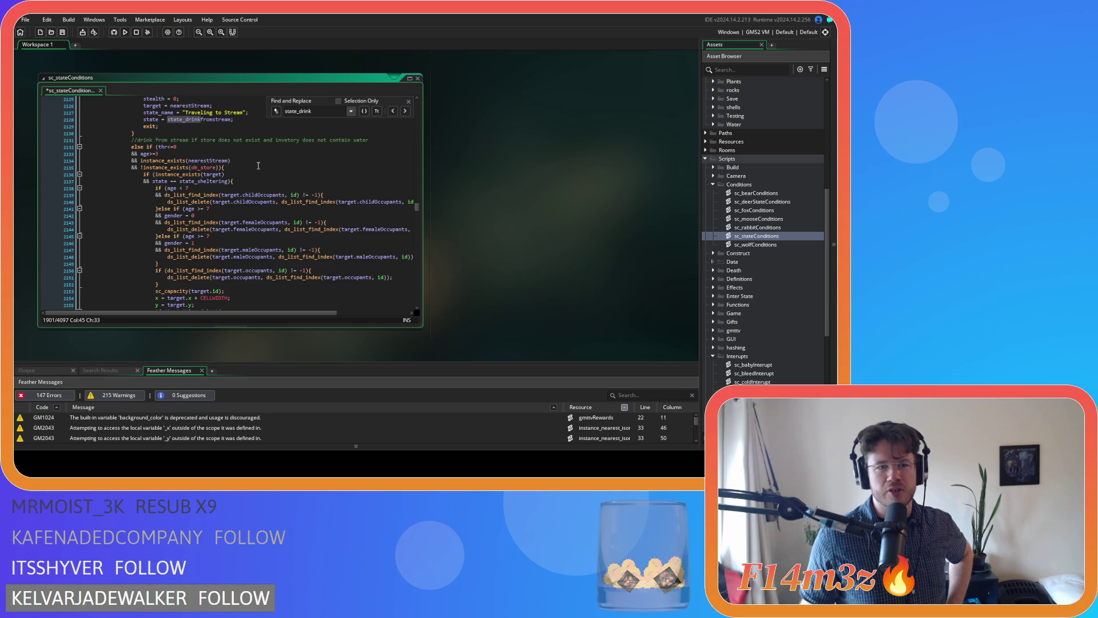
pyautogui.scroll(-10, 258, 165)
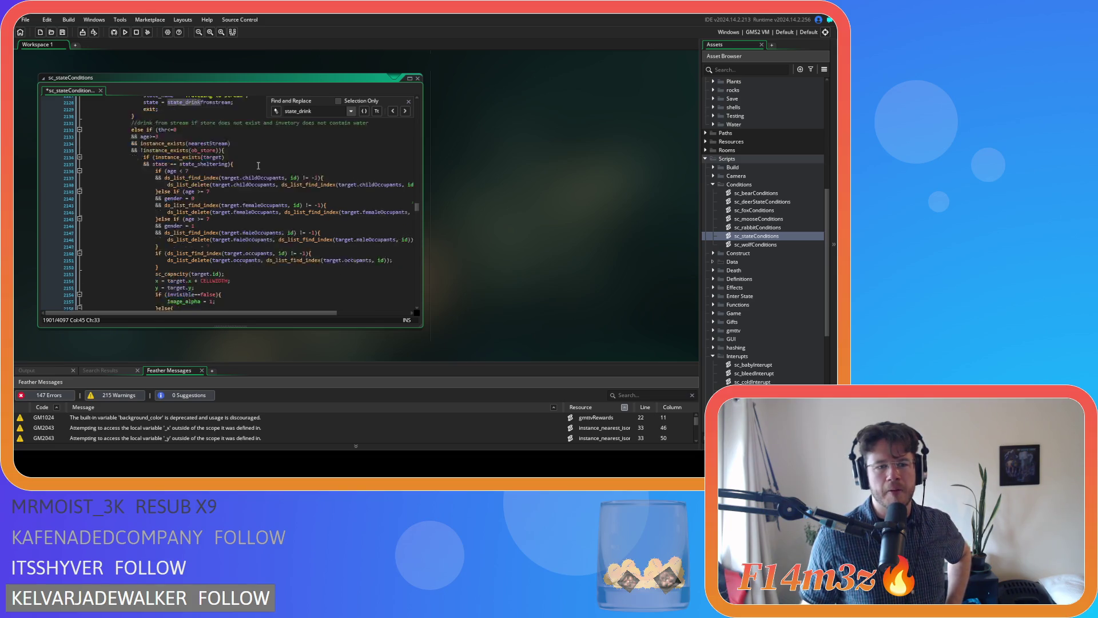
pyautogui.scroll(20, 258, 165)
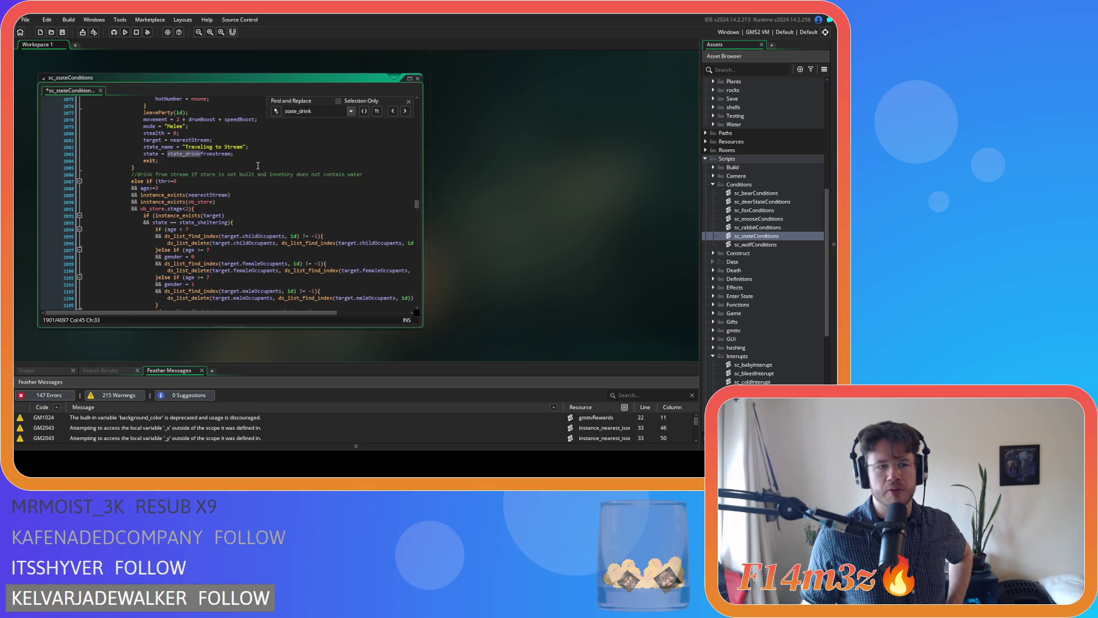
pyautogui.scroll(18, 258, 165)
pyautogui.scroll(11, 258, 165)
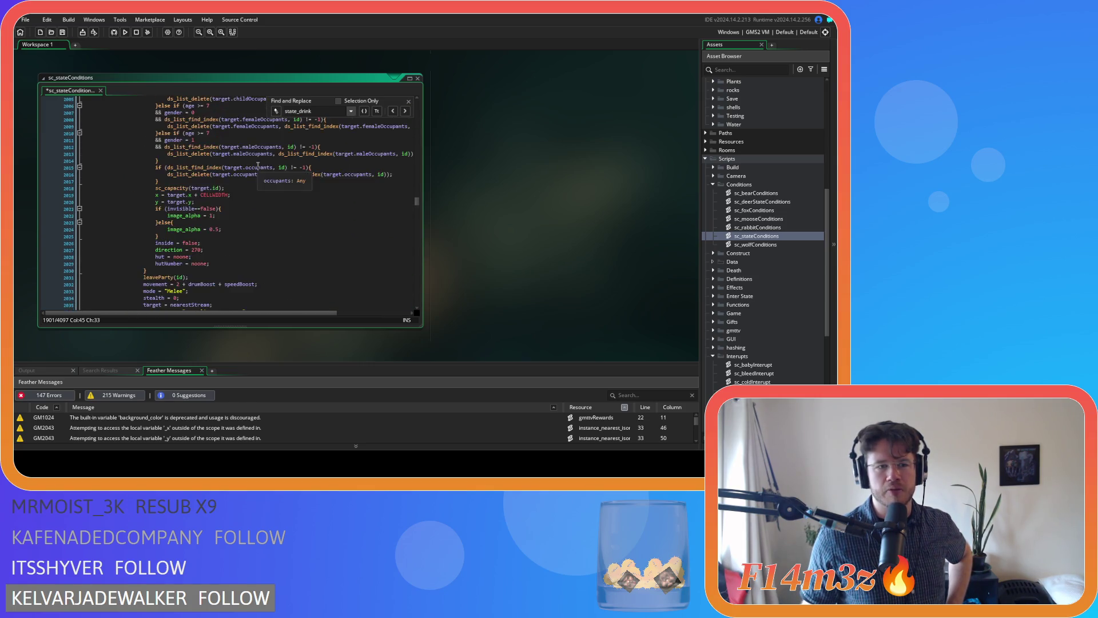
pyautogui.scroll(-16, 258, 165)
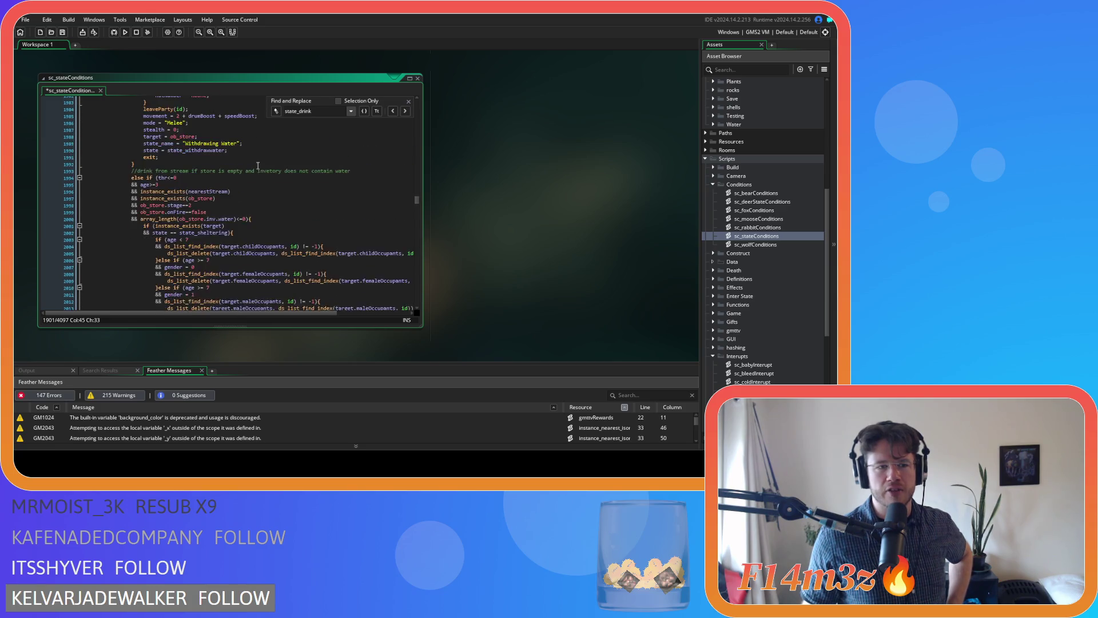
pyautogui.scroll(20, 258, 166)
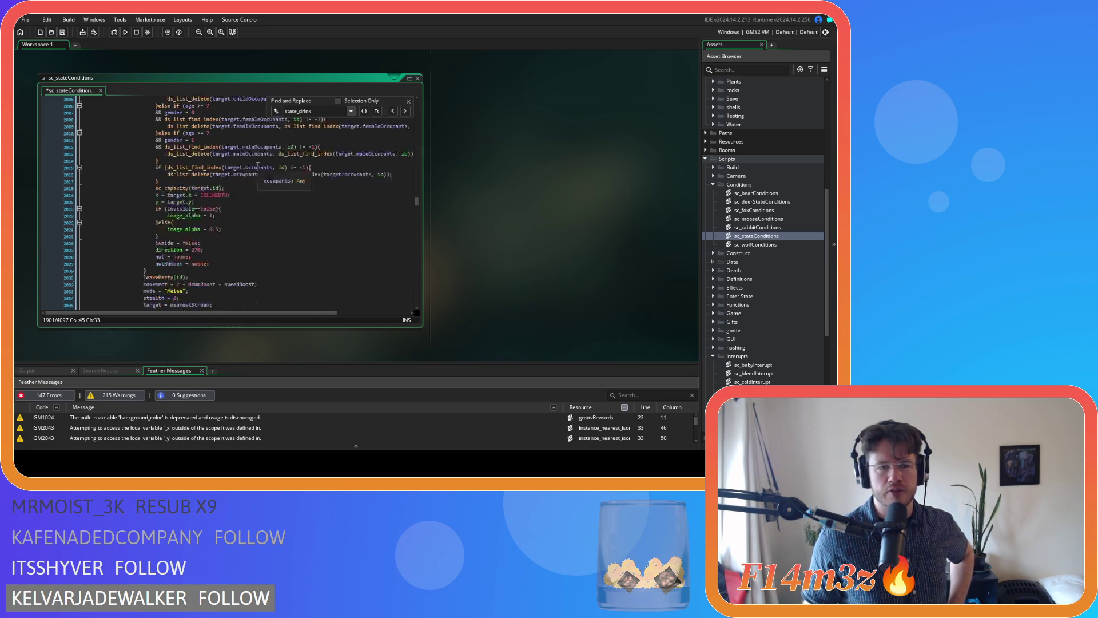
pyautogui.scroll(5, 258, 166)
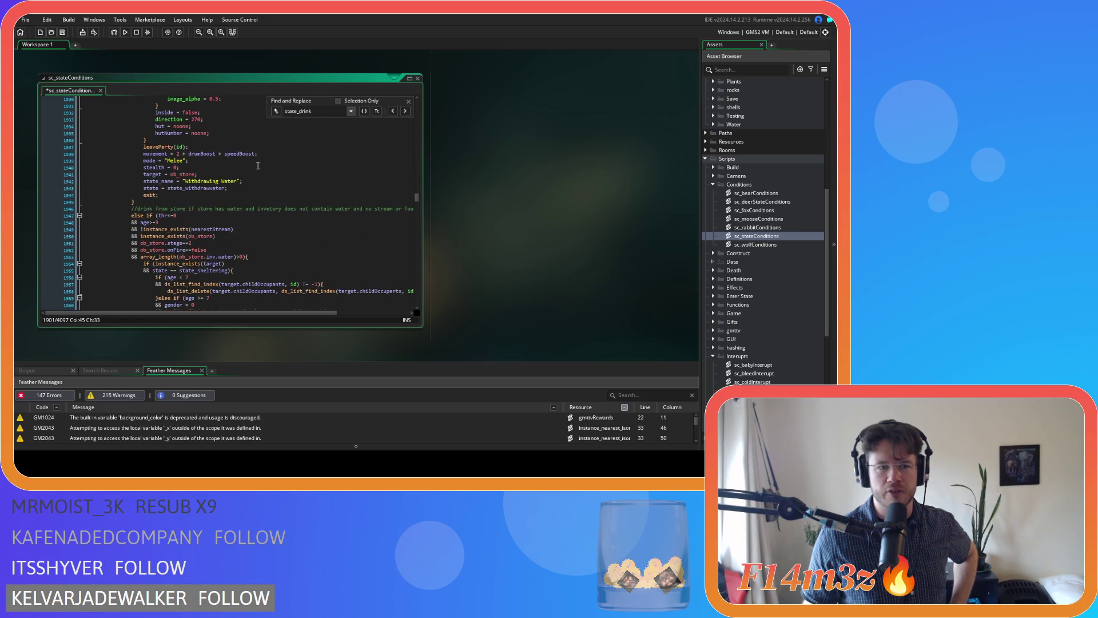
pyautogui.scroll(13, 258, 166)
pyautogui.moveTo(200, 190)
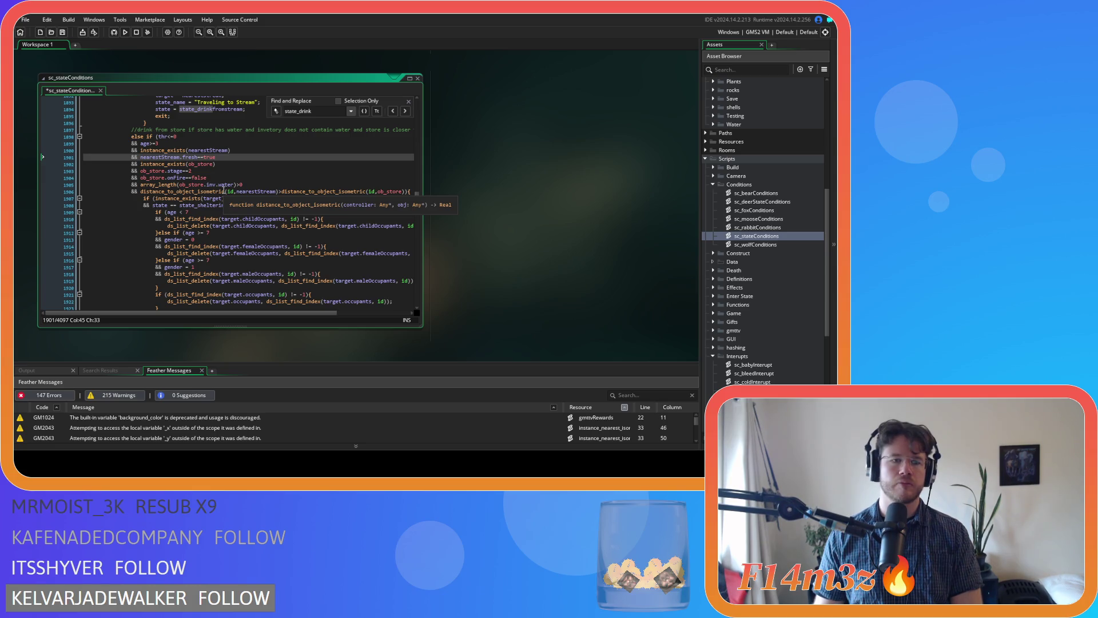
pyautogui.click(239, 164)
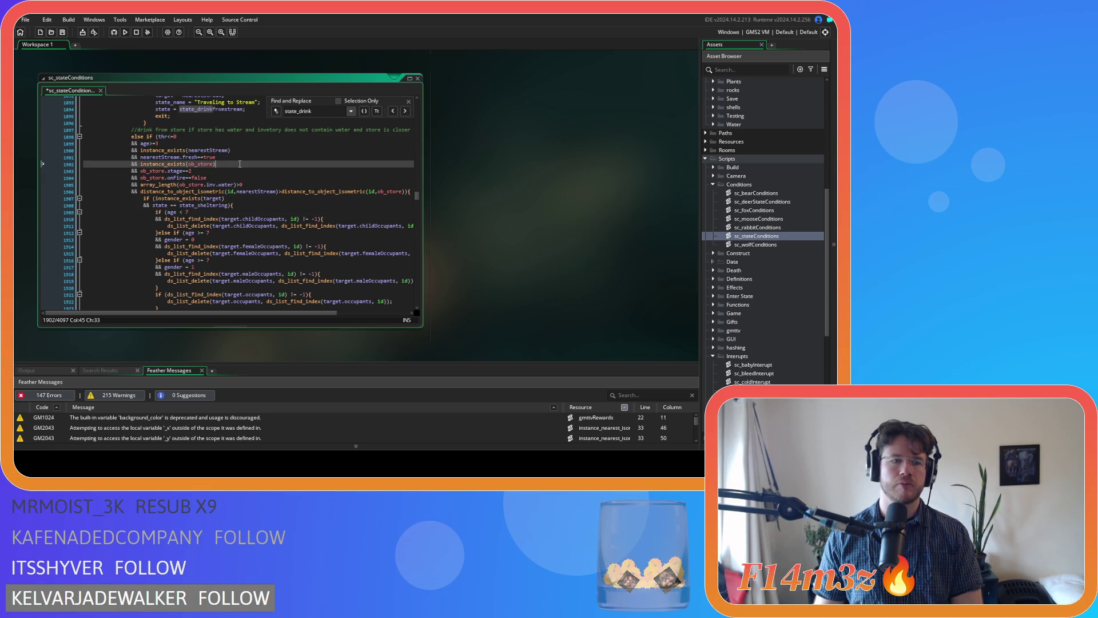
pyautogui.click(246, 183)
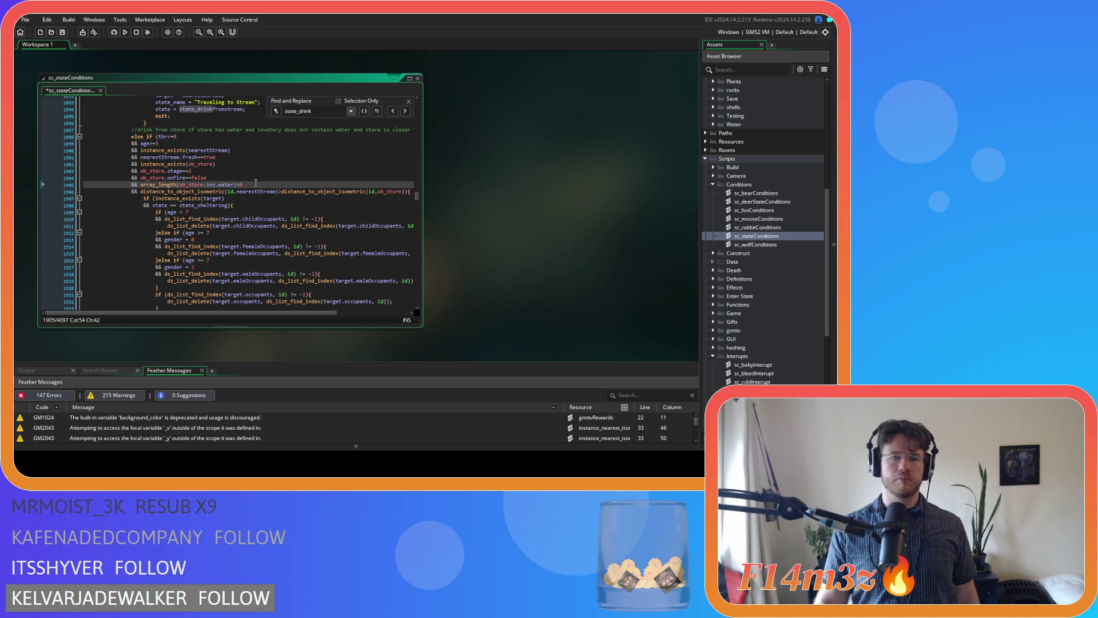
pyautogui.scroll(-15, 256, 183)
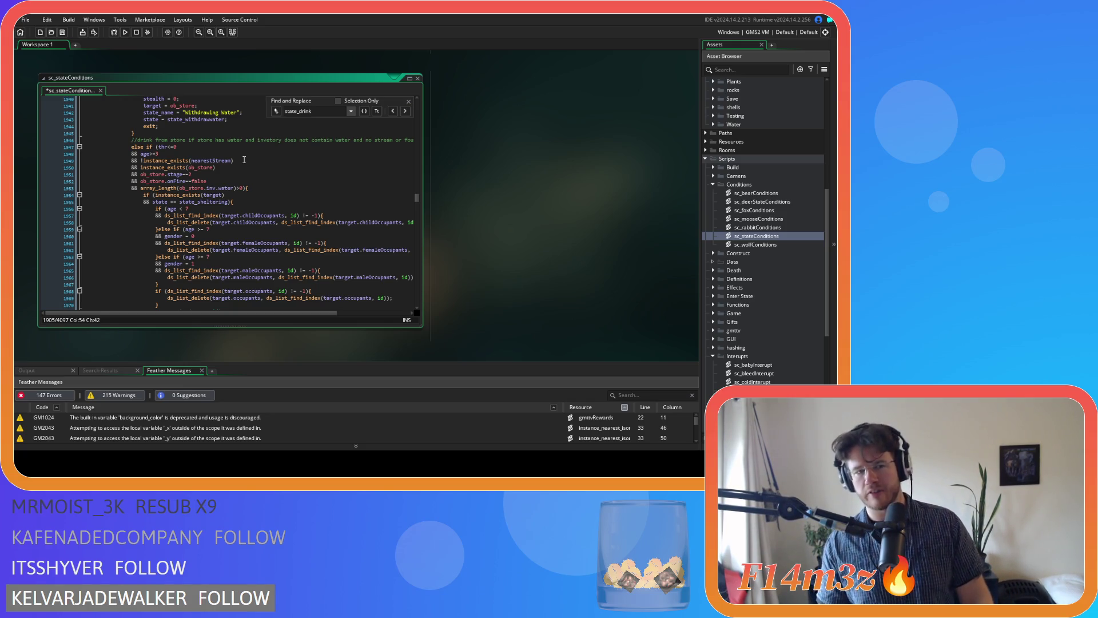
pyautogui.click(143, 161)
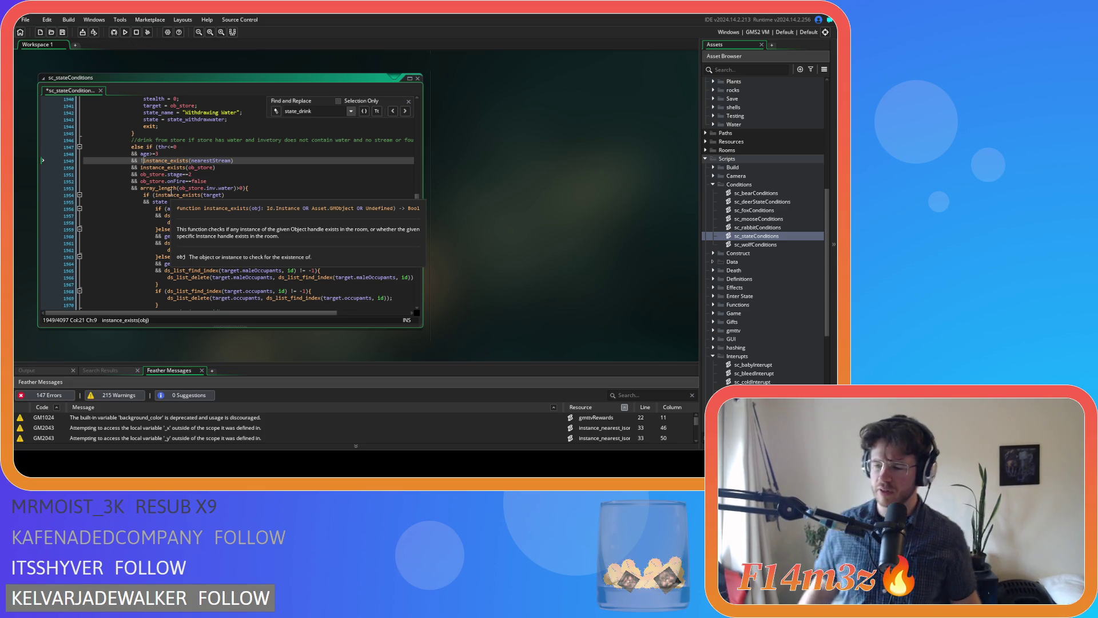
pyautogui.scroll(-4, 785, 221)
pyautogui.scroll(-4, 782, 216)
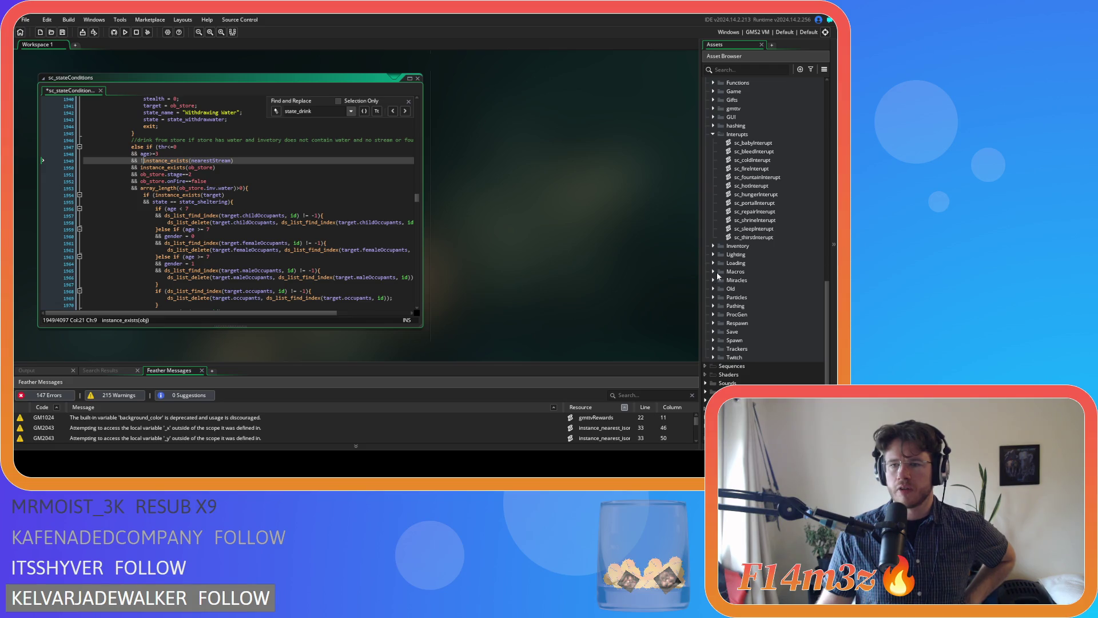
pyautogui.scroll(4, 716, 272)
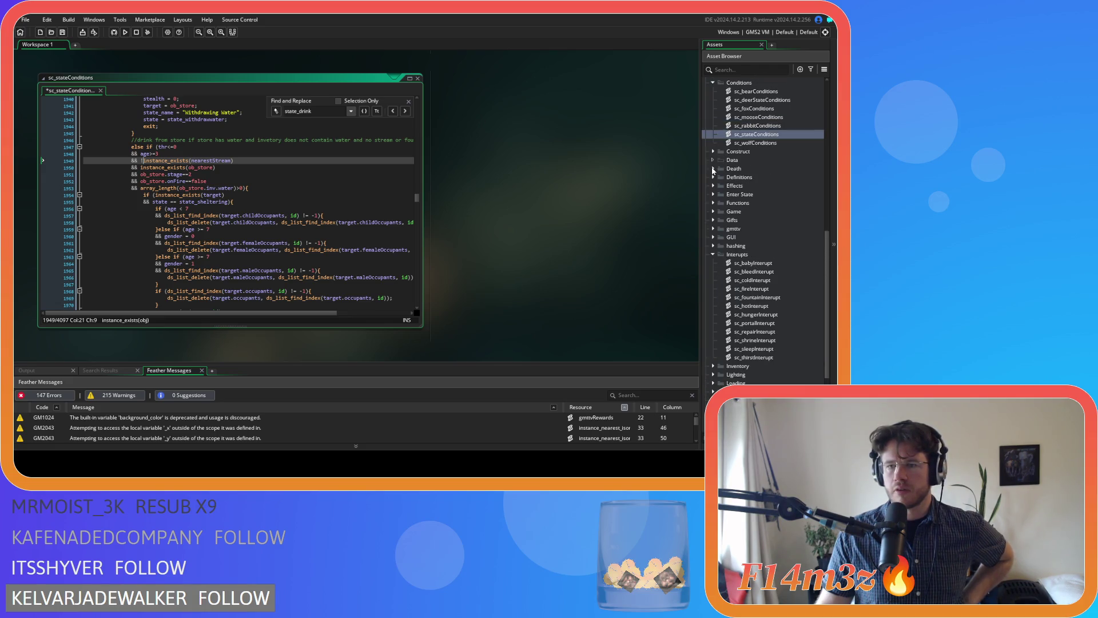
# Step: Open sc_defineRooms from the Definitions folder and scroll through its room definitions
pyautogui.click(713, 177)
pyautogui.doubleClick(752, 194)
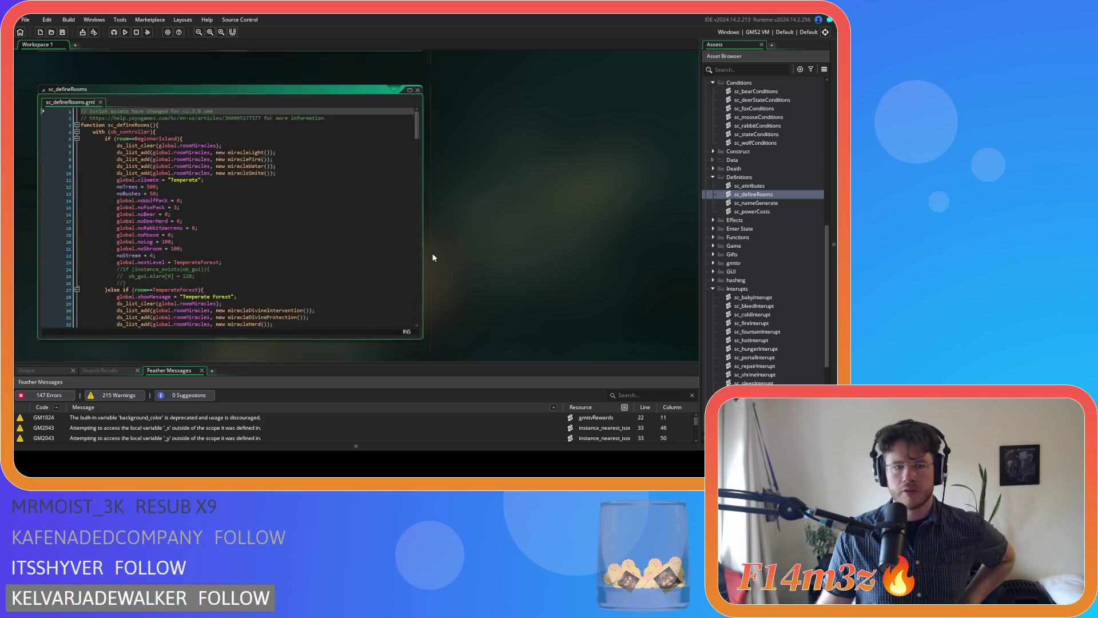
pyautogui.moveTo(418, 118); pyautogui.dragTo(420, 267)
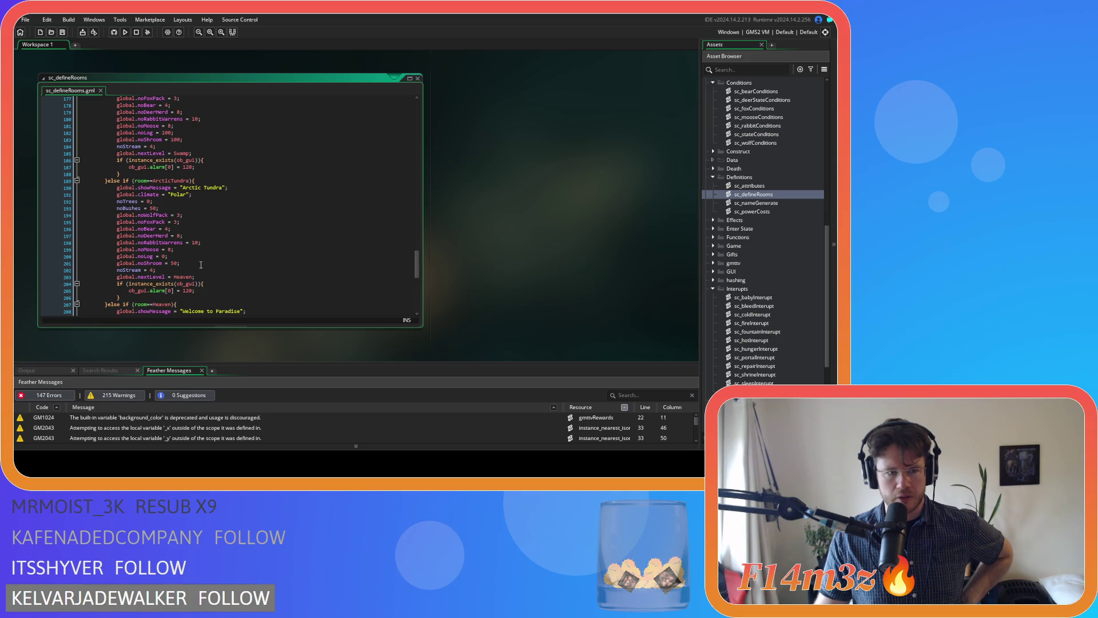
pyautogui.scroll(4, 199, 264)
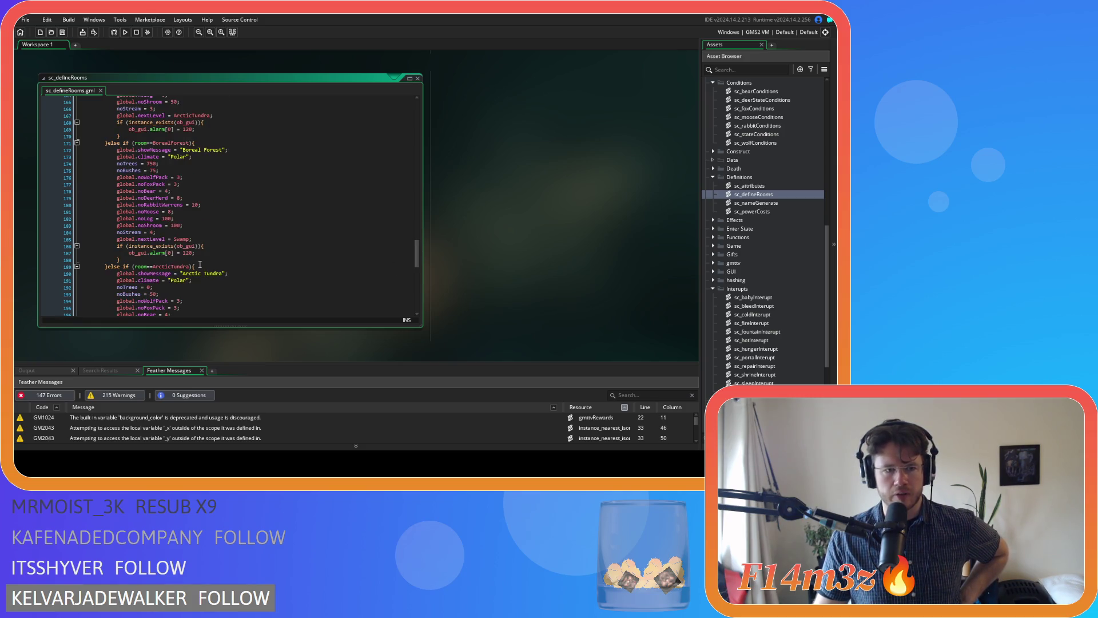
pyautogui.scroll(13, 206, 265)
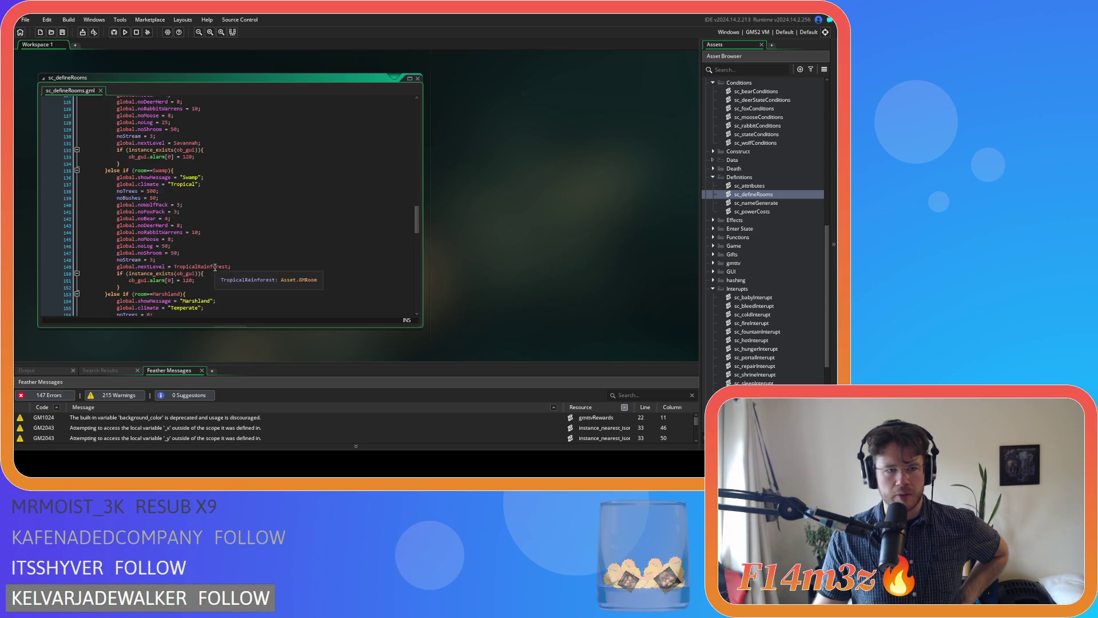
pyautogui.scroll(18, 215, 267)
pyautogui.scroll(18, 229, 266)
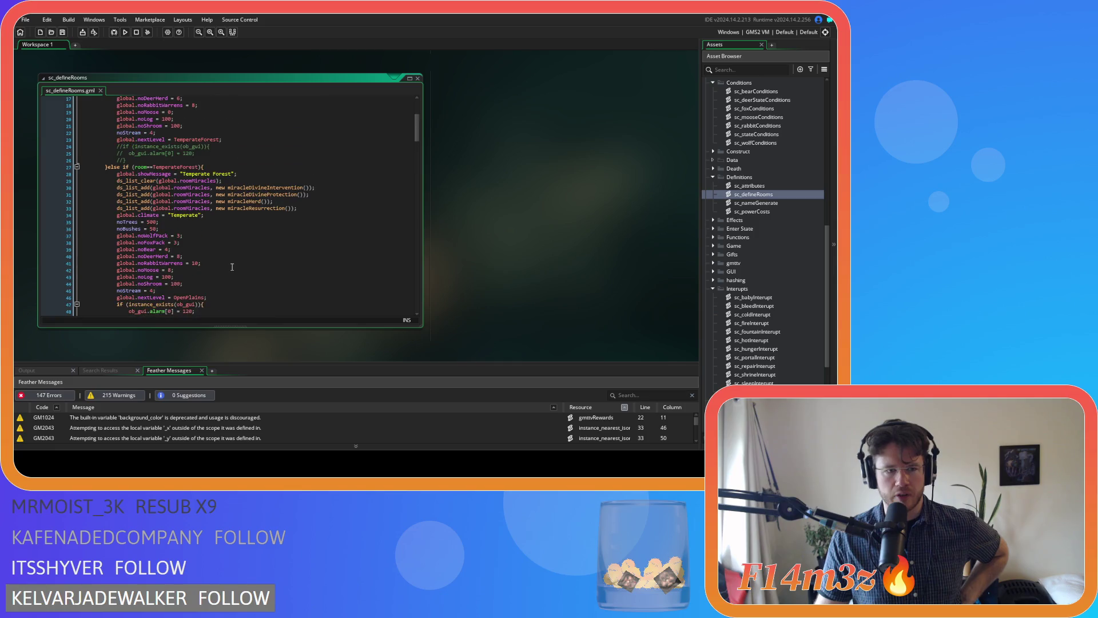
pyautogui.scroll(3, 232, 267)
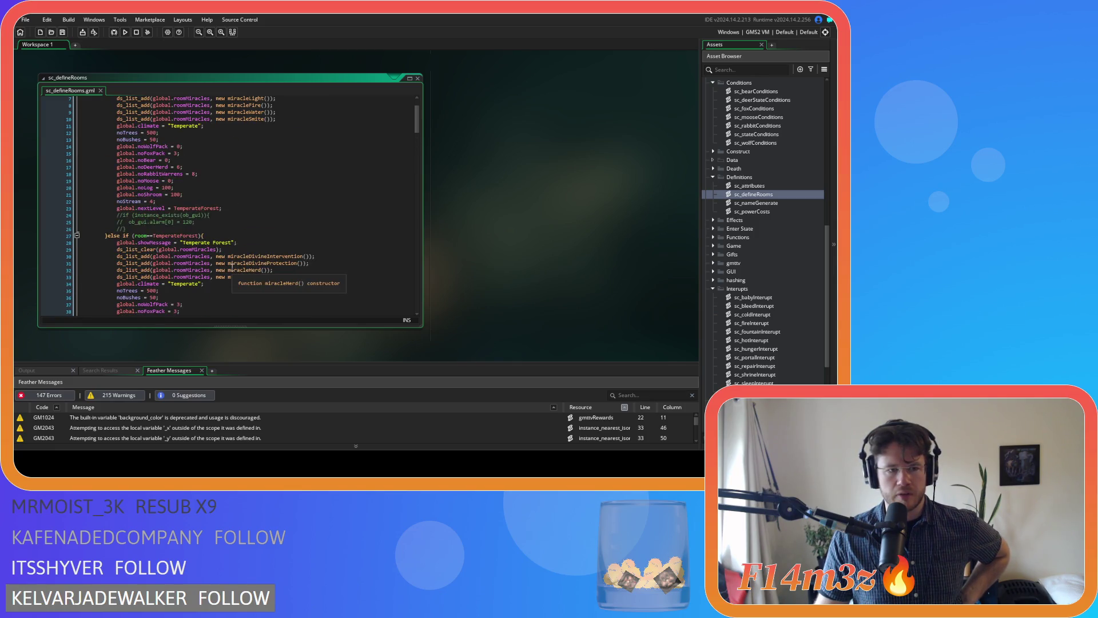
pyautogui.scroll(2, 232, 267)
# Step: Shorten the sc_defineRooms editor window by pulling its bottom edge up
pyautogui.moveTo(416, 122); pyautogui.dragTo(399, 338)
pyautogui.scroll(3, 406, 318)
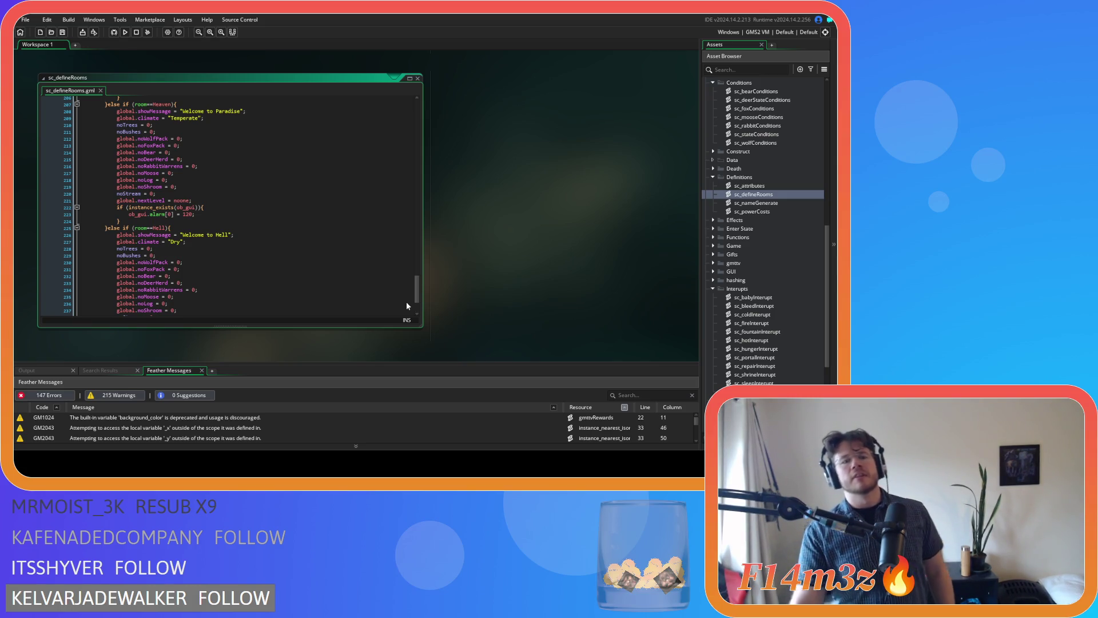
pyautogui.moveTo(422, 326); pyautogui.dragTo(422, 212)
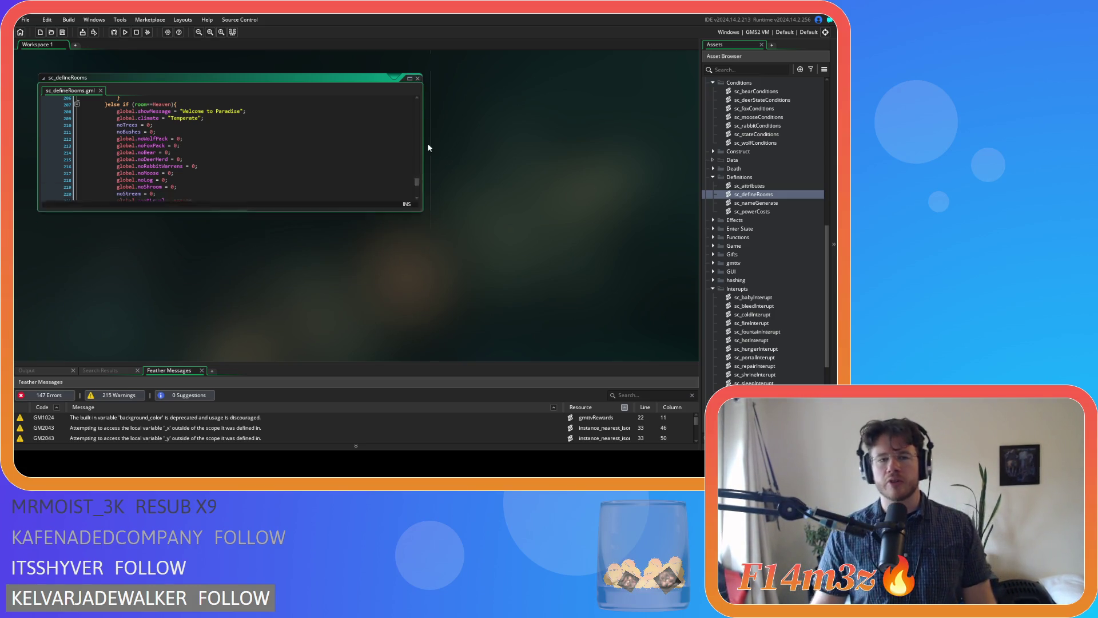
pyautogui.scroll(5, 443, 272)
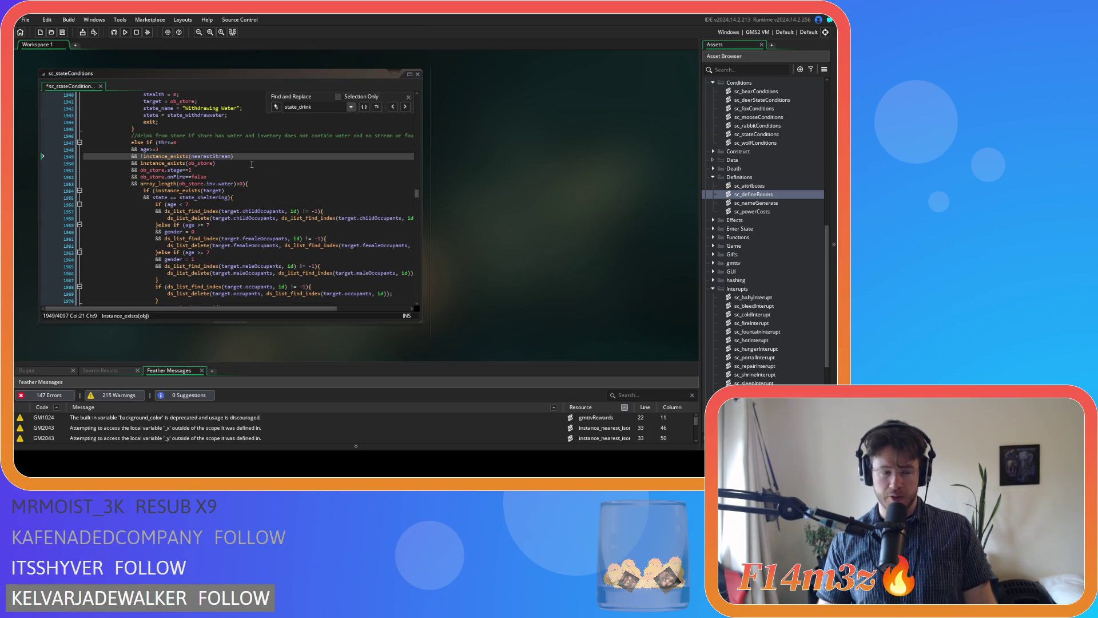
pyautogui.click(267, 156)
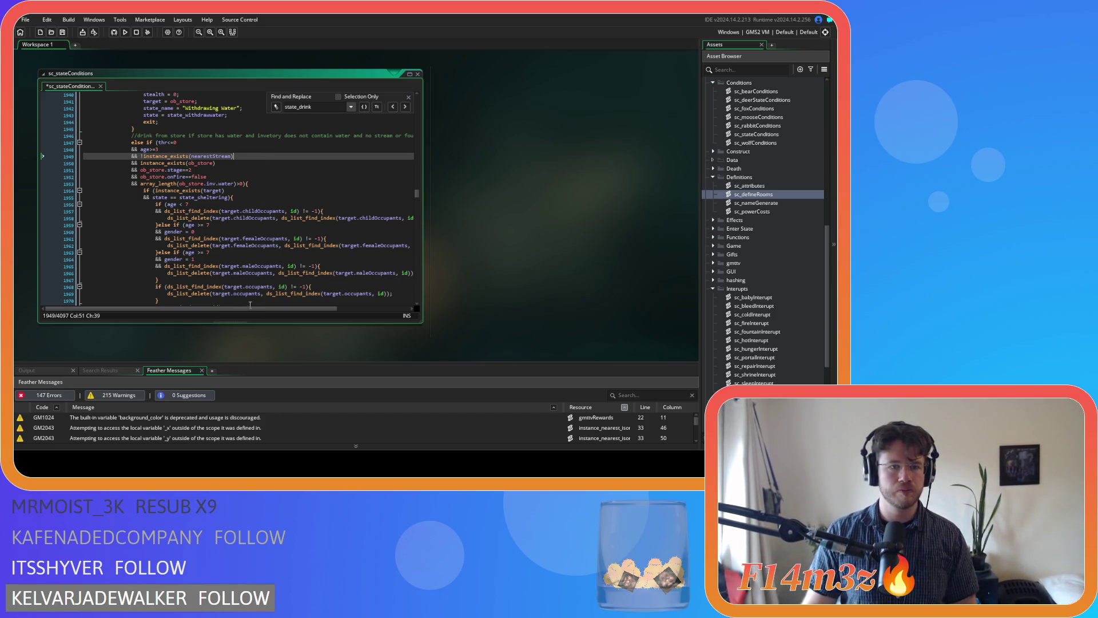
pyautogui.moveTo(252, 310)
pyautogui.mouseDown()
pyautogui.moveTo(308, 312)
pyautogui.moveTo(245, 308)
pyautogui.mouseUp()
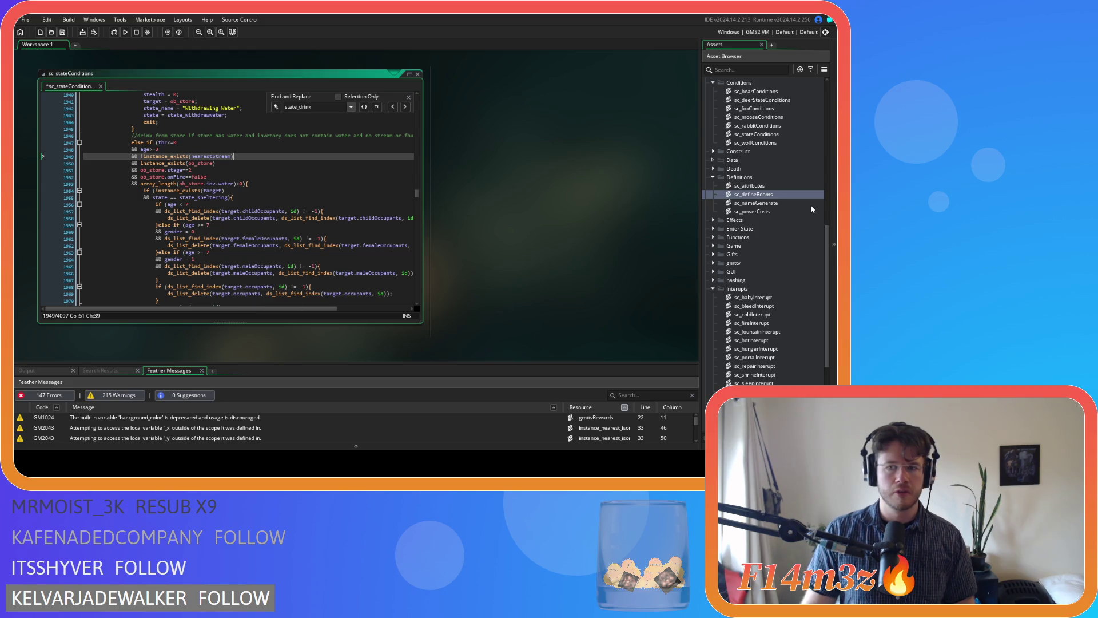
# Step: Expand Objects > Construct and open ob_fountain's Create event code
pyautogui.scroll(-2, 769, 229)
pyautogui.scroll(3, 769, 228)
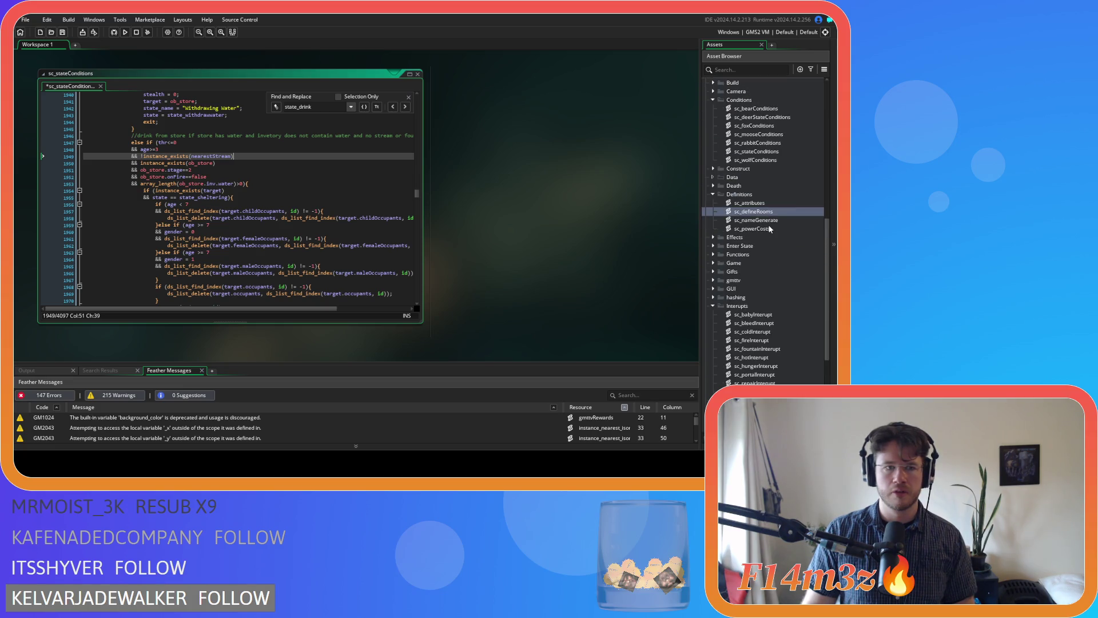
pyautogui.scroll(15, 769, 228)
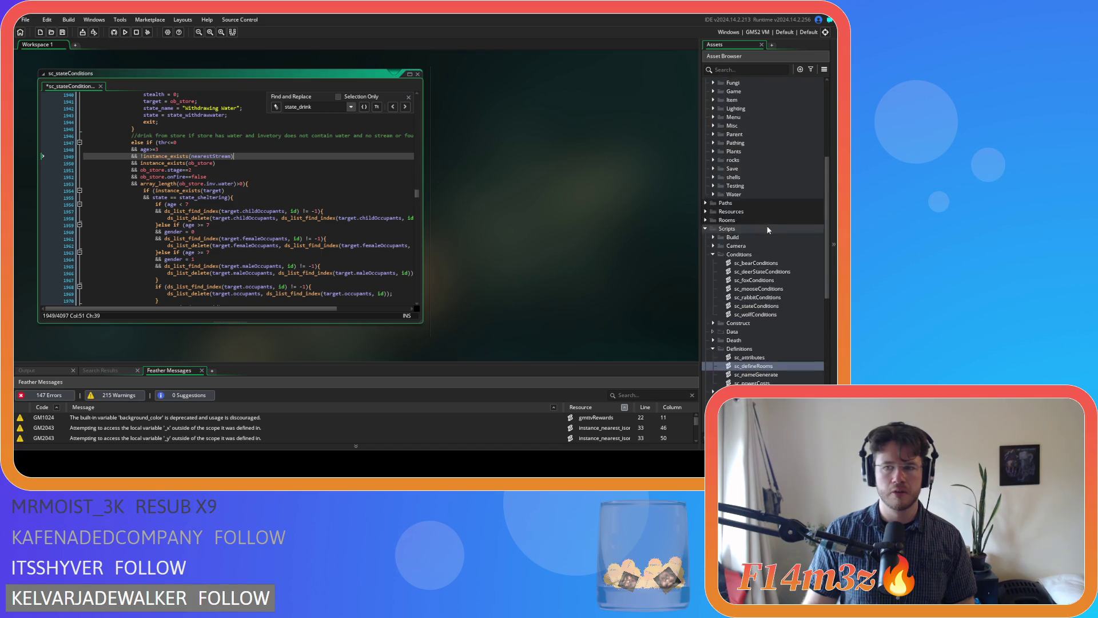
pyautogui.doubleClick(719, 247)
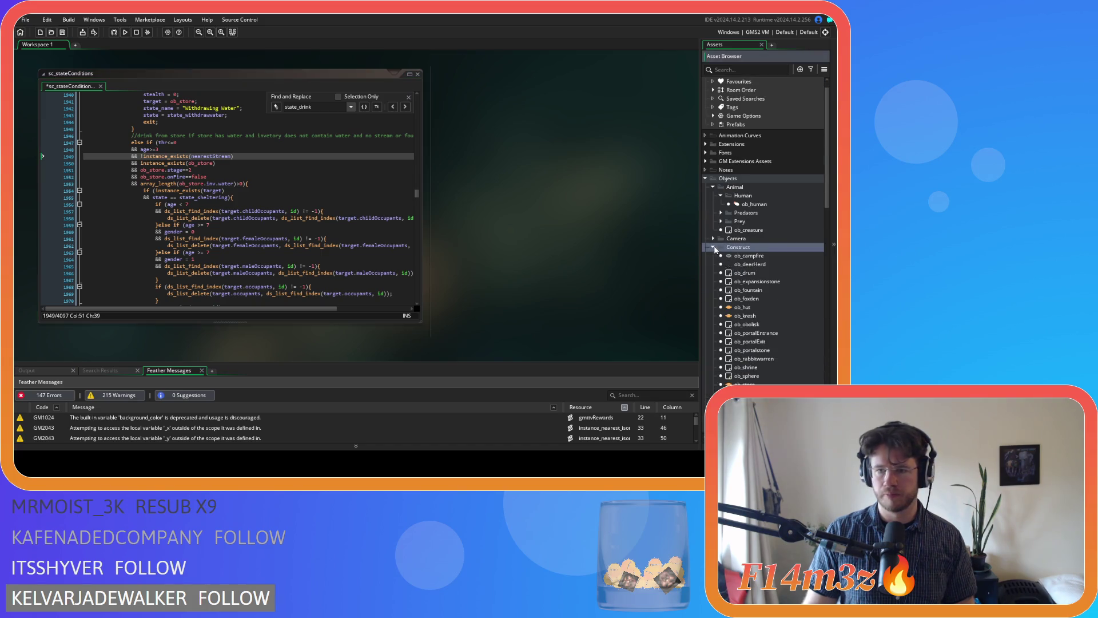
pyautogui.scroll(-2, 758, 301)
pyautogui.doubleClick(749, 235)
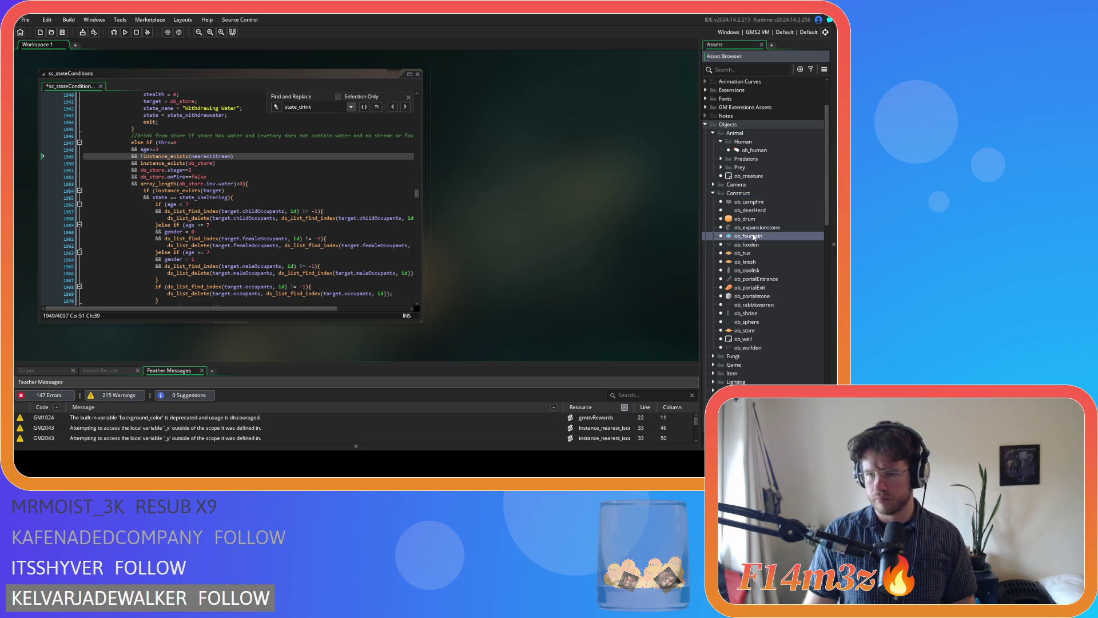
pyautogui.doubleClick(229, 122)
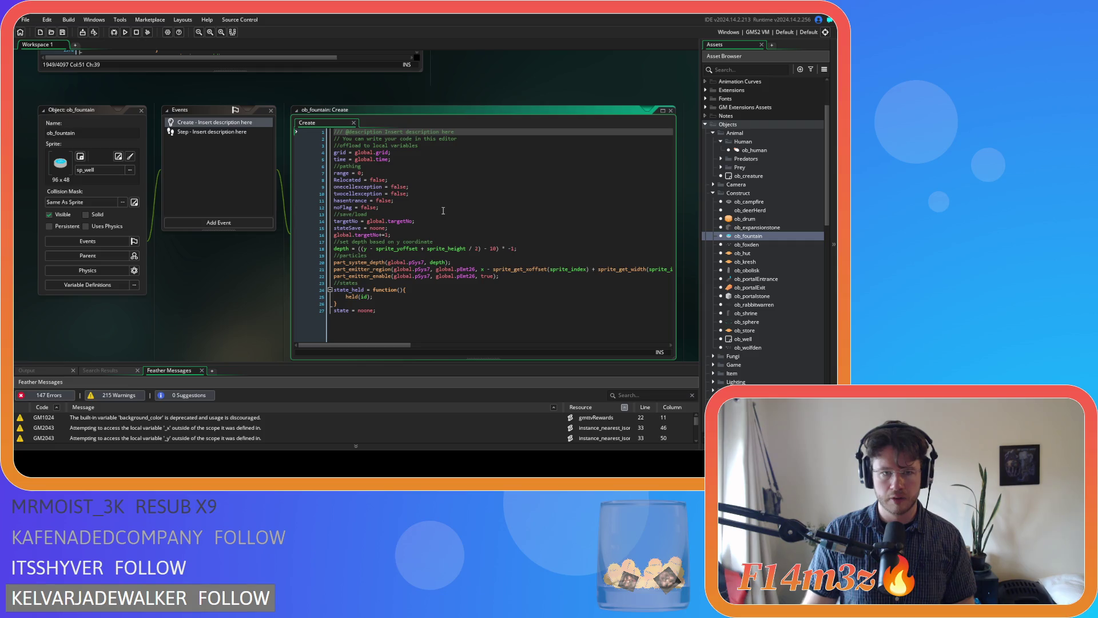
# Step: Add '//track' and 'fresh = true;' below the global.time line in ob_fountain's Create event and save
pyautogui.click(418, 233)
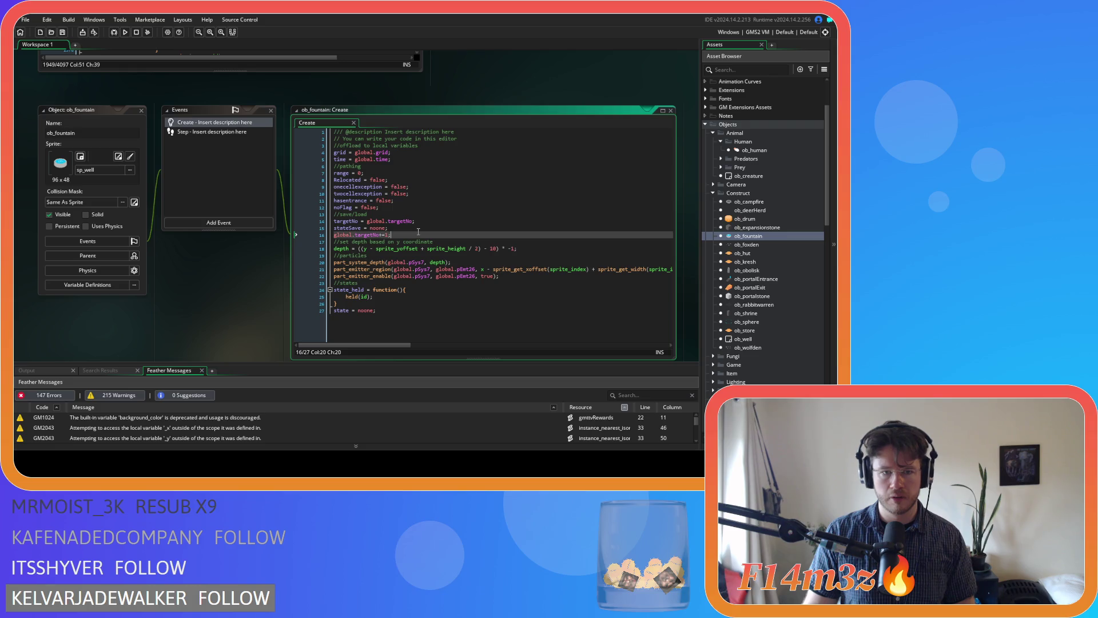
pyautogui.click(412, 159)
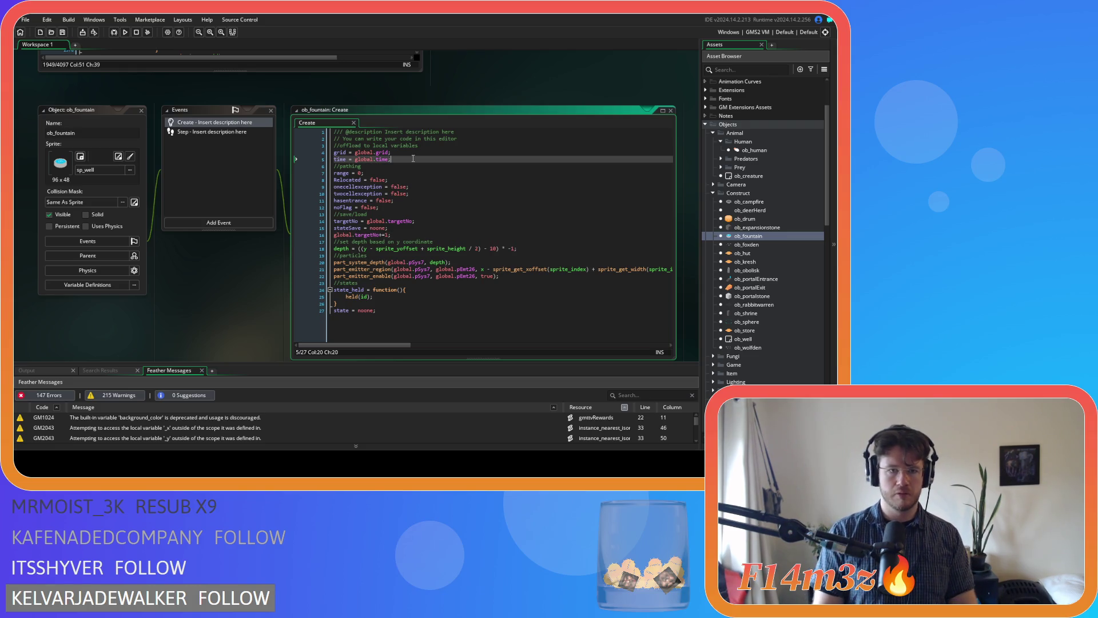
pyautogui.press('Return')
pyautogui.write('//track')
pyautogui.press('Return')
pyautogui.write('fresh')
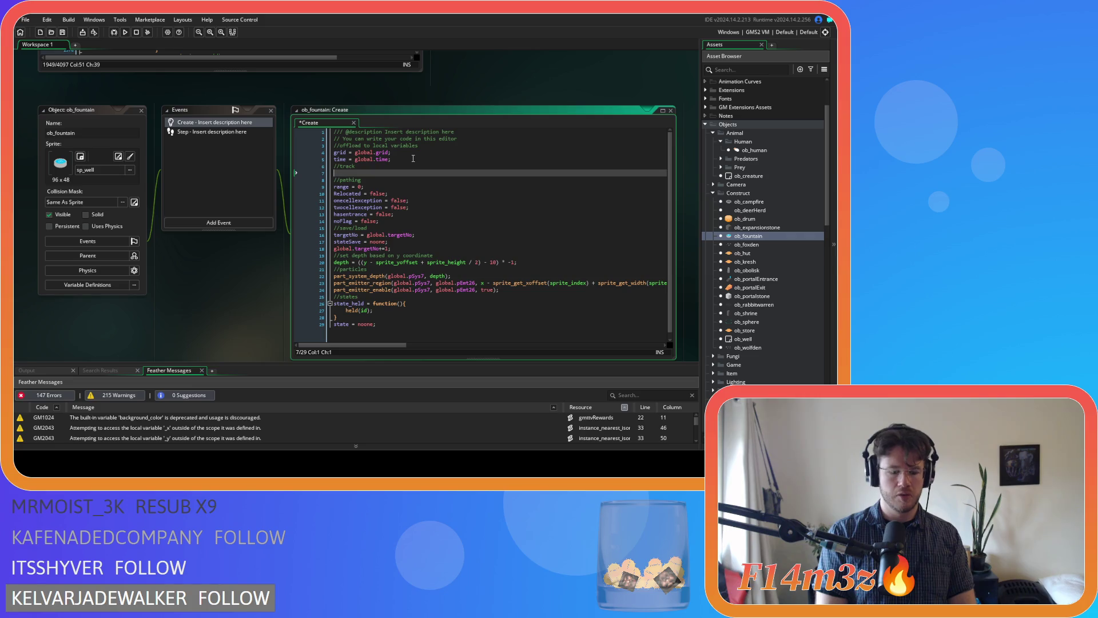
pyautogui.write(' = true;')
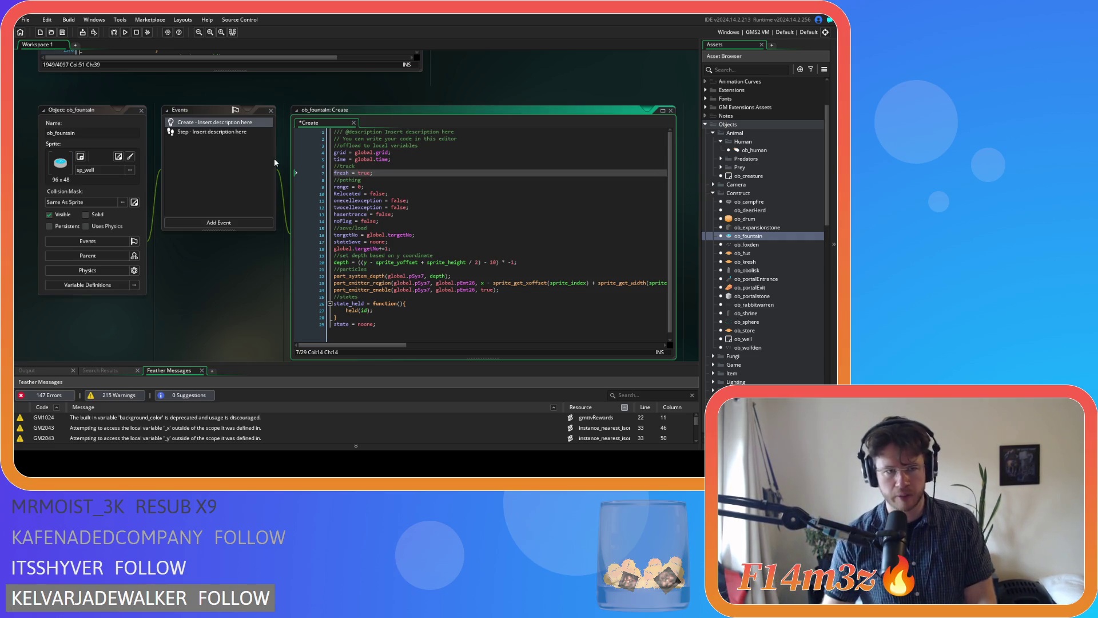
pyautogui.hotkey('ctrl', 's')
pyautogui.click(142, 111)
# Step: Back in sc_stateConditions, wrap !instance_exists(nearestStream) on line 1949 in parentheses
pyautogui.moveTo(172, 182); pyautogui.dragTo(205, 362)
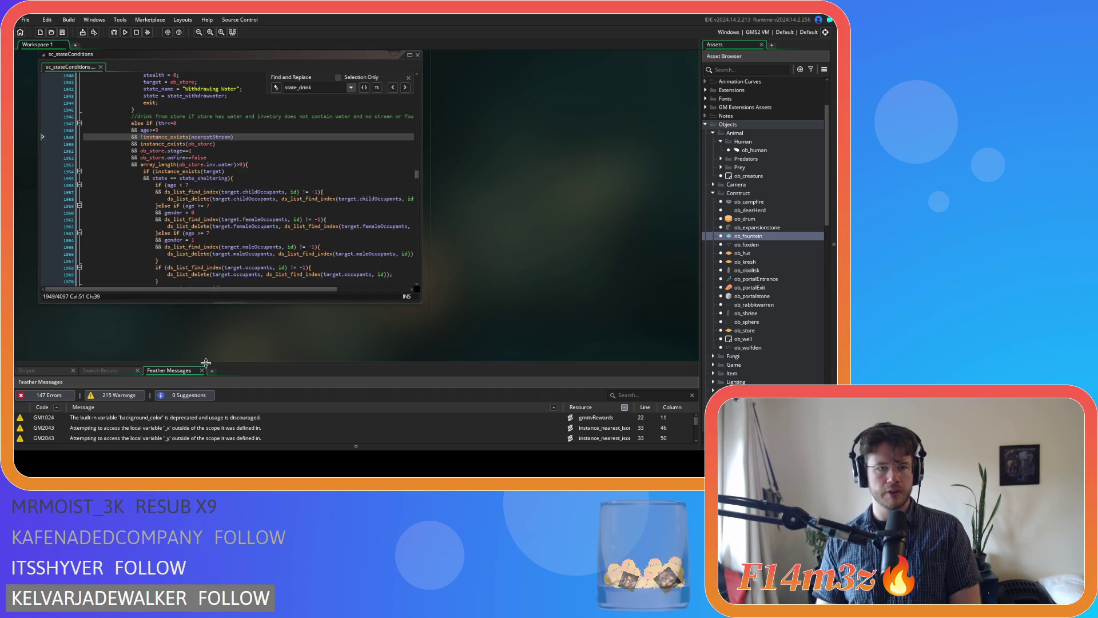
pyautogui.click(239, 137)
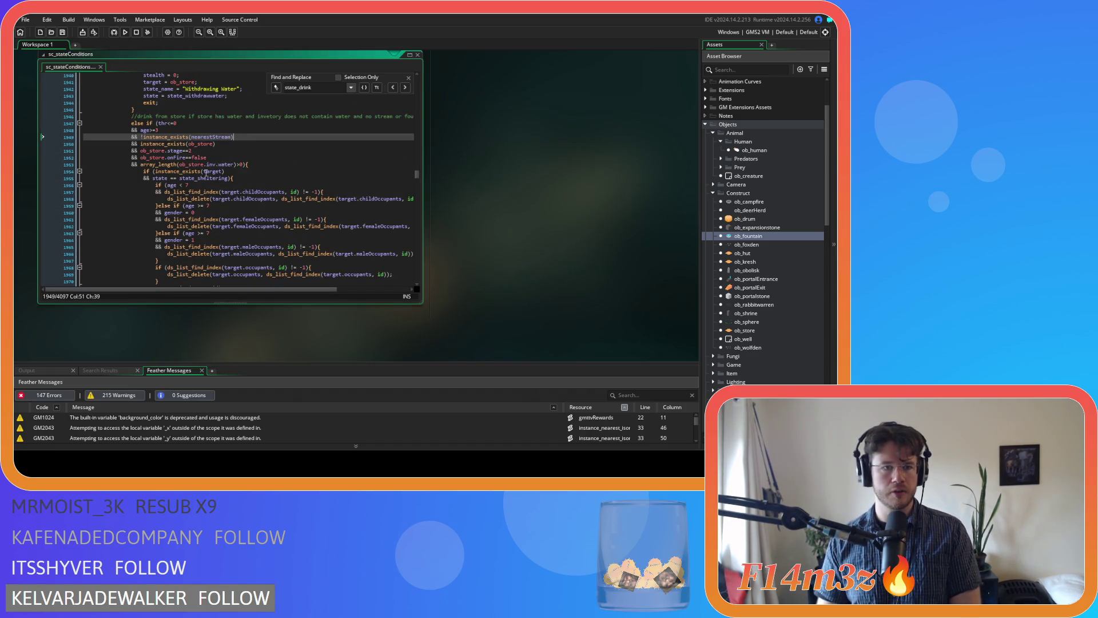
pyautogui.click(142, 138)
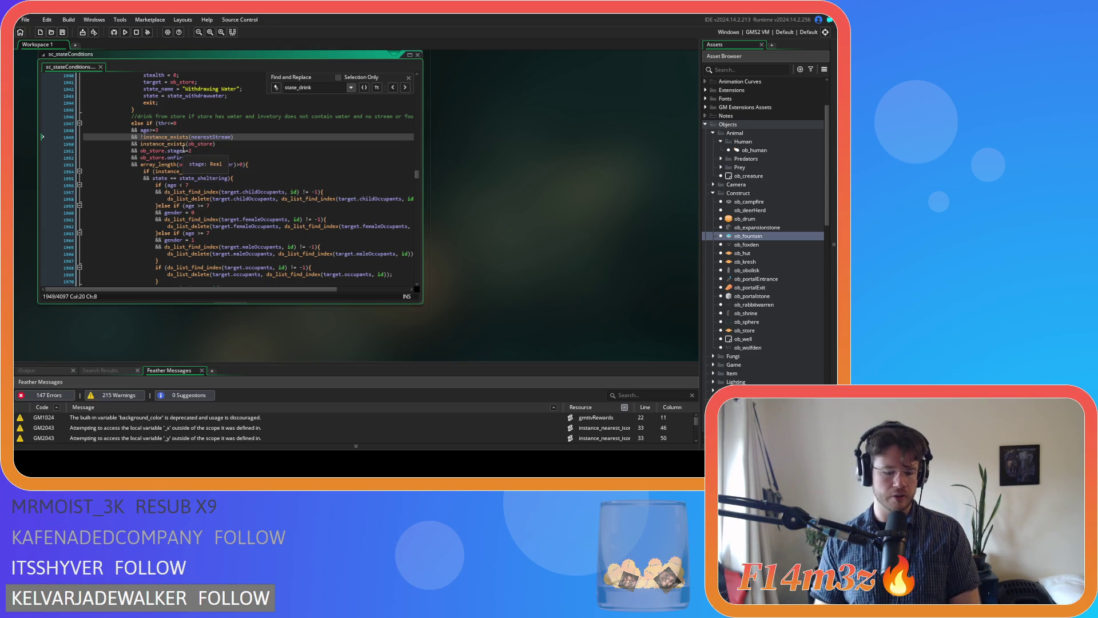
pyautogui.write('(')
pyautogui.click(246, 137)
pyautogui.write(')')
pyautogui.press('Left')
pyautogui.press('Return')
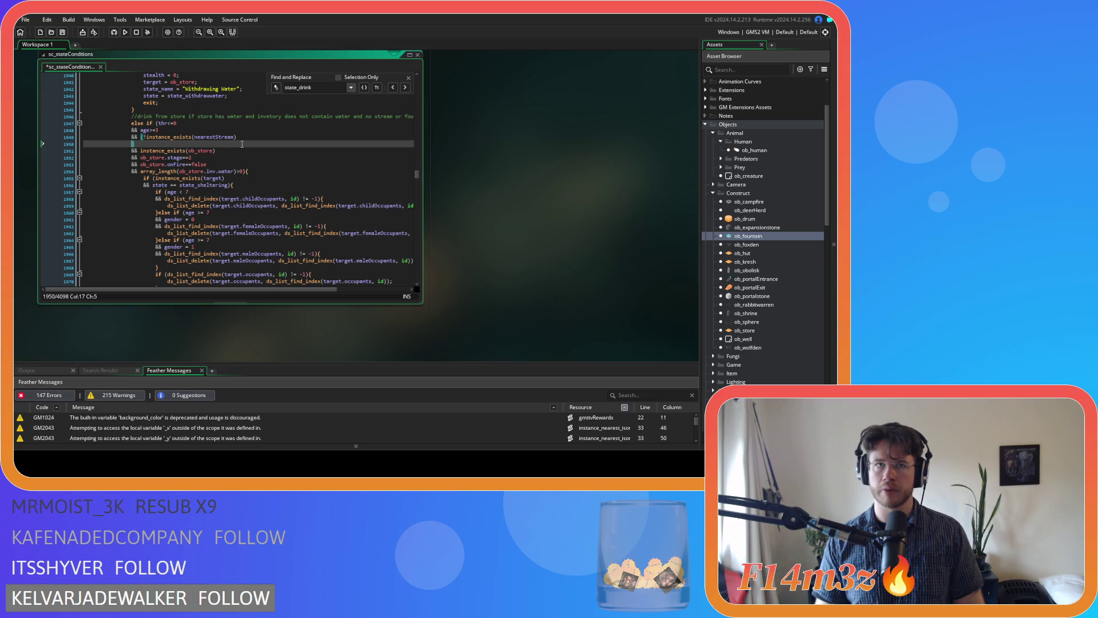
pyautogui.moveTo(209, 151)
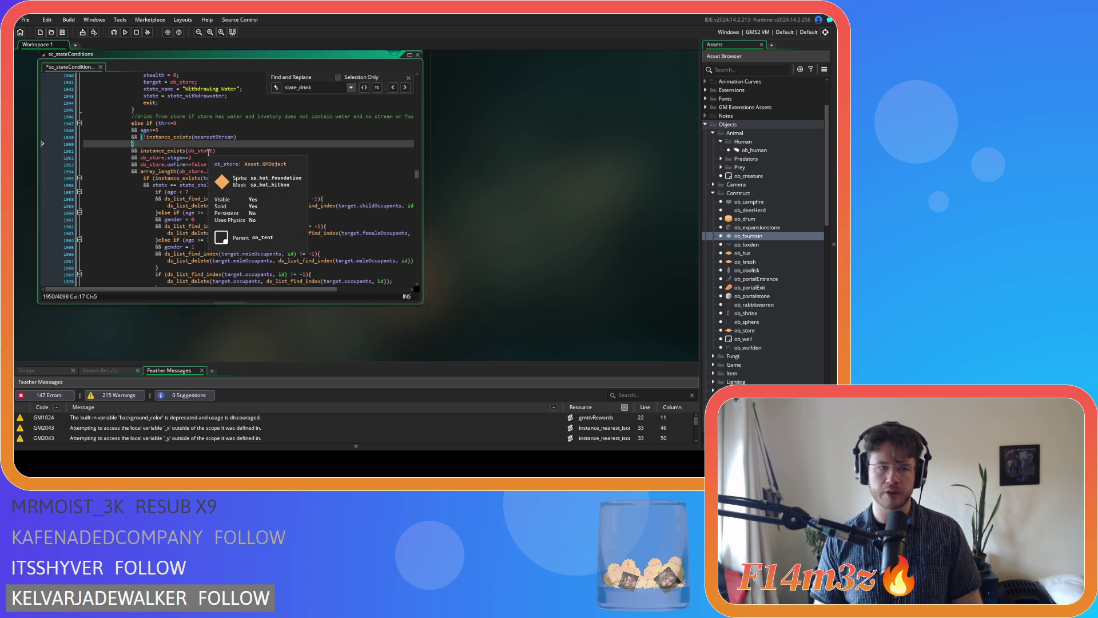
pyautogui.press('BackSpace')
pyautogui.press('BackSpace')
pyautogui.press('BackSpace')
# Step: Move up to the drink-from-stream condition at line 1851
pyautogui.press('Up')
pyautogui.press('Up')
pyautogui.press('Up')
pyautogui.scroll(10, 257, 162)
pyautogui.click(256, 161)
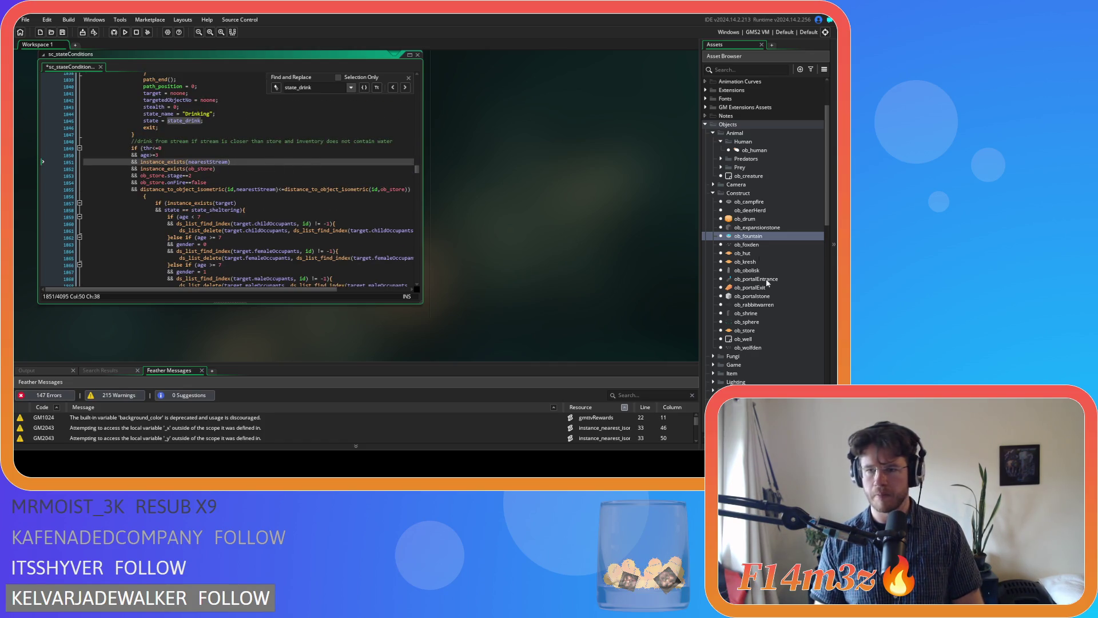
pyautogui.scroll(-8, 762, 309)
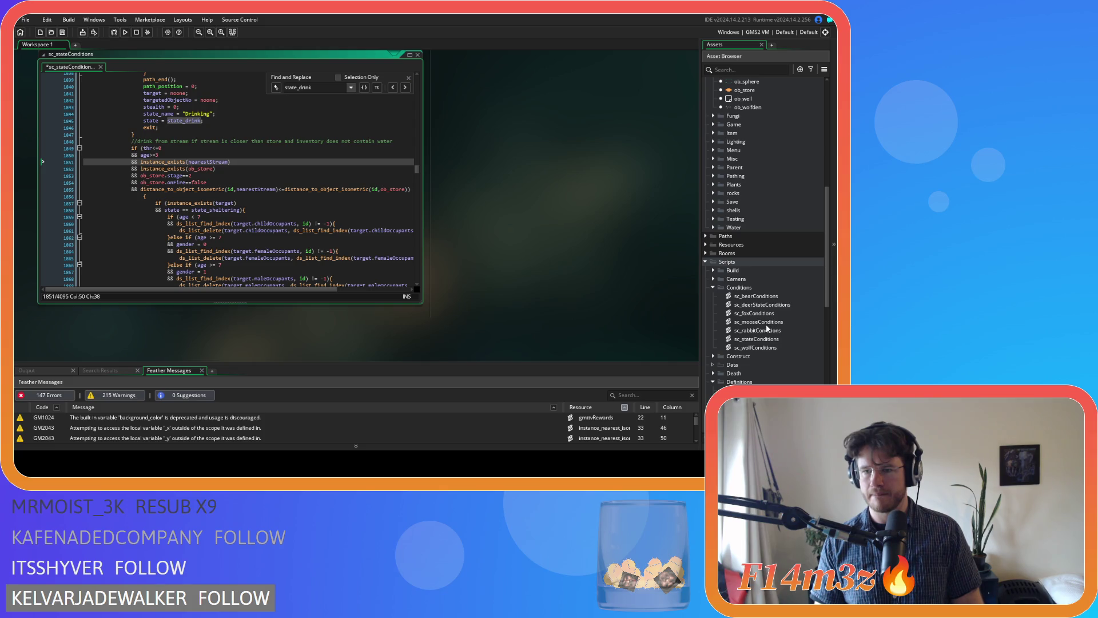
pyautogui.scroll(-4, 766, 329)
pyautogui.scroll(-4, 766, 328)
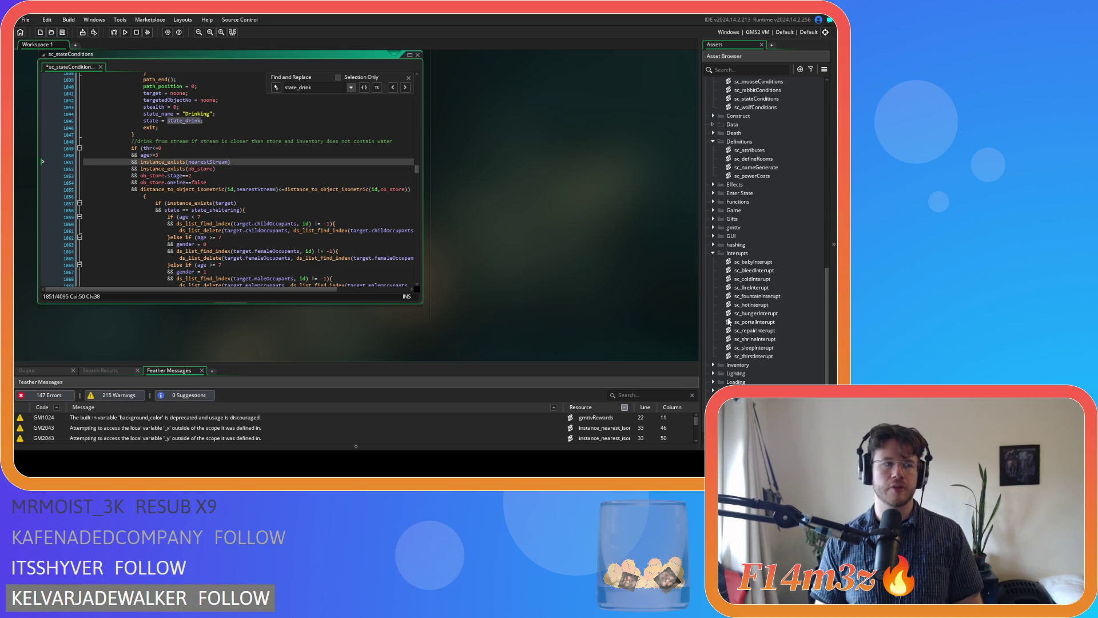
pyautogui.scroll(3, 737, 226)
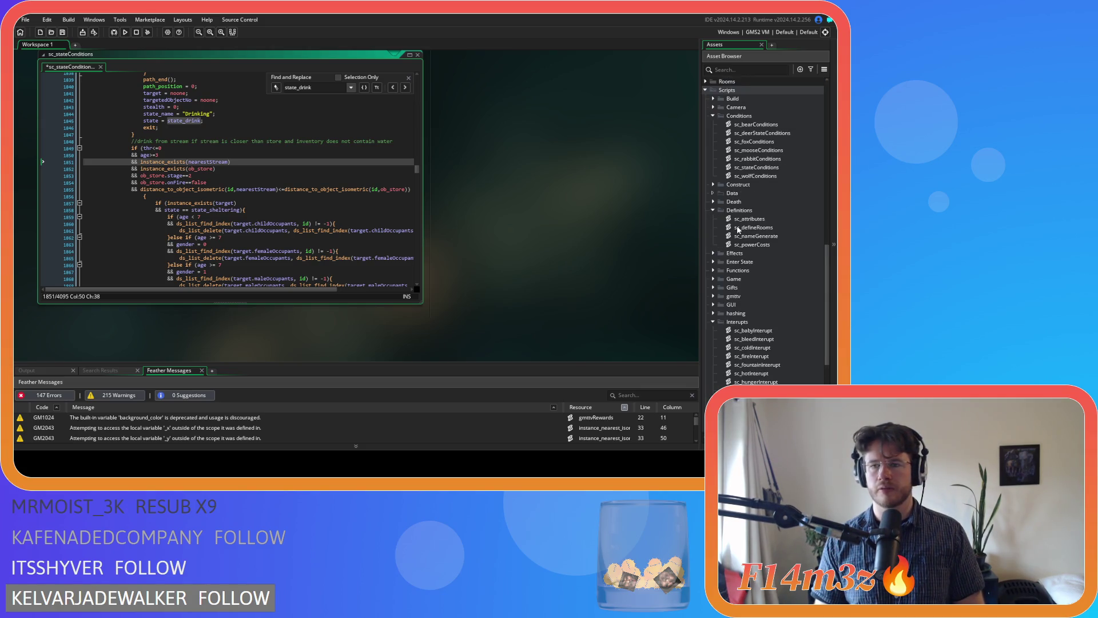
pyautogui.scroll(1, 737, 229)
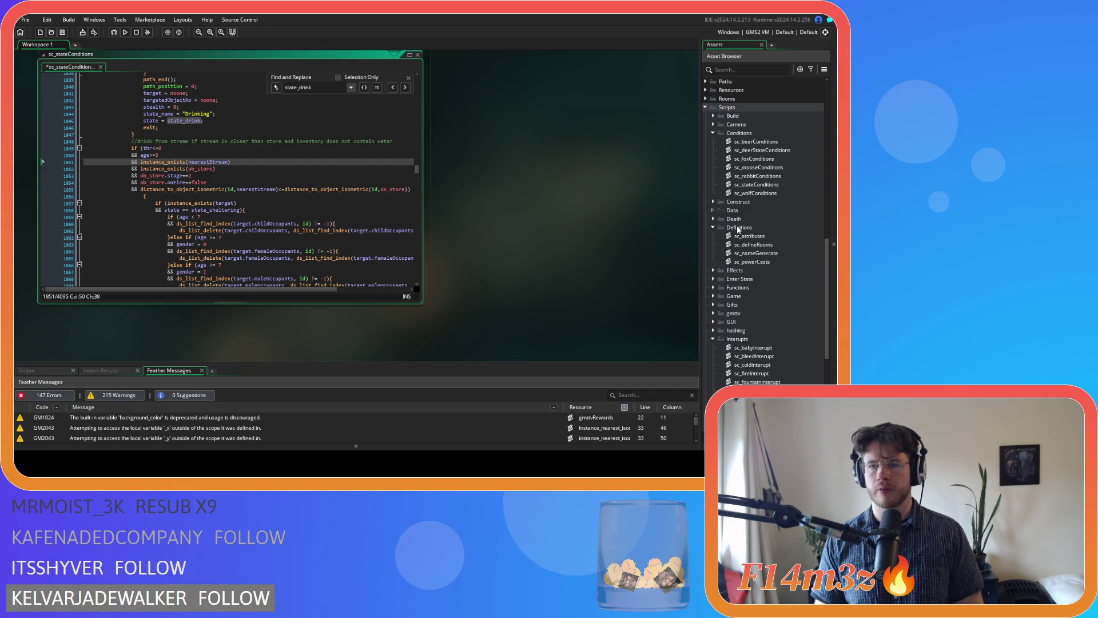
pyautogui.scroll(-3, 737, 229)
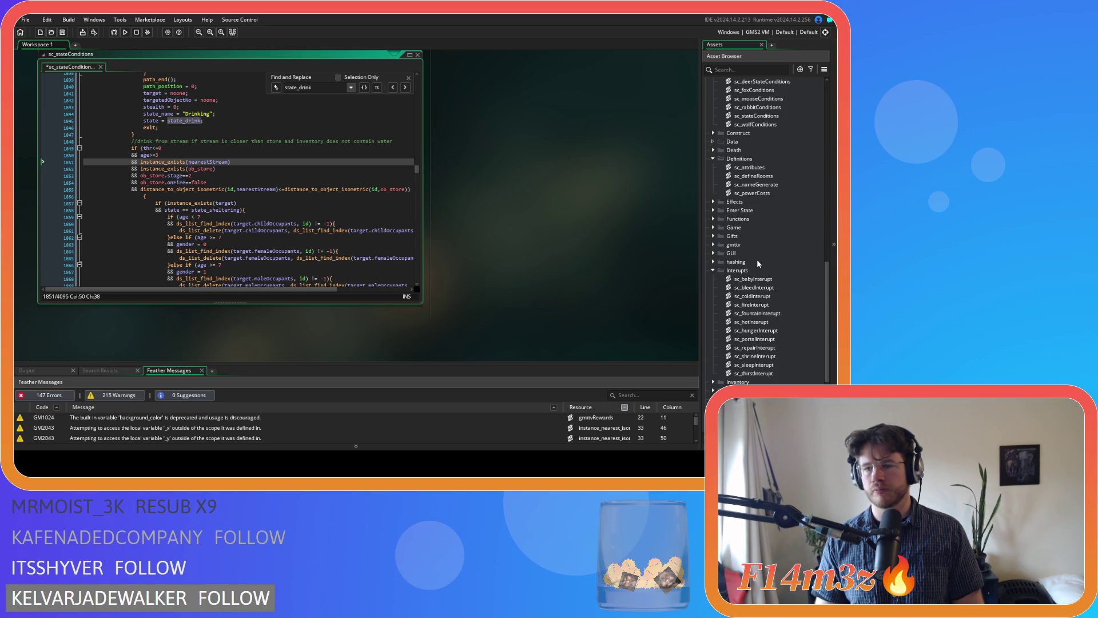
# Step: Open sc_thirstInterupt, delete the stray '&& nearestSt…' condition line, and save
pyautogui.doubleClick(754, 372)
pyautogui.click(249, 200)
pyautogui.press('BackSpace')
pyautogui.press('BackSpace')
pyautogui.press('BackSpace')
pyautogui.press('BackSpace')
pyautogui.press('BackSpace')
pyautogui.press('BackSpace')
pyautogui.hotkey('ctrl', 's')
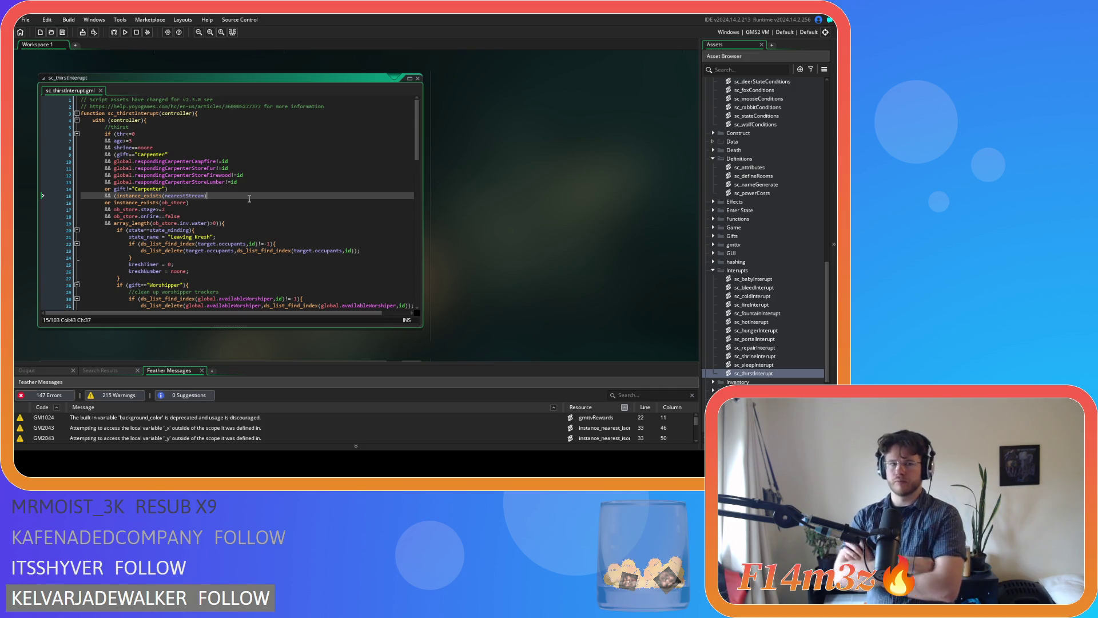
pyautogui.scroll(5, 466, 227)
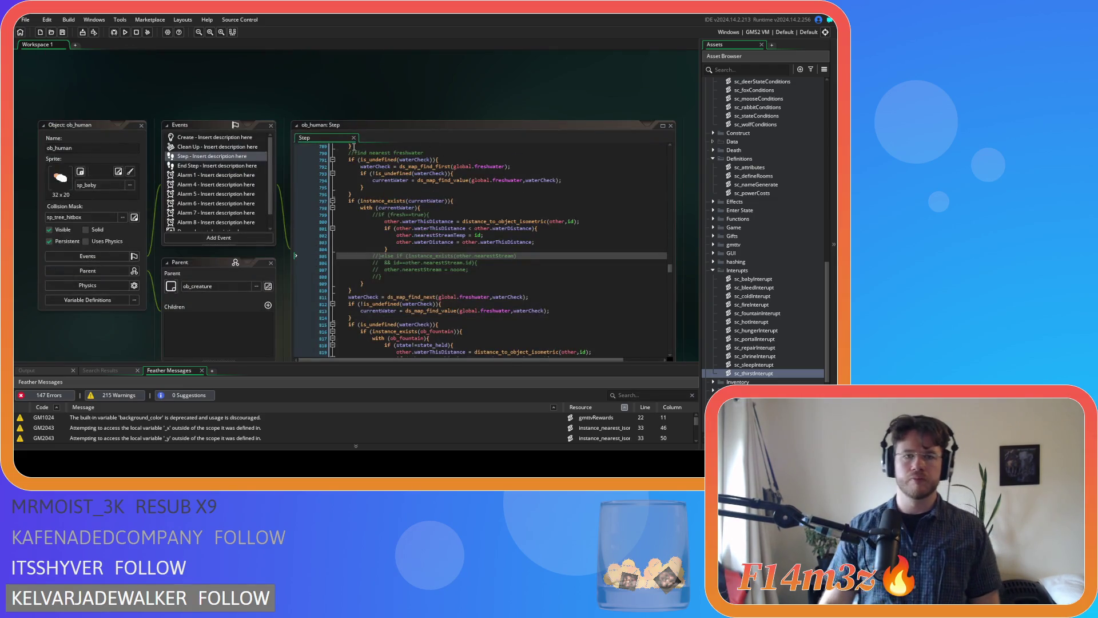
# Step: Uncomment the fresh==true check and nearestStream-reset else-if at lines 799–808 of the Step event
pyautogui.scroll(-1, 459, 211)
pyautogui.click(460, 212)
pyautogui.hotkey('ctrl', 'z')
pyautogui.hotkey('ctrl', 'z')
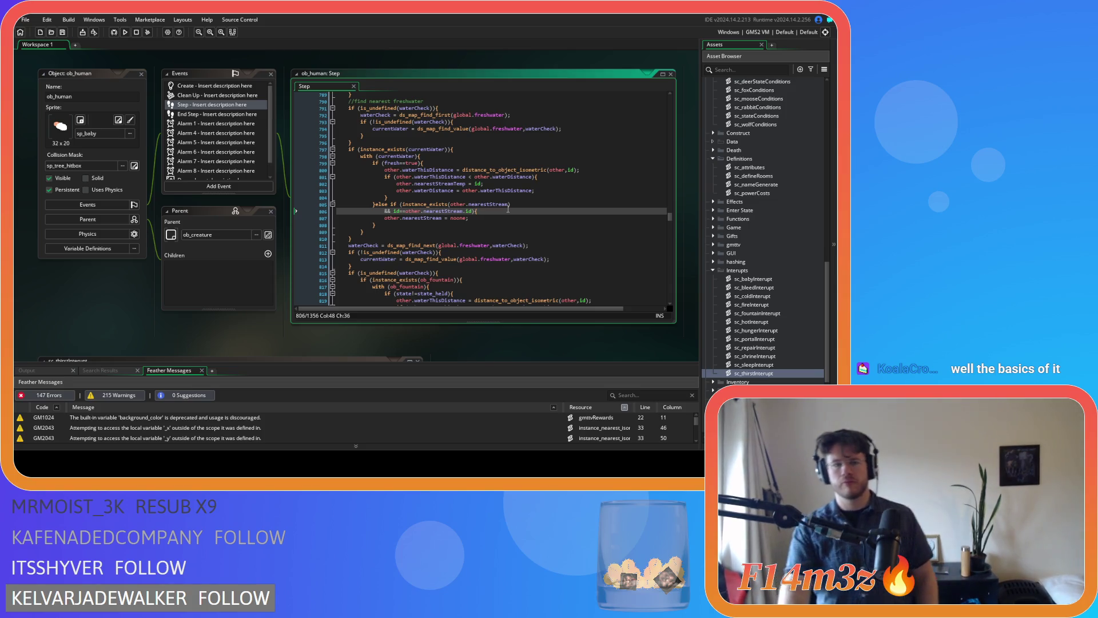
pyautogui.press('Down')
pyautogui.press('Down')
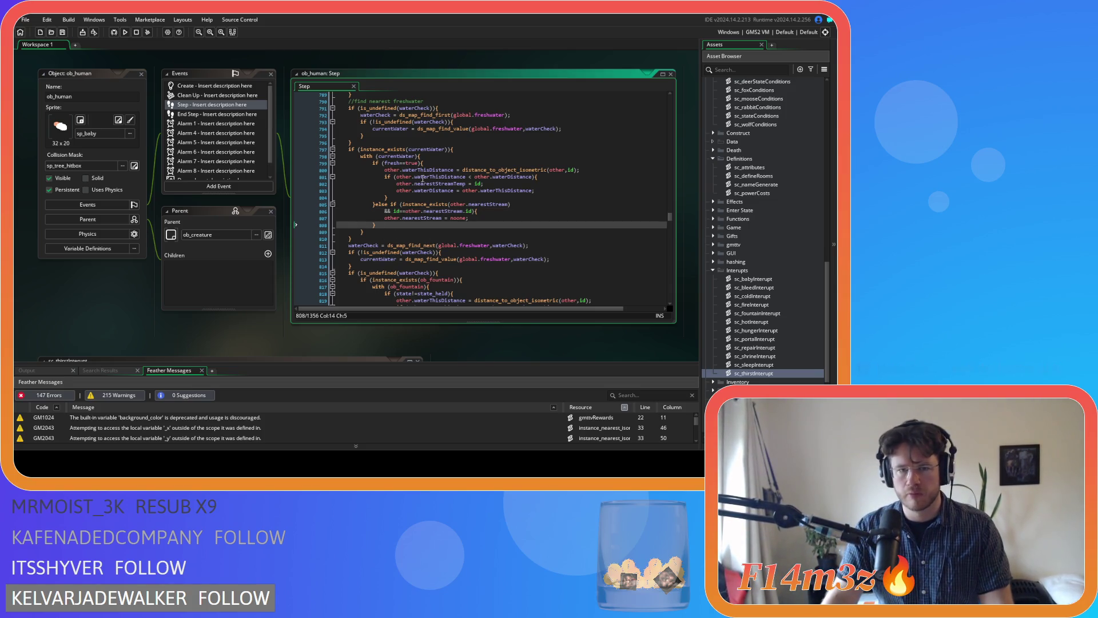
pyautogui.press('Up')
pyautogui.press('Up')
pyautogui.press('Up')
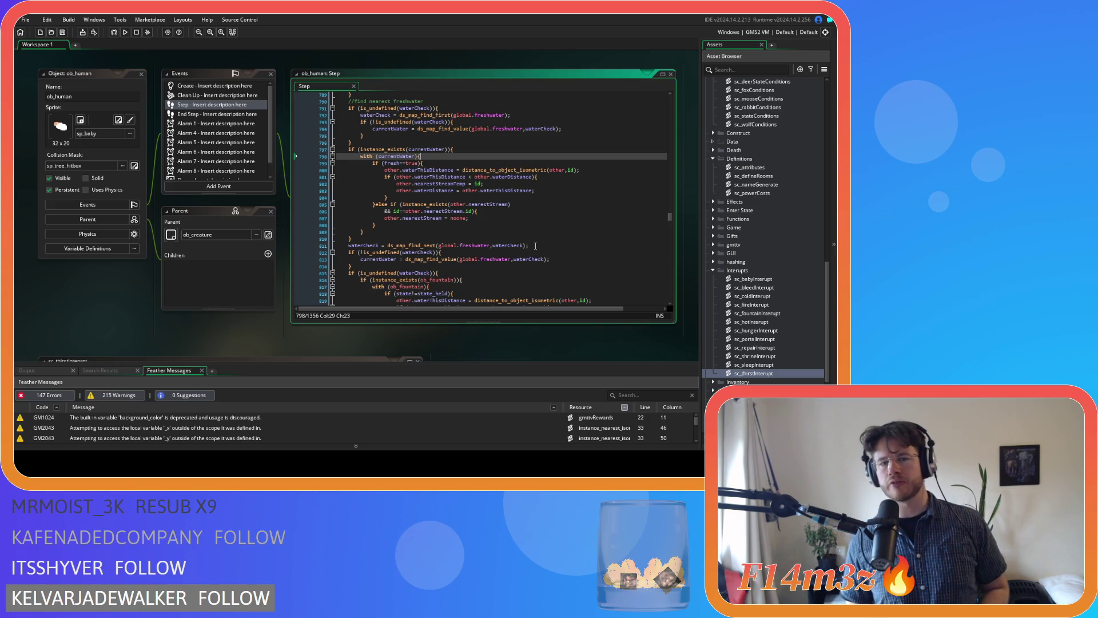
pyautogui.scroll(-4, 535, 246)
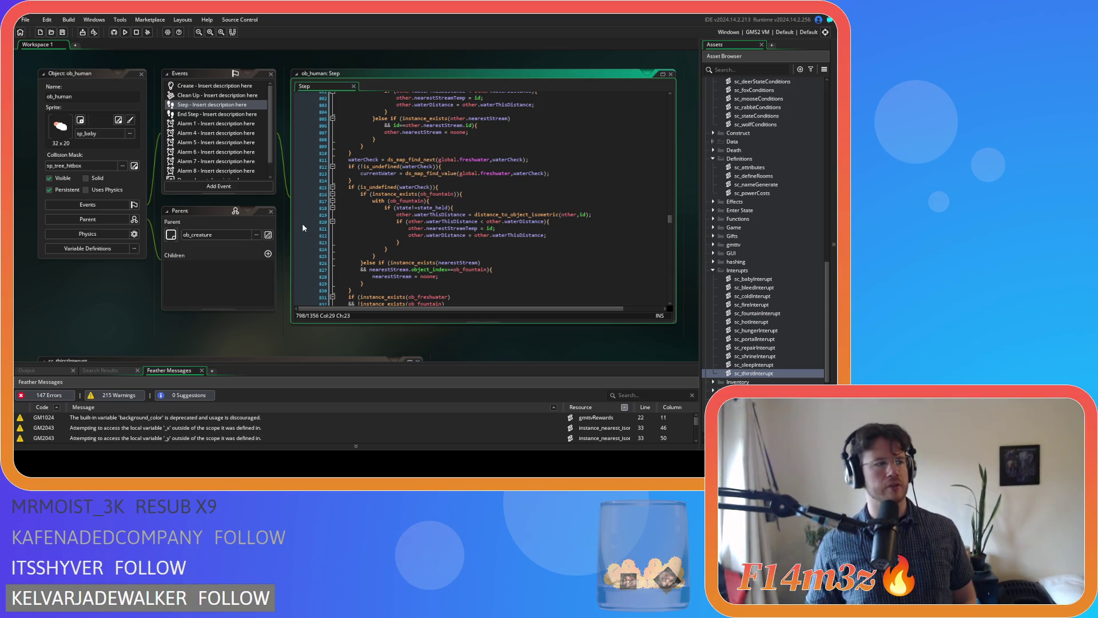
# Step: Jump from the Step code to the nearest-object variable declarations in ob_human's Create event
pyautogui.press('F12')
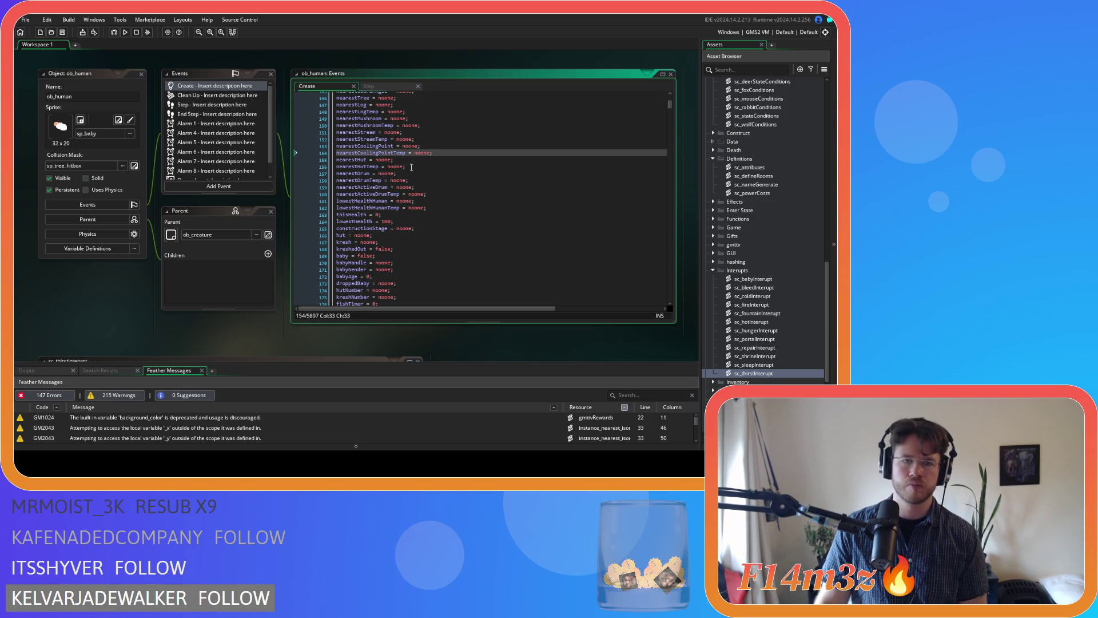
# Step: Select the nearestCoolingPointTemp declaration line, then return to ob_human's Step event
pyautogui.moveTo(406, 154)
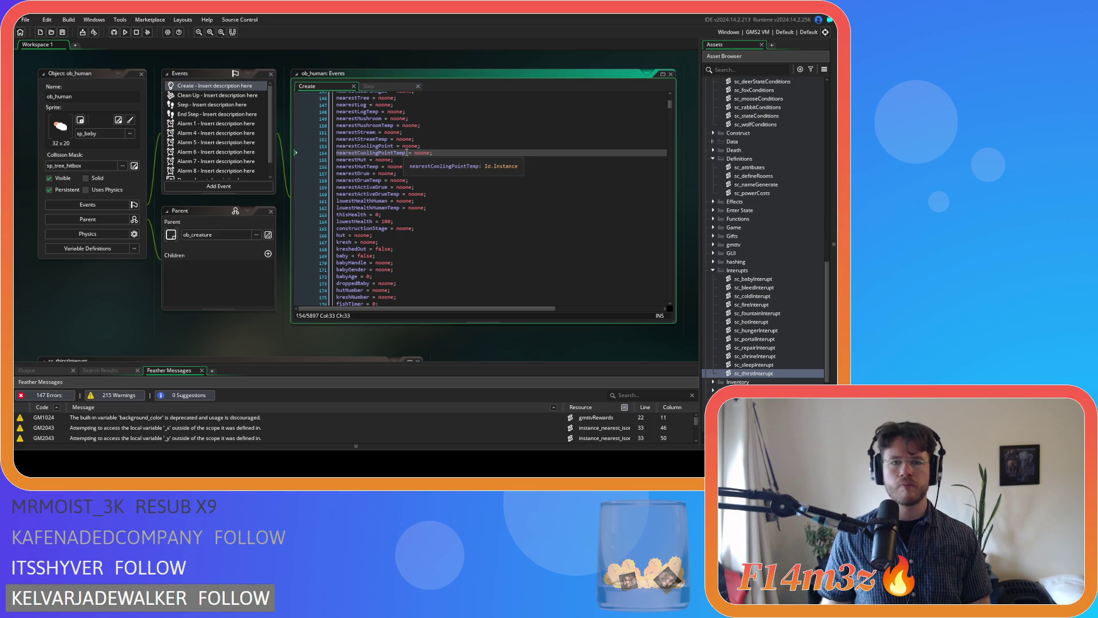
pyautogui.tripleClick(462, 151)
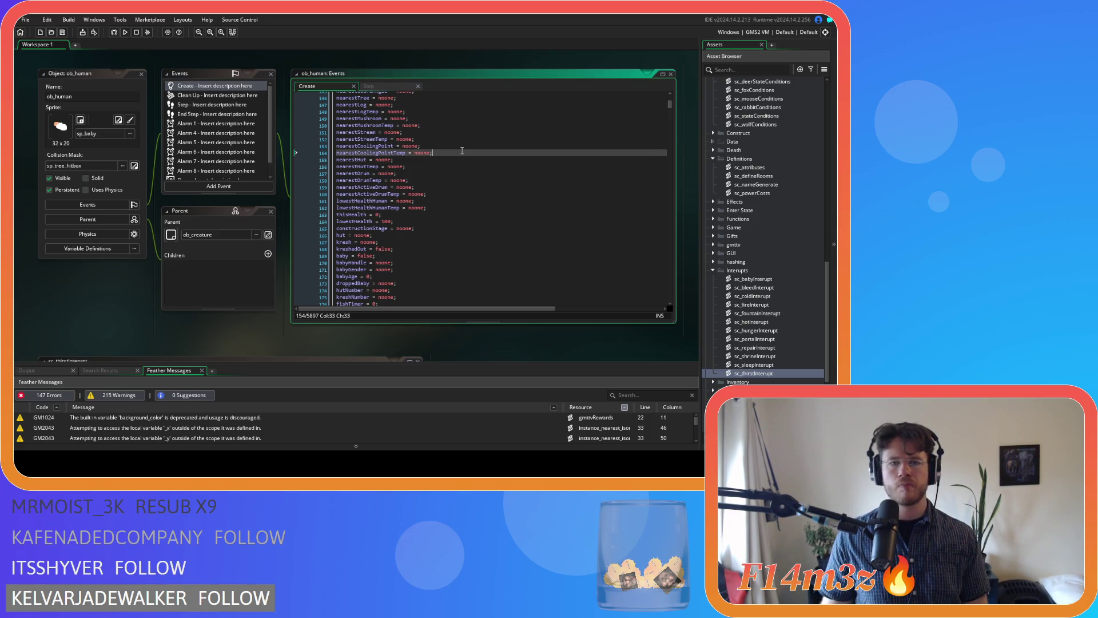
pyautogui.click(369, 86)
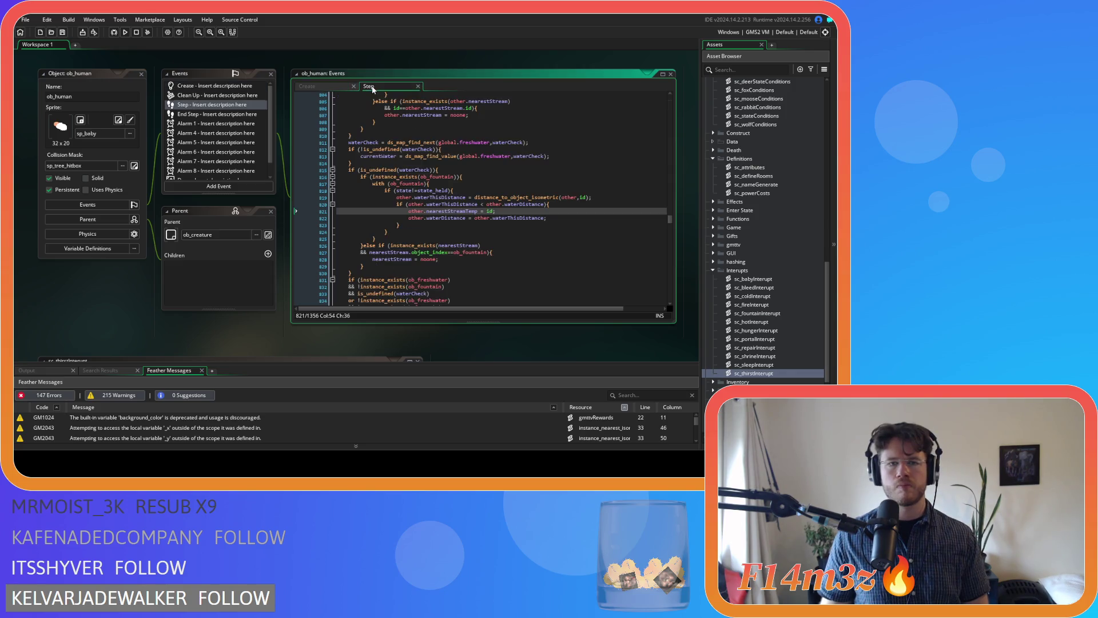
pyautogui.click(317, 87)
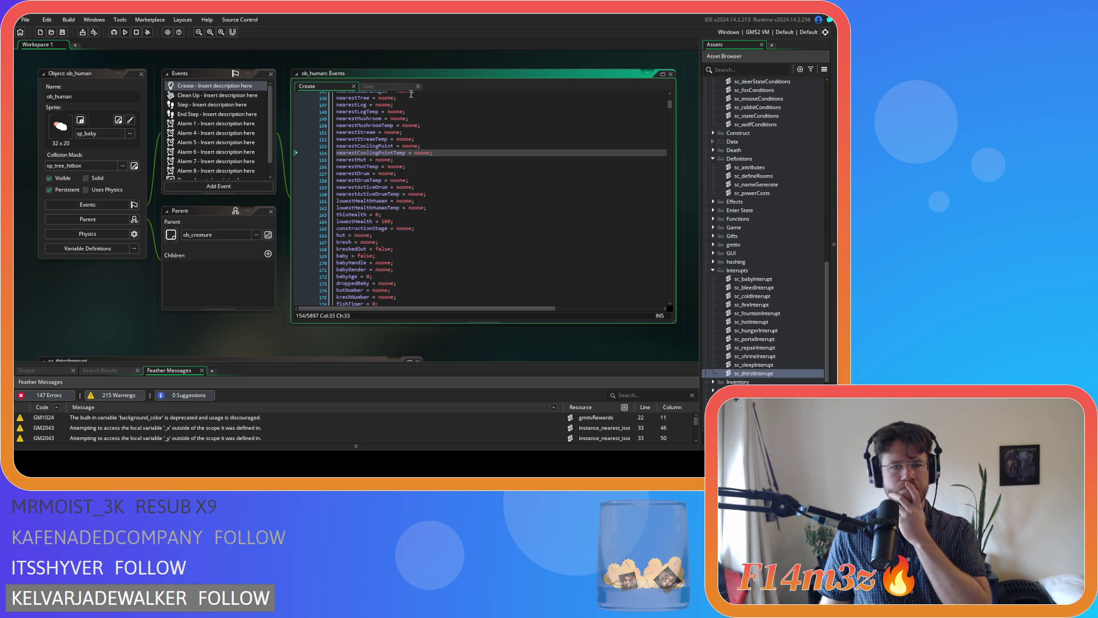
pyautogui.click(393, 87)
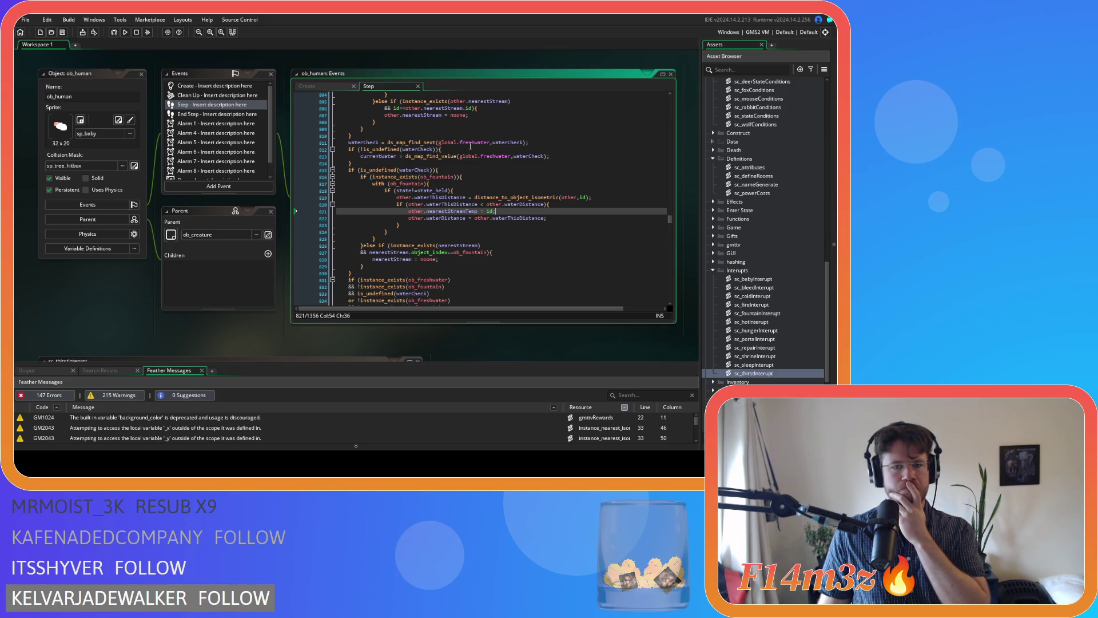
# Step: Copy the fresh==true block on lines 799–808 and paste a second copy right after line 808
pyautogui.scroll(5, 470, 146)
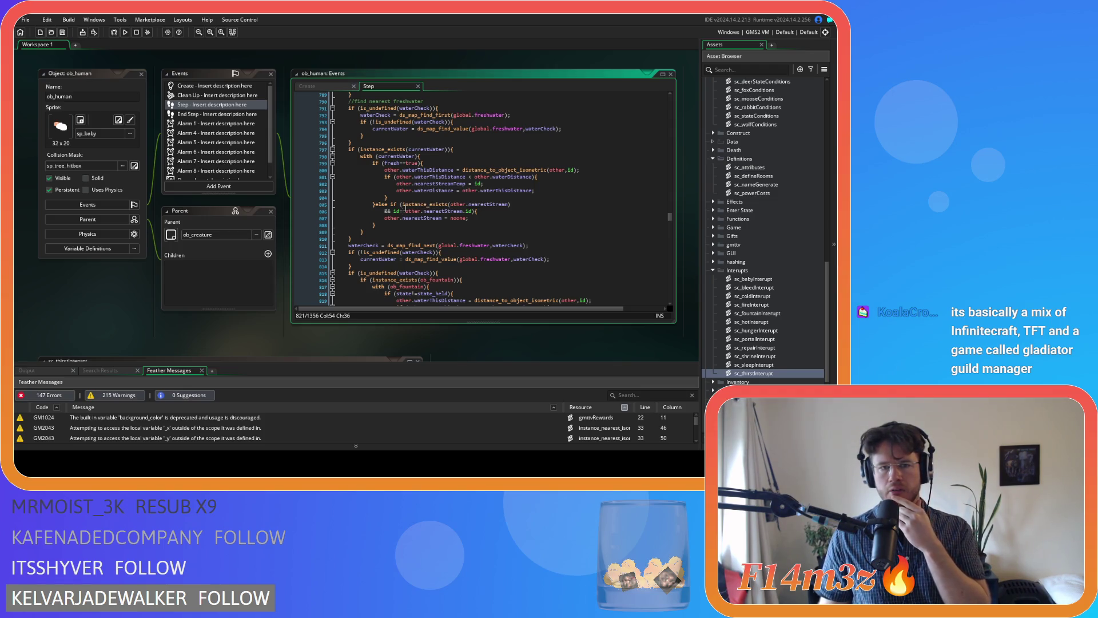
pyautogui.click(381, 226)
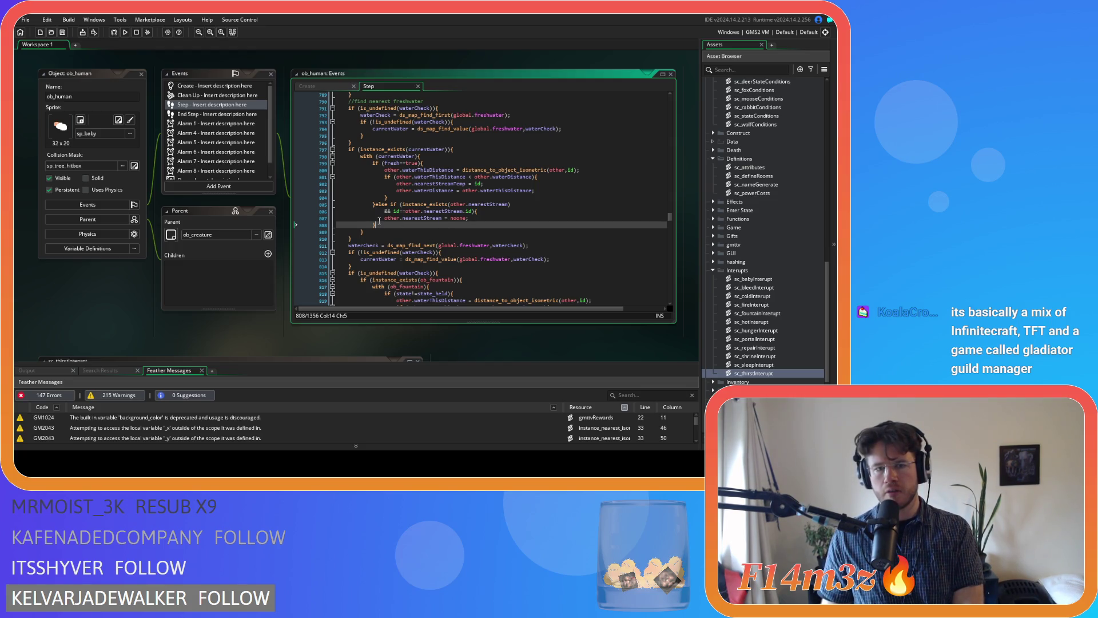
pyautogui.moveTo(381, 226); pyautogui.dragTo(370, 166)
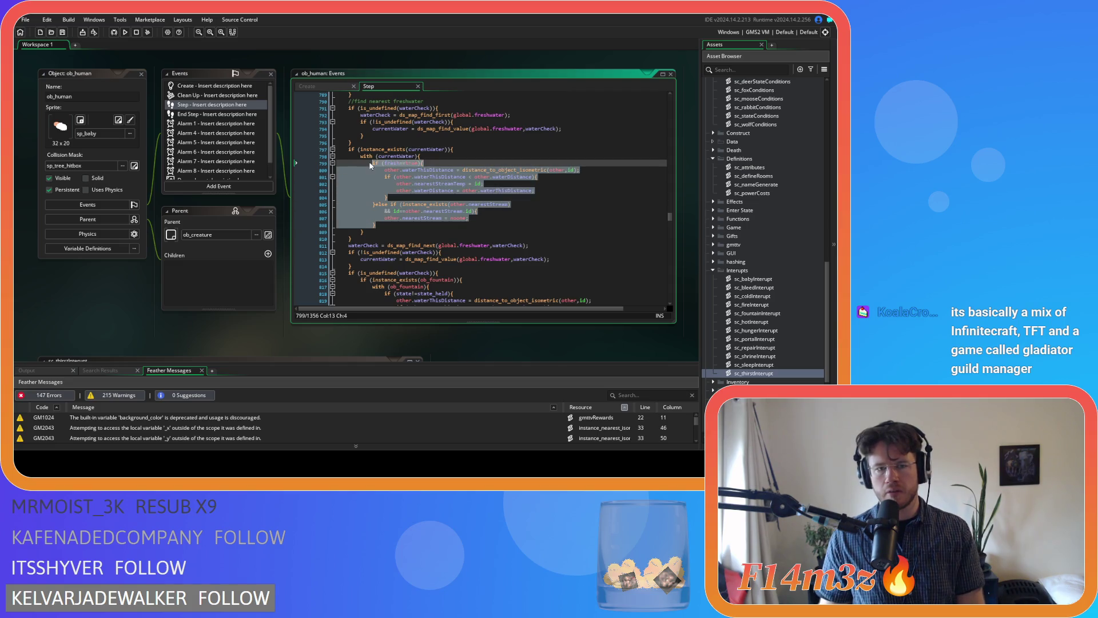
pyautogui.click(391, 226)
pyautogui.press('Return')
pyautogui.hotkey('ctrl', 'v')
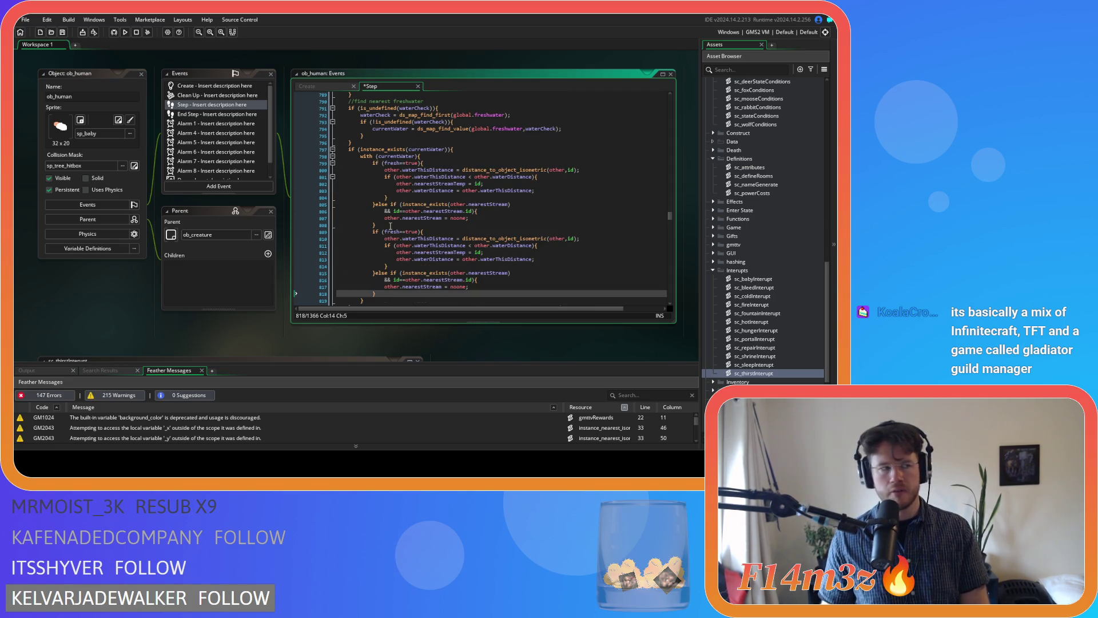
pyautogui.moveTo(382, 221)
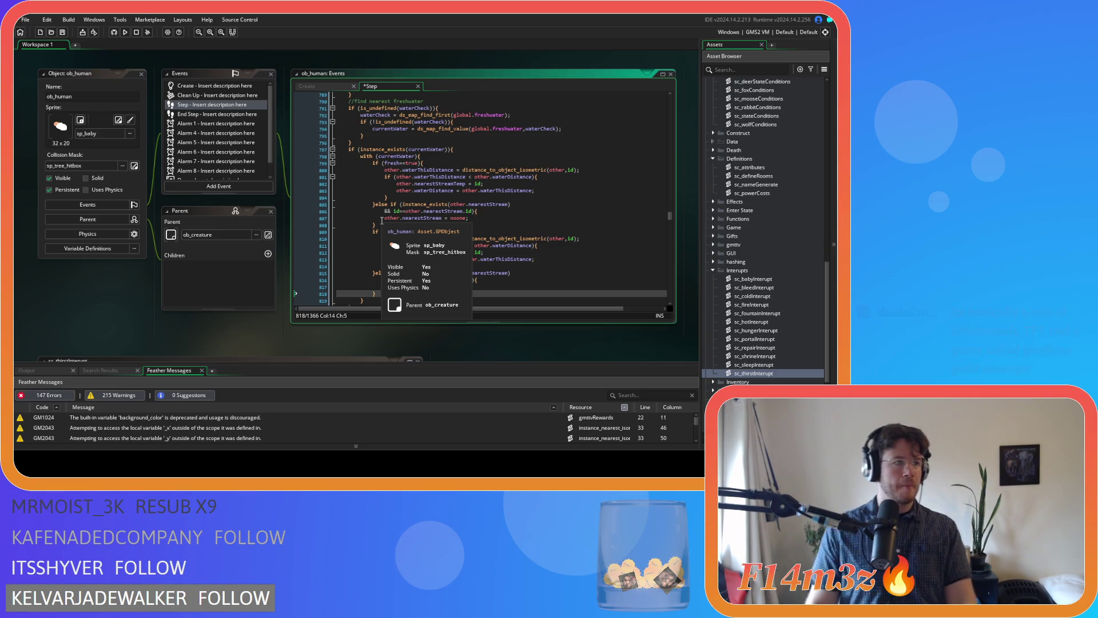
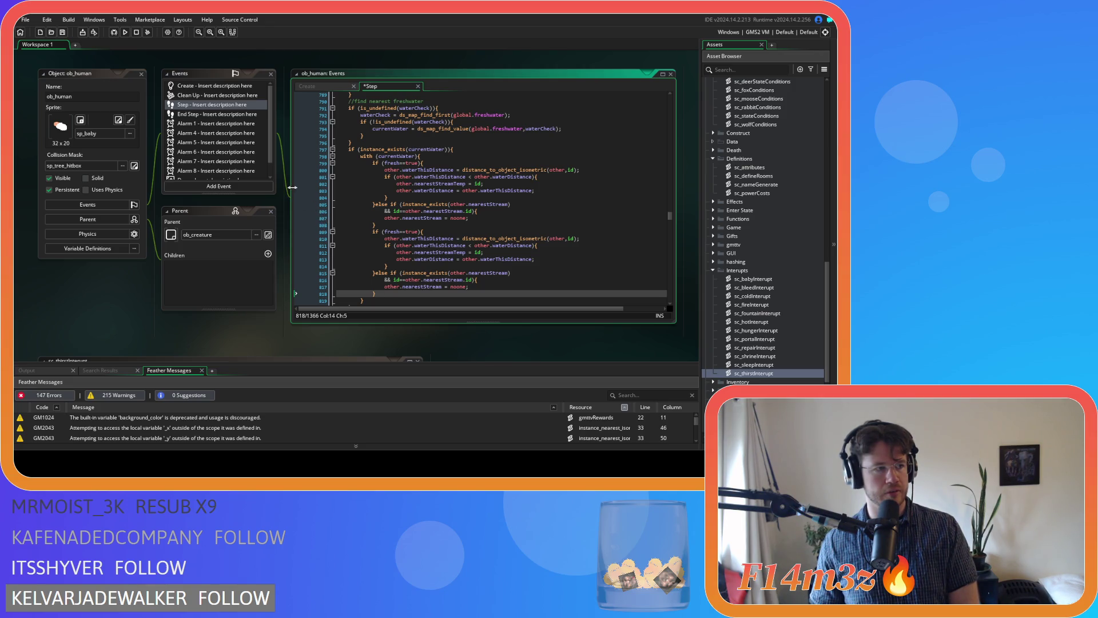
# Step: Save the Step code and change the second fresh check on line 809 to fresh==false
pyautogui.hotkey('ctrl', 's')
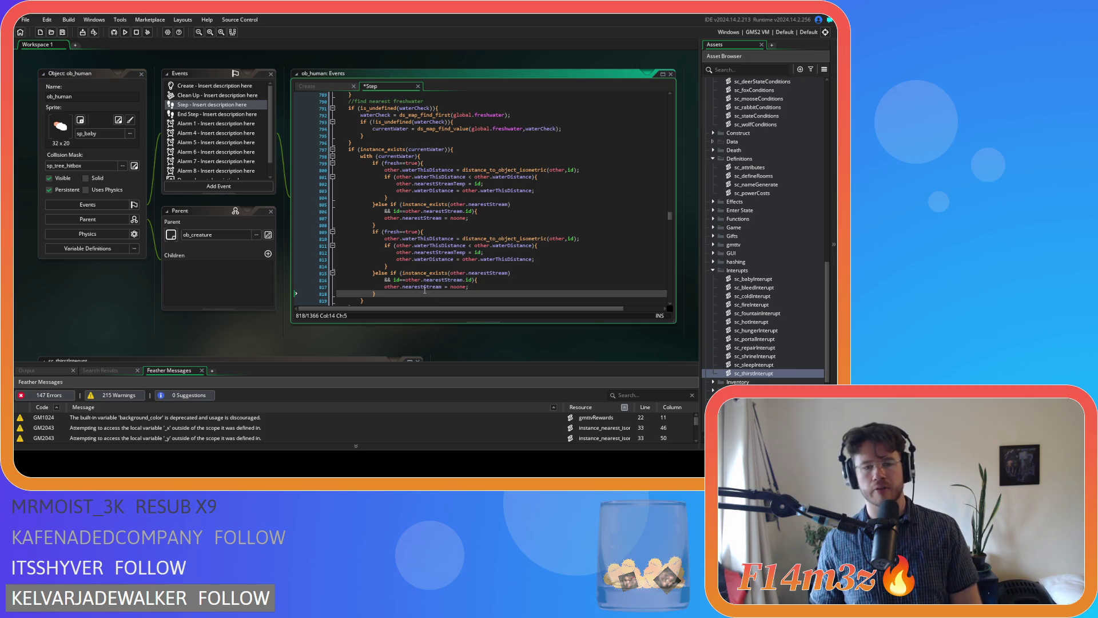
pyautogui.scroll(-2, 433, 294)
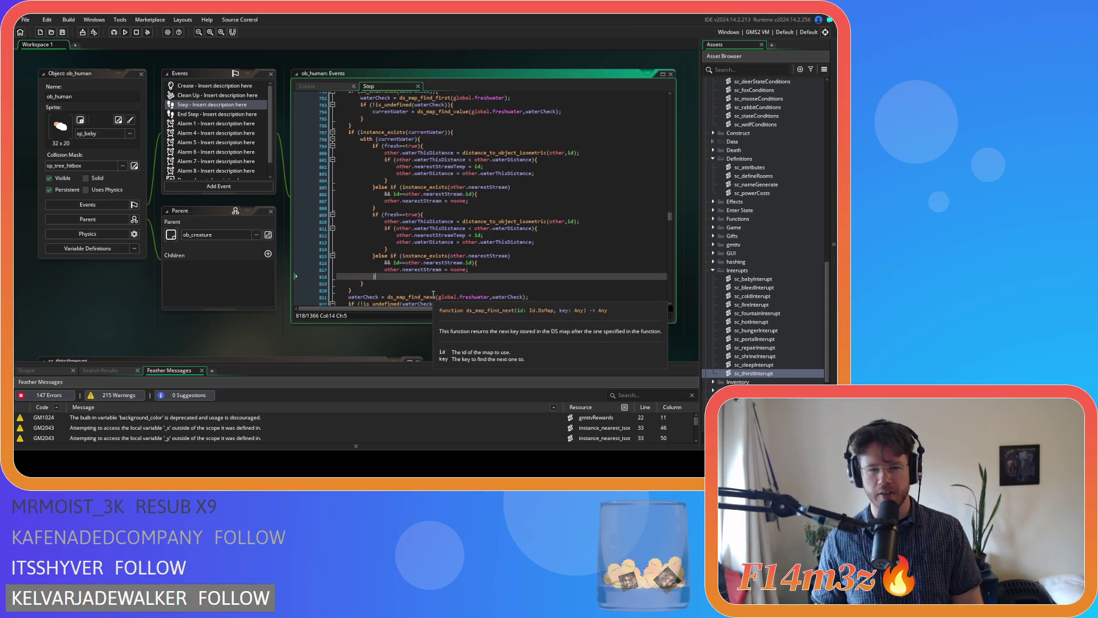
pyautogui.doubleClick(411, 197)
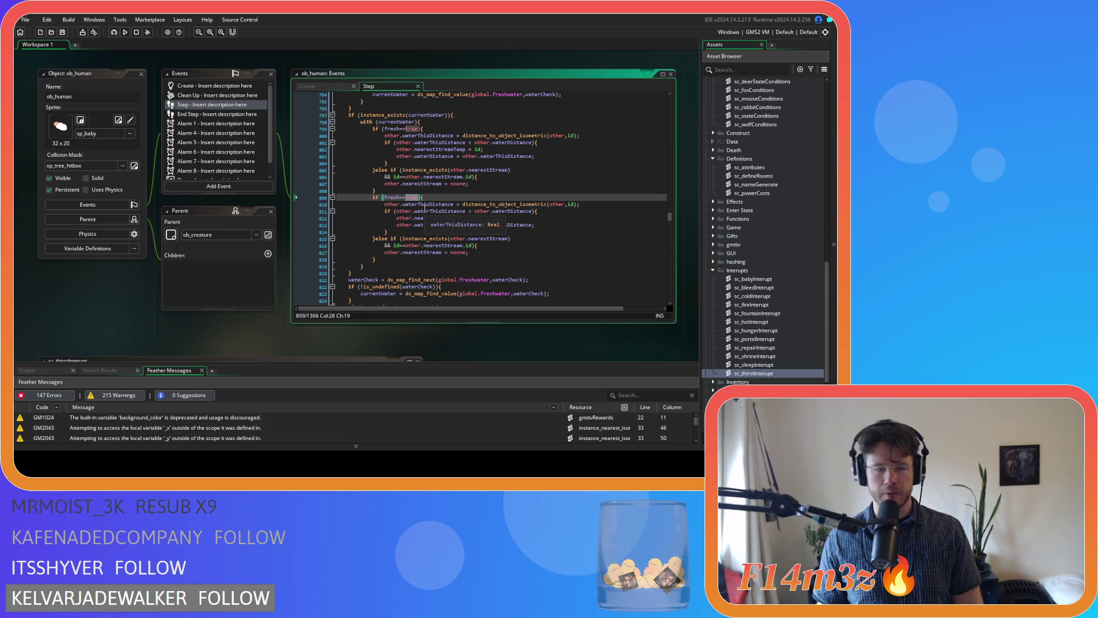
pyautogui.write('false')
pyautogui.click(452, 232)
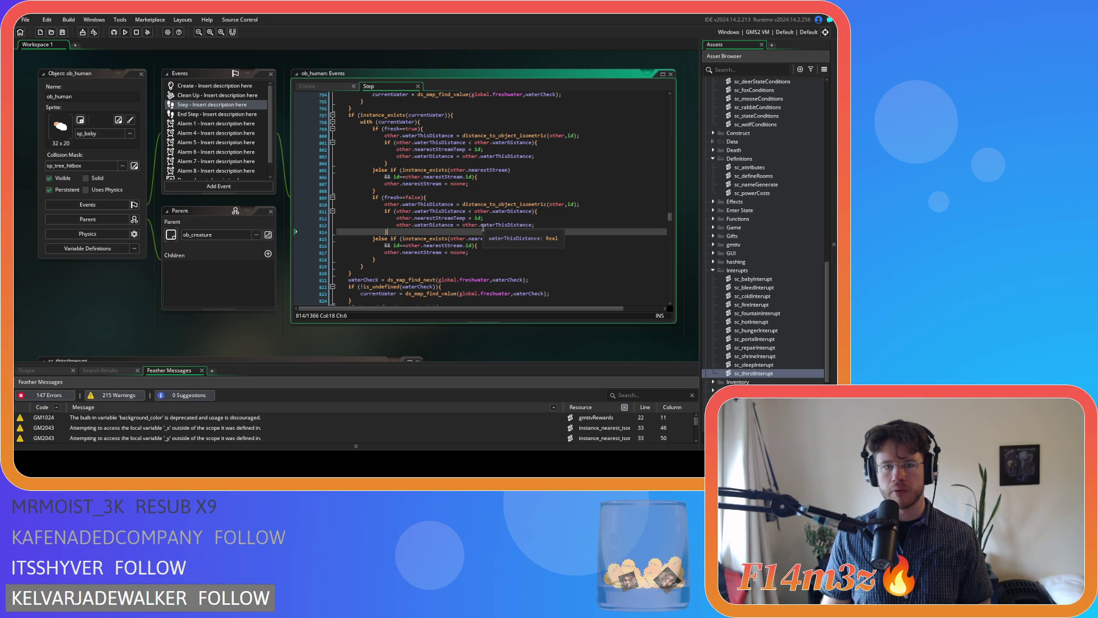
pyautogui.hotkey('ctrl', 'f')
# Step: Find waterThisDistance in the Create event and add a coolingDistance copy of the waterDistance line
pyautogui.write('waterT')
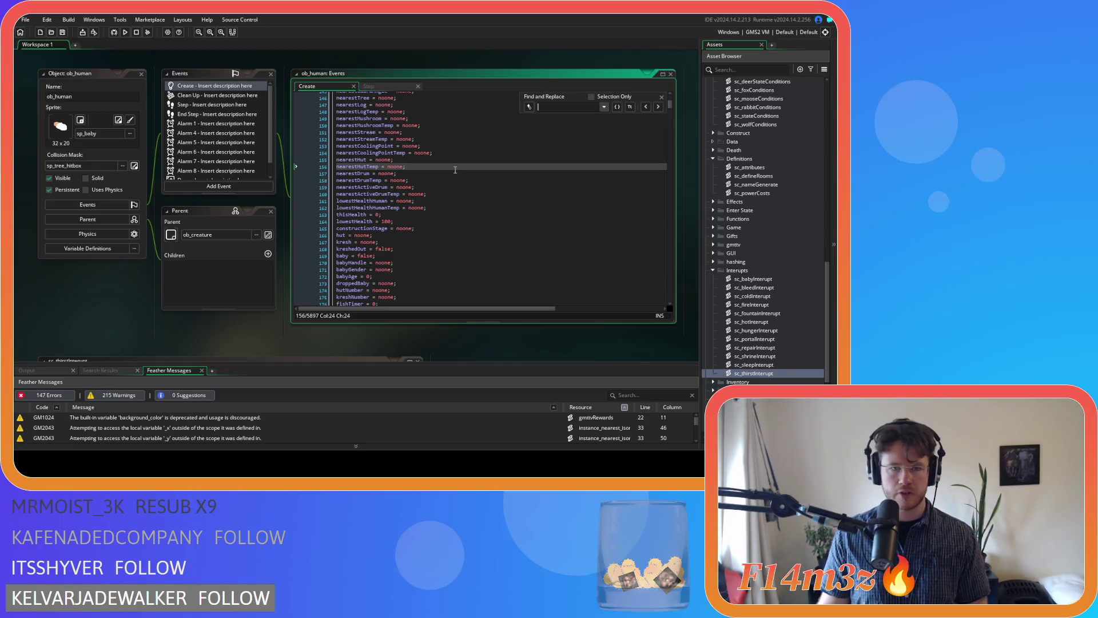
pyautogui.press('Return')
pyautogui.write('his')
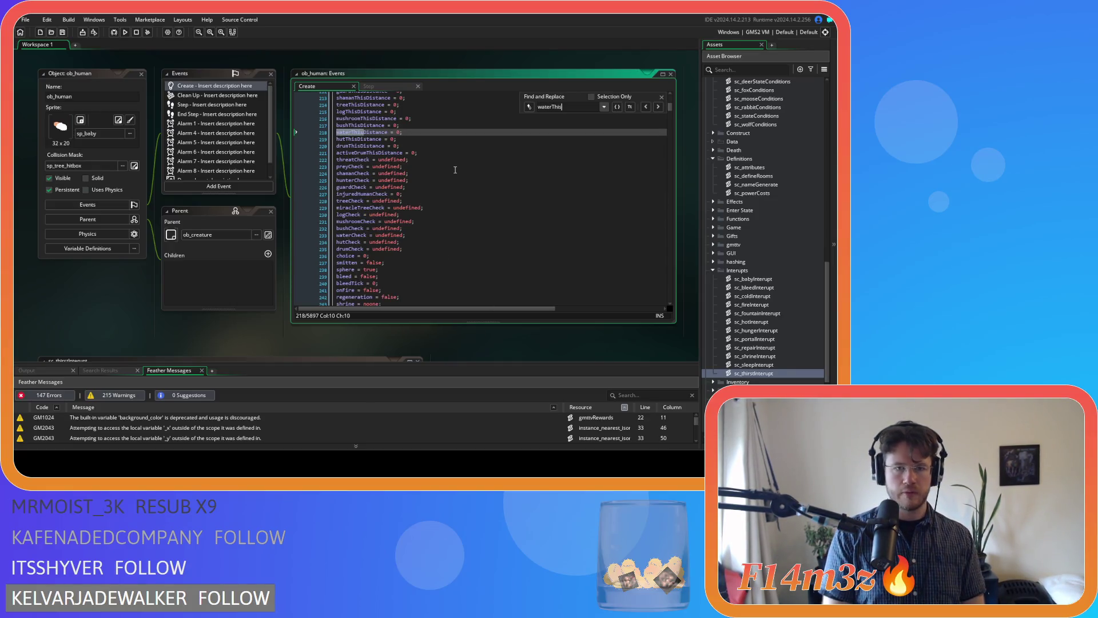
pyautogui.click(661, 96)
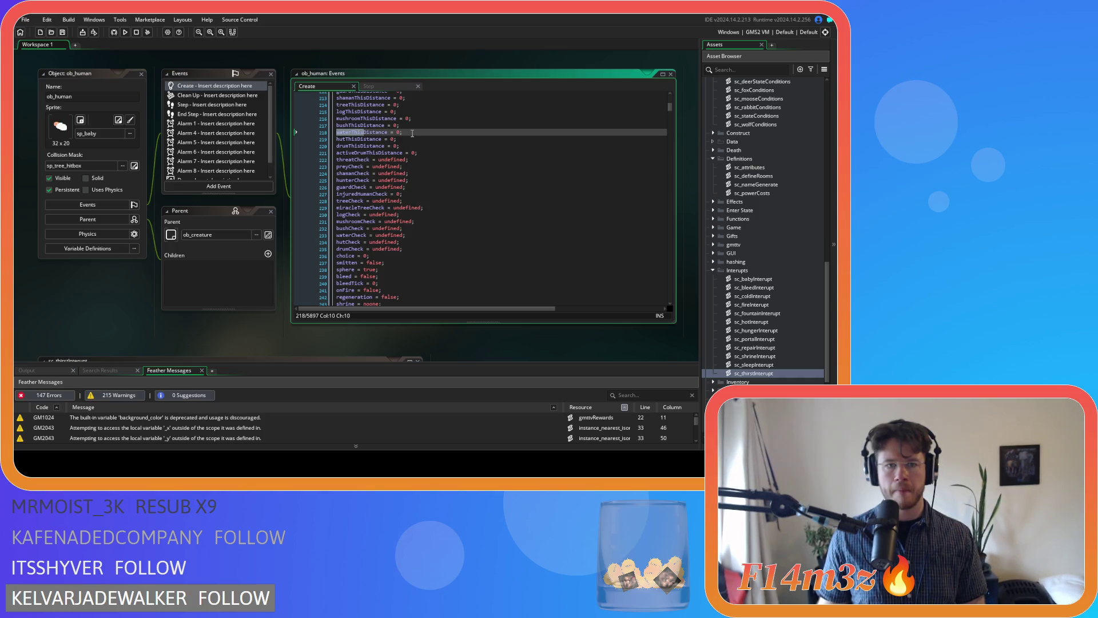
pyautogui.click(408, 132)
pyautogui.scroll(5, 424, 177)
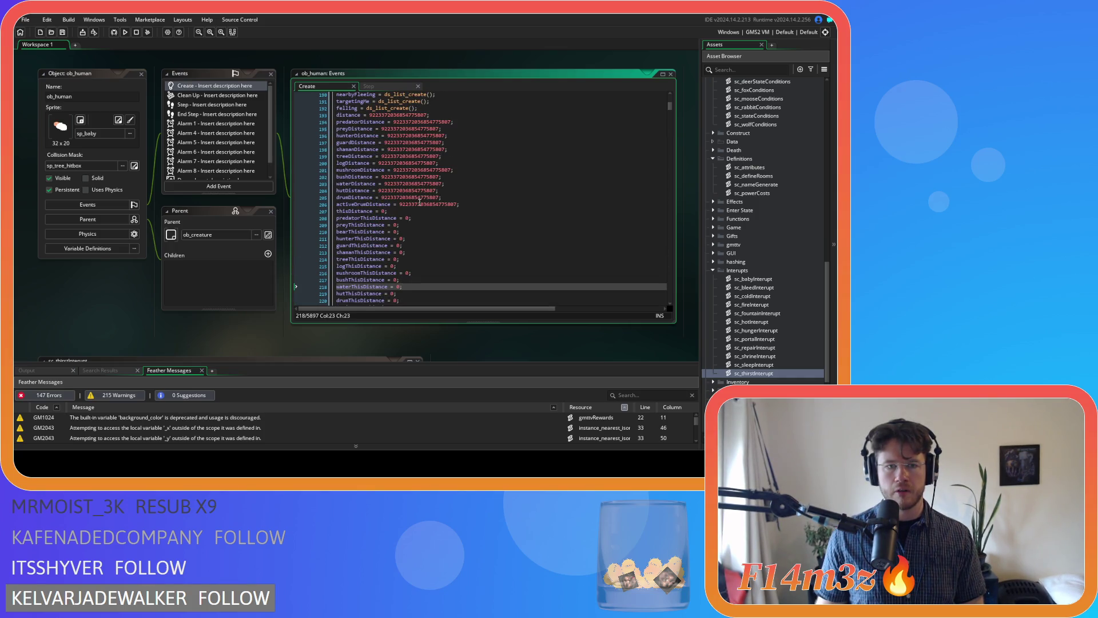
pyautogui.click(452, 183)
pyautogui.hotkey('ctrl', 'd')
pyautogui.moveTo(353, 191); pyautogui.dragTo(314, 192)
pyautogui.write('coolingDistance = 9223372036854775807;')
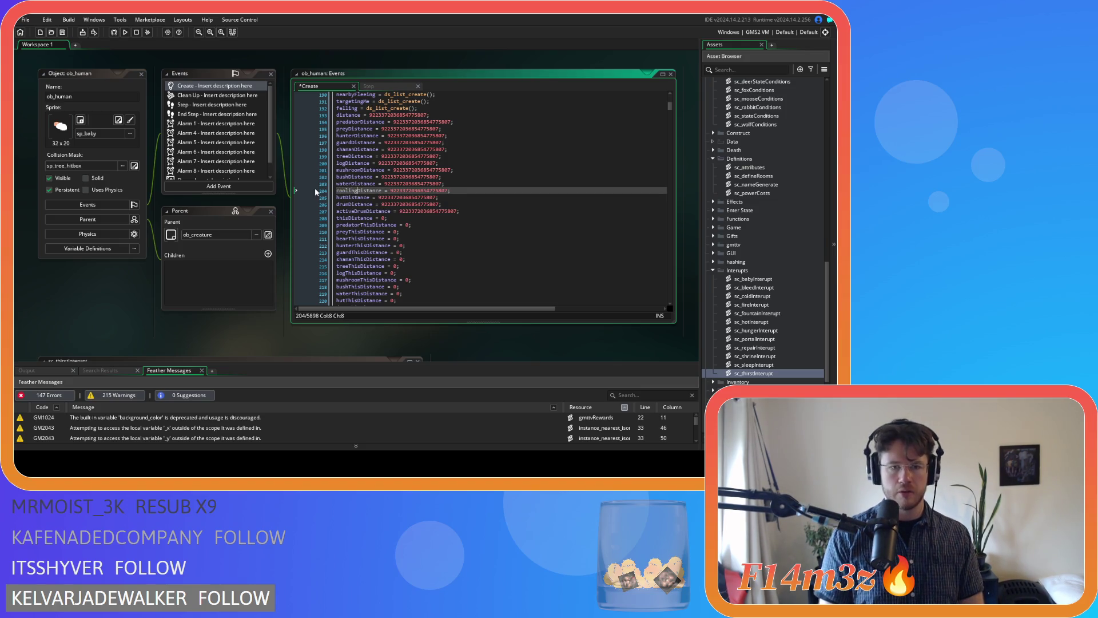
# Step: Add coolingThisDistance = 0 as a copy of waterThisDistance, save, and return to the Step code
pyautogui.scroll(-4, 421, 219)
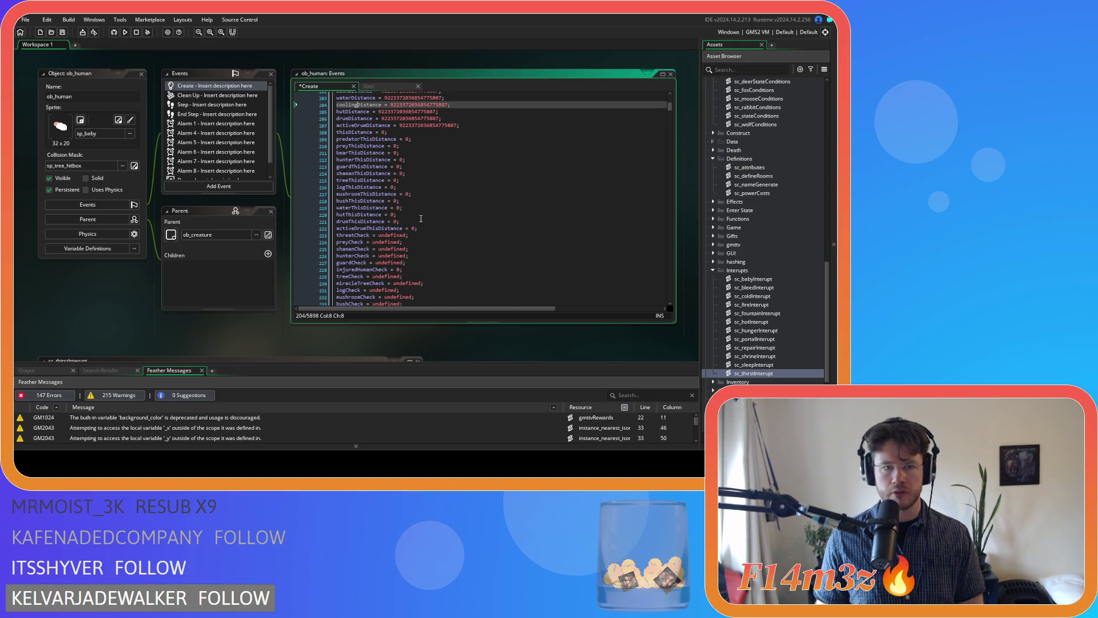
pyautogui.click(420, 208)
pyautogui.hotkey('ctrl', 'd')
pyautogui.doubleClick(350, 214)
pyautogui.write('cooling')
pyautogui.hotkey('ctrl', 's')
pyautogui.click(422, 212)
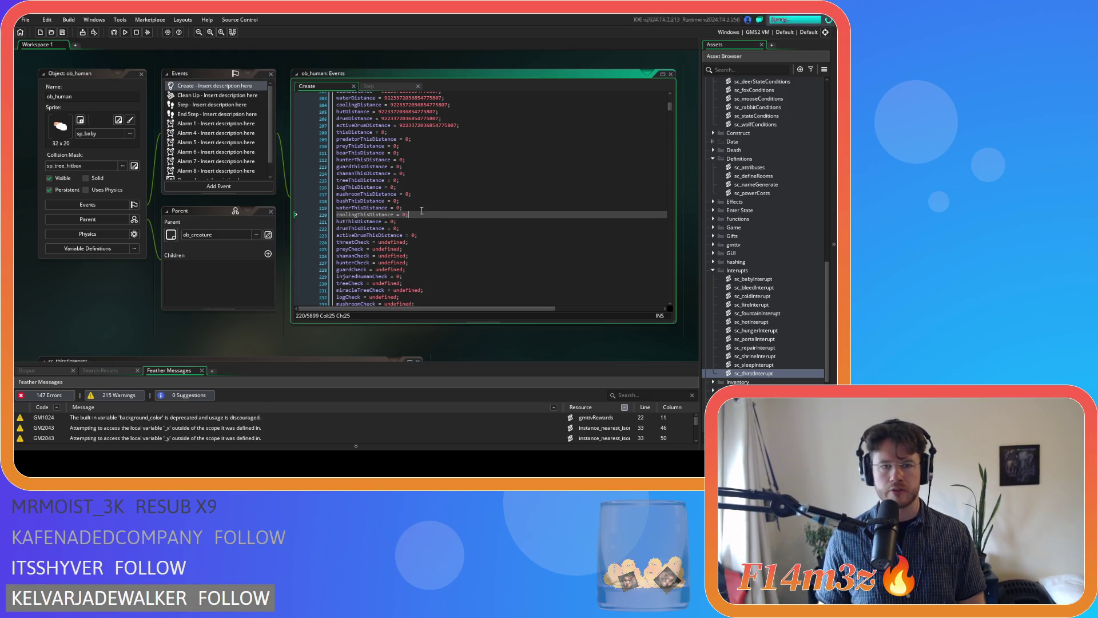
pyautogui.click(385, 87)
pyautogui.click(485, 249)
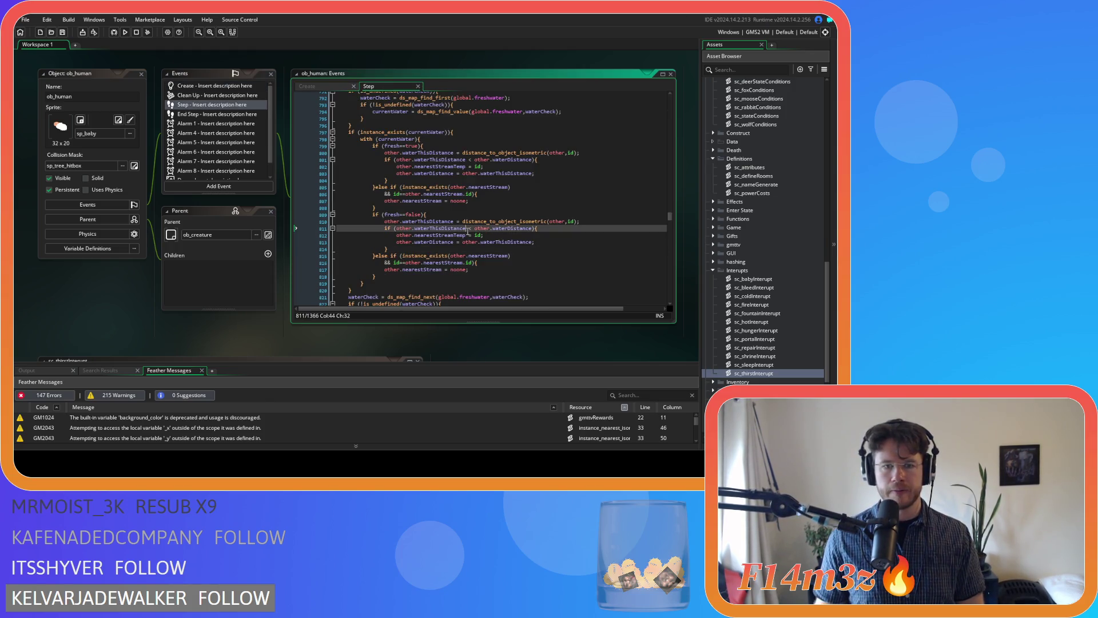
# Step: On lines 810–811, rename waterThisDistance and waterDistance to coolingThisDistance and coolingDistance
pyautogui.click(415, 215)
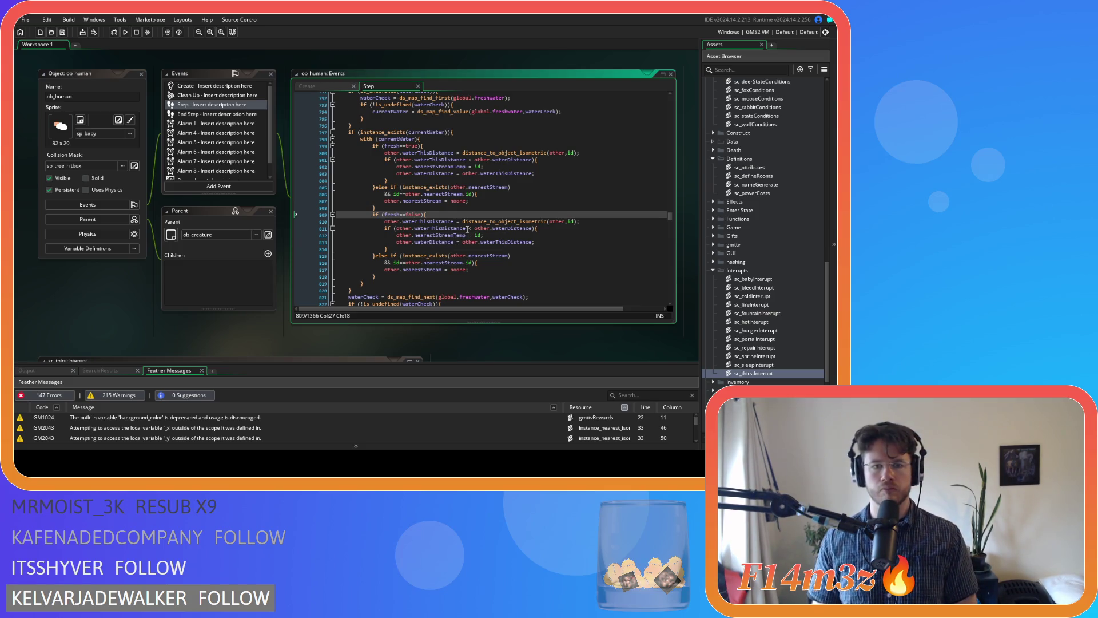
pyautogui.scroll(-1, 467, 230)
pyautogui.click(414, 204)
pyautogui.click(401, 205)
pyautogui.moveTo(401, 205); pyautogui.dragTo(417, 204)
pyautogui.write('cooling')
pyautogui.moveTo(429, 213); pyautogui.dragTo(416, 215)
pyautogui.write('coo')
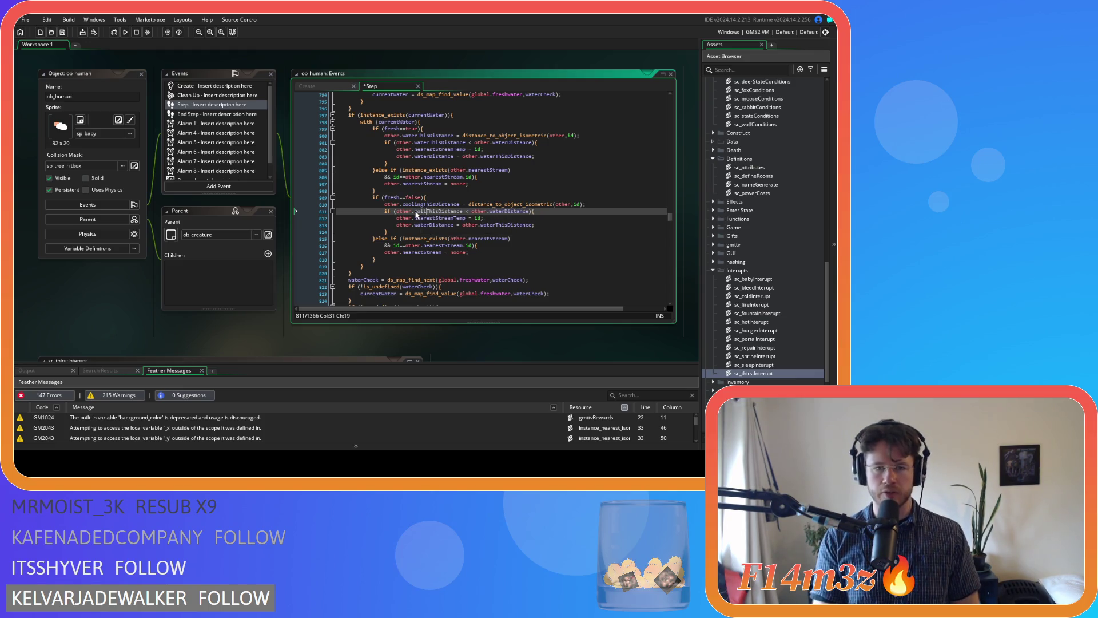
pyautogui.write('li')
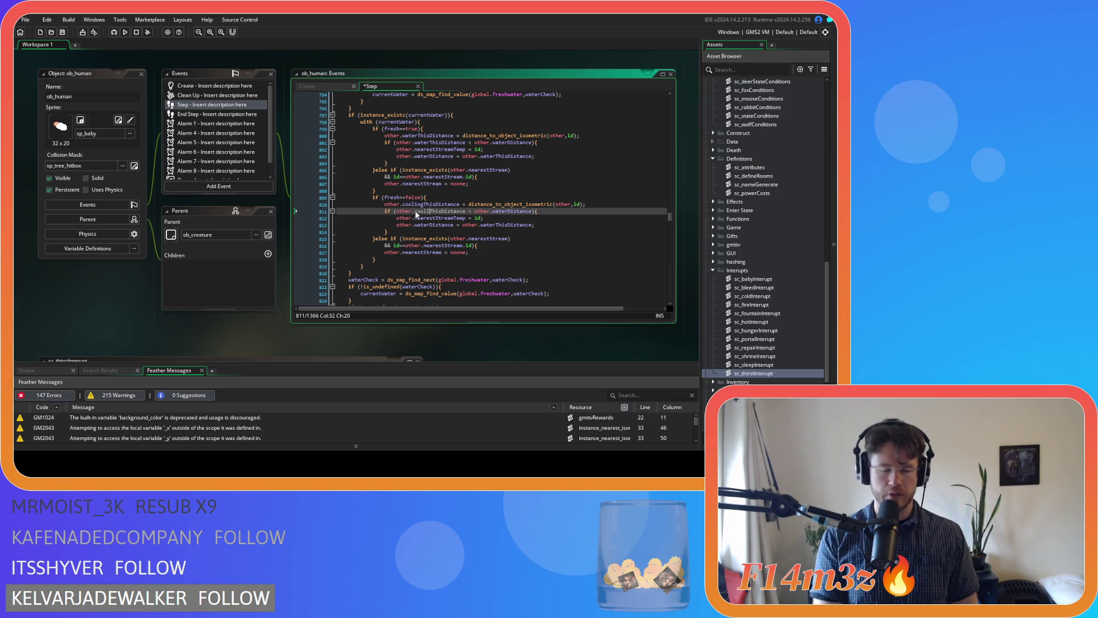
pyautogui.write('ng')
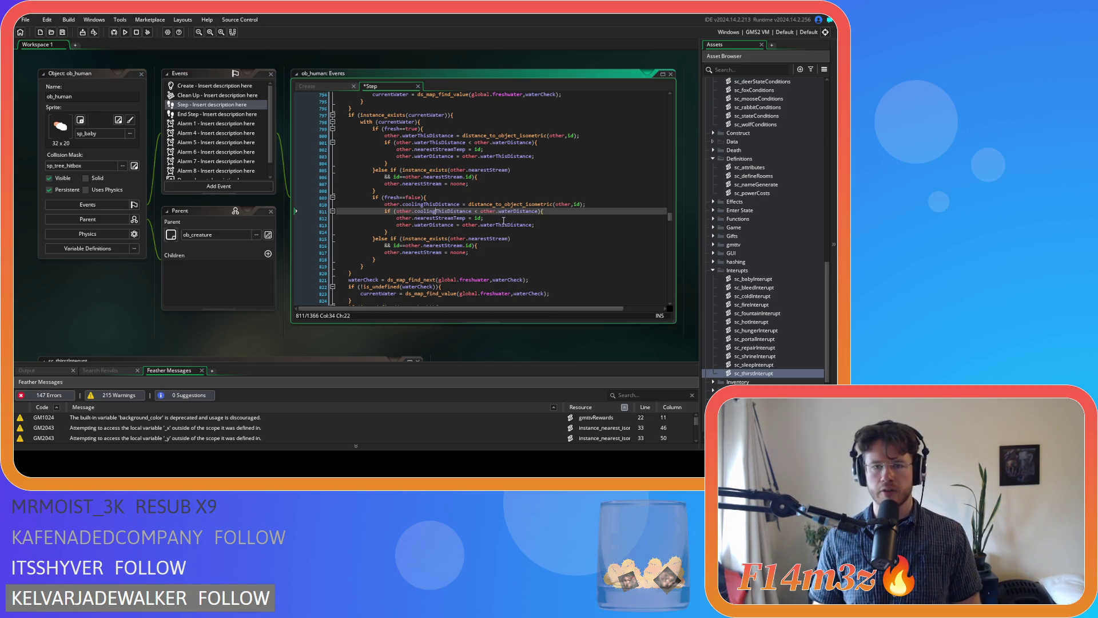
pyautogui.click(501, 211)
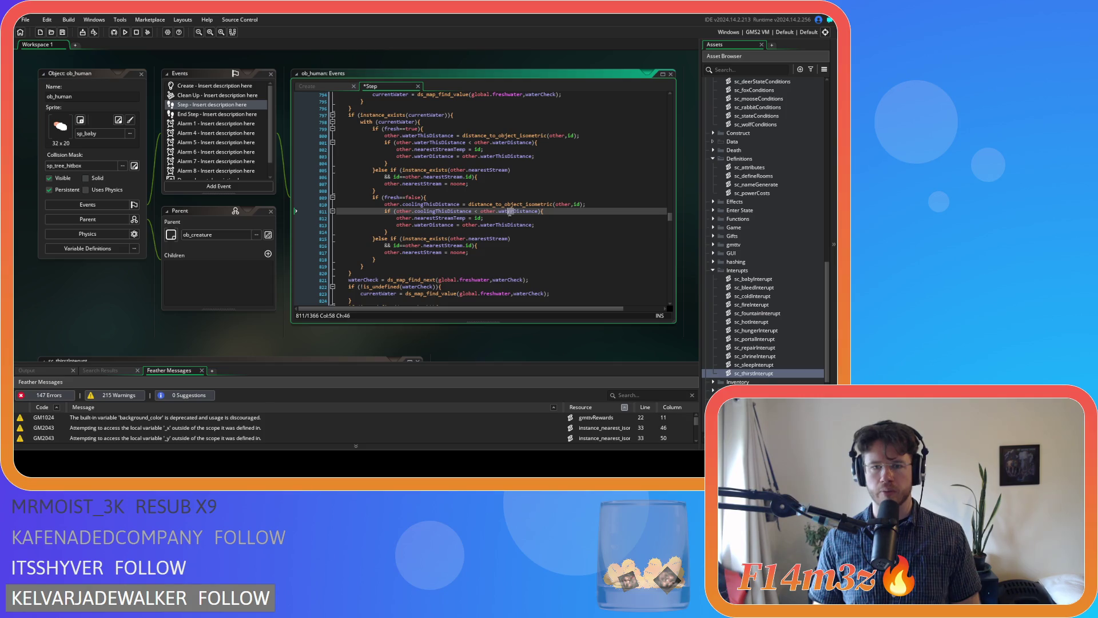
pyautogui.click(500, 212)
pyautogui.write('cooling')
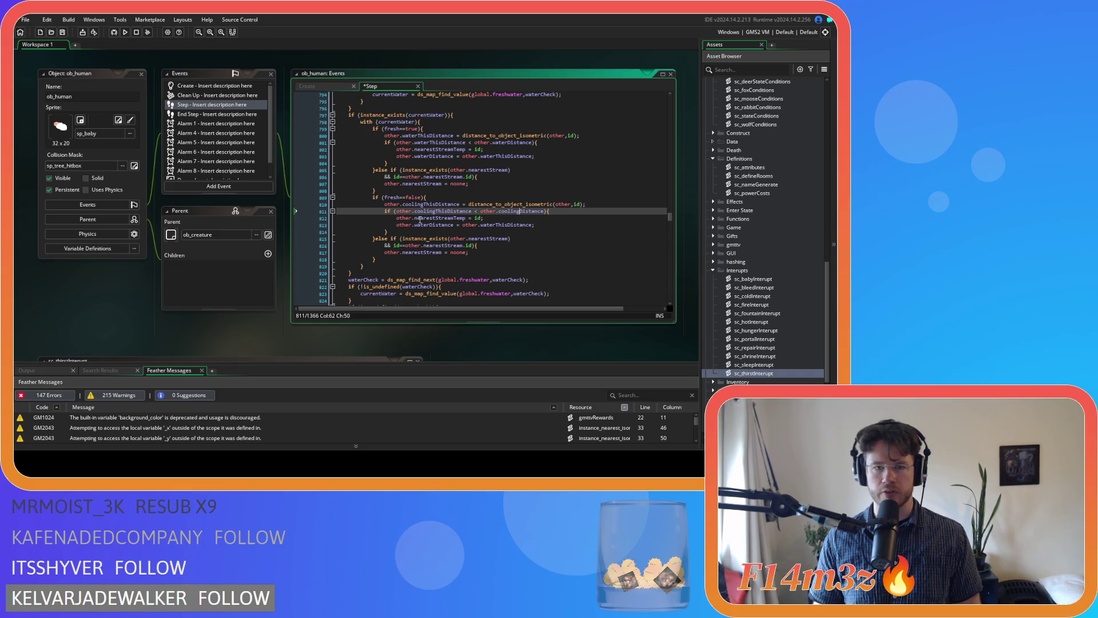
# Step: Undo a stray edit to nearestStreamTemp on line 812 and select its Stream part
pyautogui.click(427, 217)
pyautogui.moveTo(428, 218); pyautogui.dragTo(415, 220)
pyautogui.moveTo(457, 239)
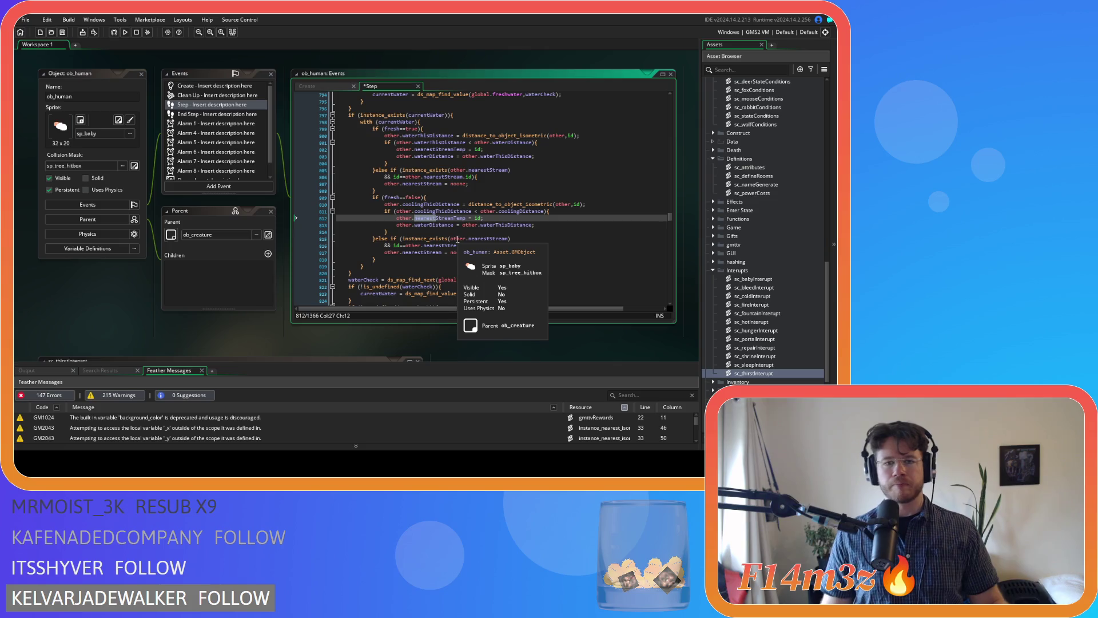
pyautogui.write('coo')
pyautogui.hotkey('ctrl', 'z')
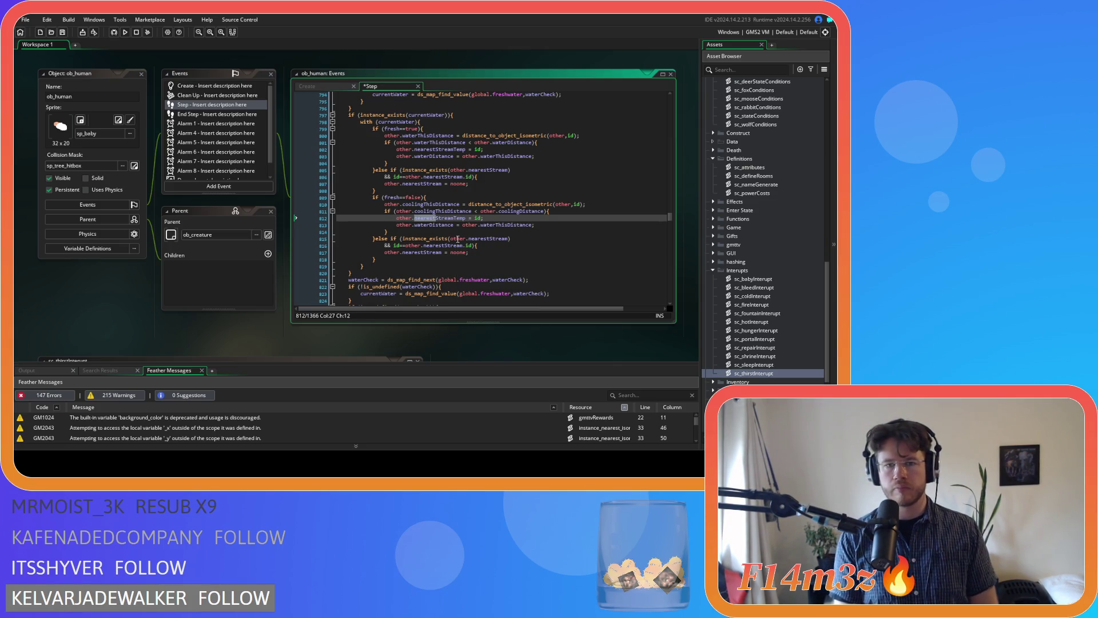
pyautogui.click(442, 218)
pyautogui.moveTo(442, 222); pyautogui.dragTo(454, 221)
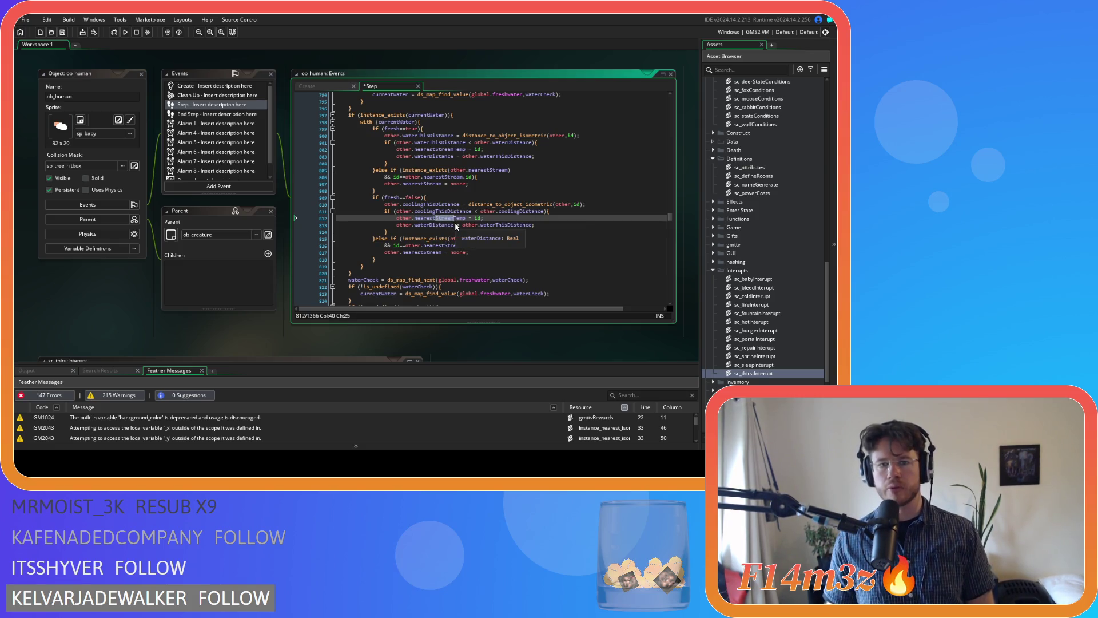
pyautogui.click(303, 86)
pyautogui.scroll(10, 495, 195)
pyautogui.click(495, 191)
pyautogui.hotkey('ctrl', 'f')
# Step: Delete 'Point' from the nearestCoolingPoint and nearestCoolingPointTemp declarations, then save
pyautogui.write('nearestCop')
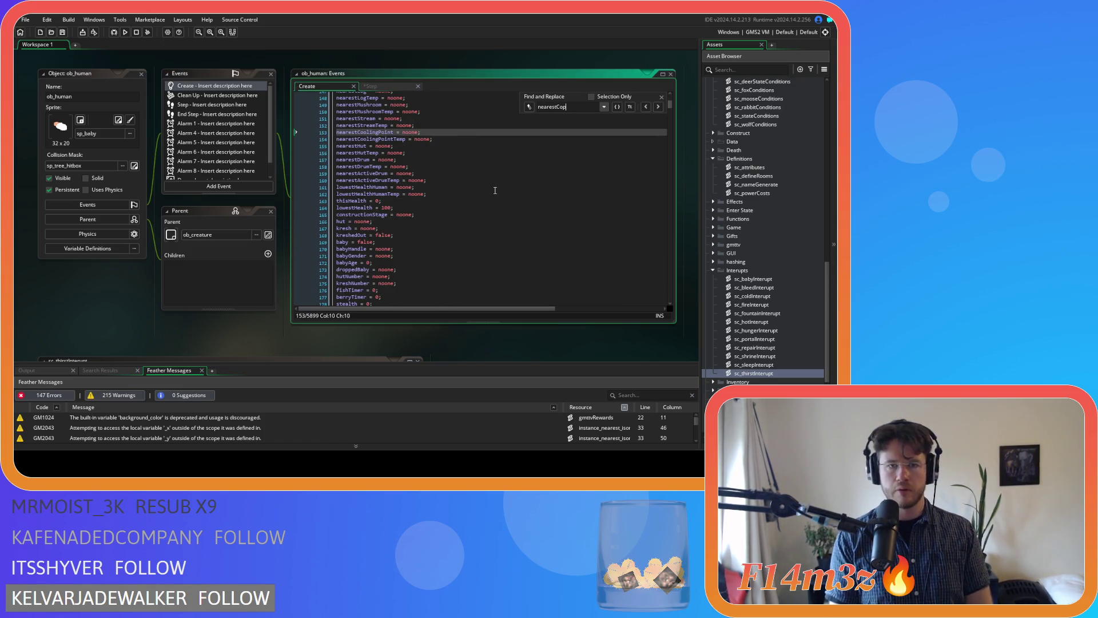
pyautogui.click(394, 133)
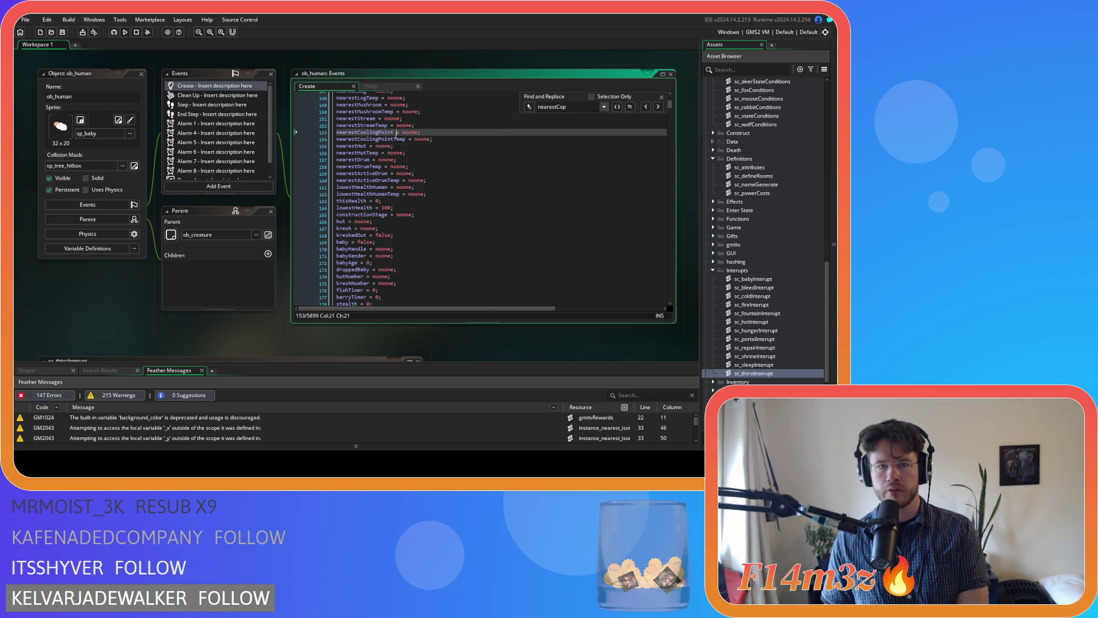
pyautogui.press('BackSpace')
pyautogui.press('BackSpace')
pyautogui.press('BackSpace')
pyautogui.click(377, 125)
pyautogui.click(396, 139)
pyautogui.press('BackSpace')
pyautogui.press('BackSpace')
pyautogui.press('BackSpace')
pyautogui.click(427, 138)
pyautogui.hotkey('ctrl', 's')
pyautogui.press('Escape')
pyautogui.click(390, 88)
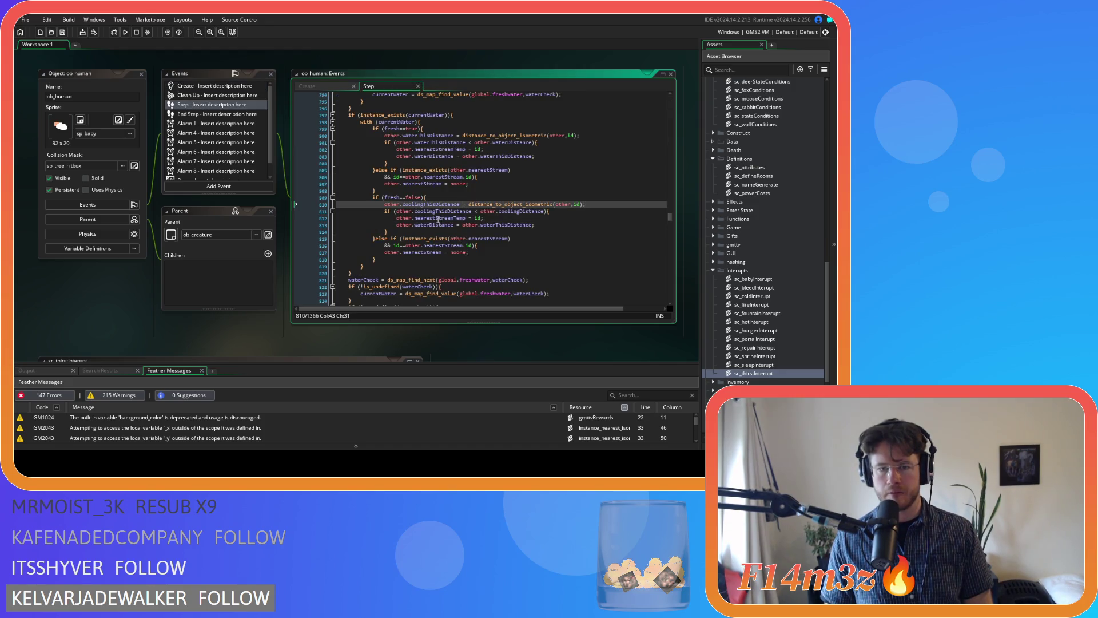
# Step: Rename nearestStreamTemp to nearestCoolingTemp on line 812 and waterDistance to coolingDistance on line 813
pyautogui.moveTo(436, 218); pyautogui.dragTo(451, 217)
pyautogui.write('Cooling')
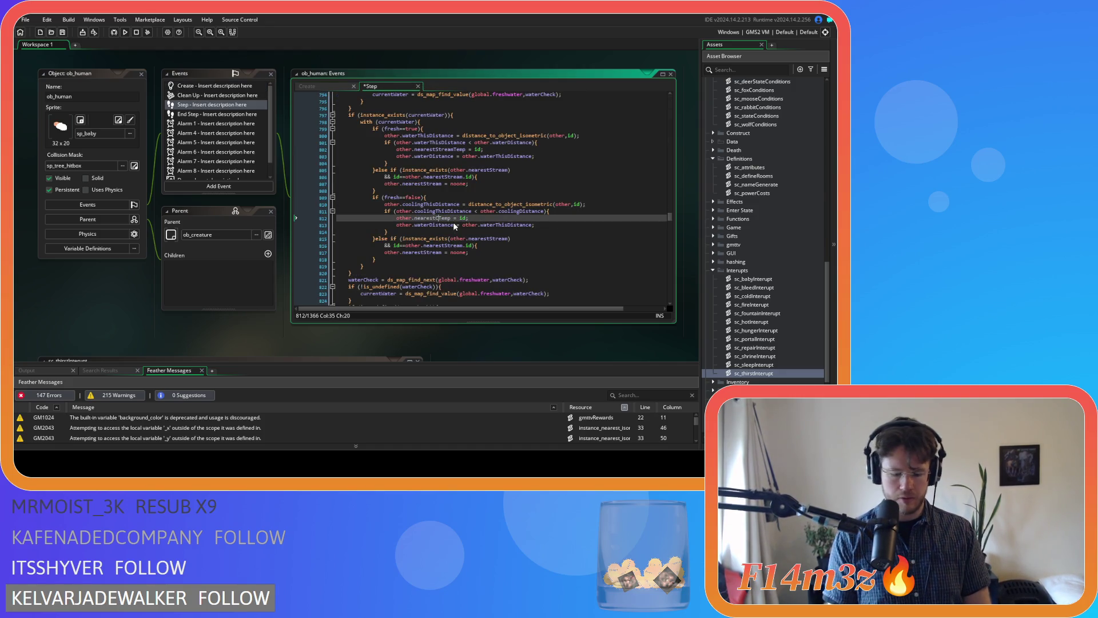
pyautogui.click(423, 226)
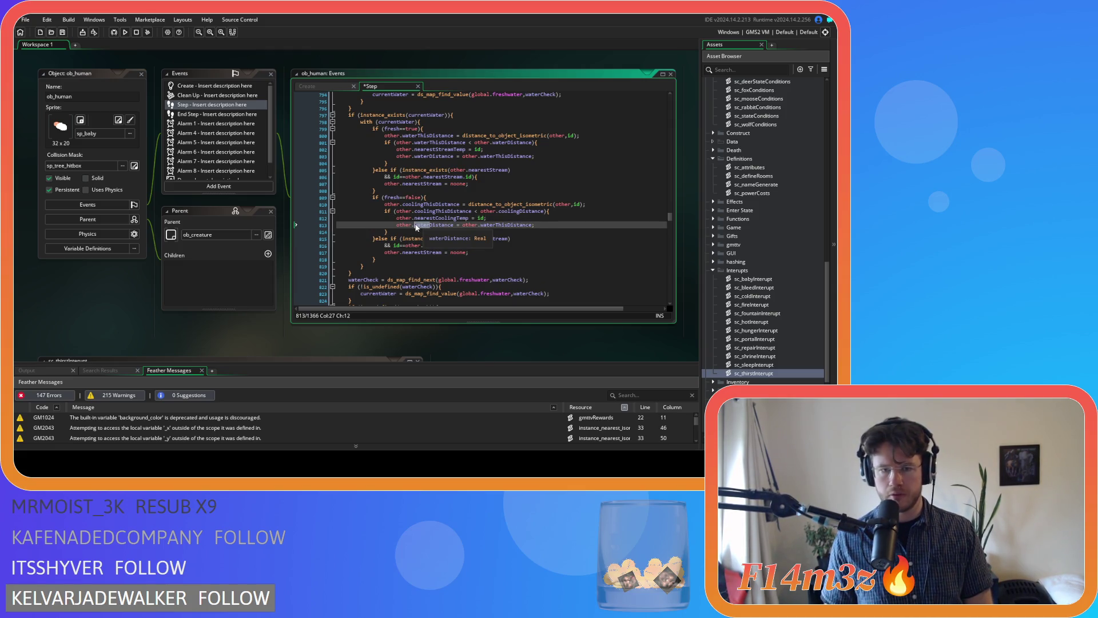
pyautogui.press('BackSpace')
pyautogui.press('BackSpace')
pyautogui.press('BackSpace')
pyautogui.press('Delete')
pyautogui.press('Delete')
pyautogui.write('cooling')
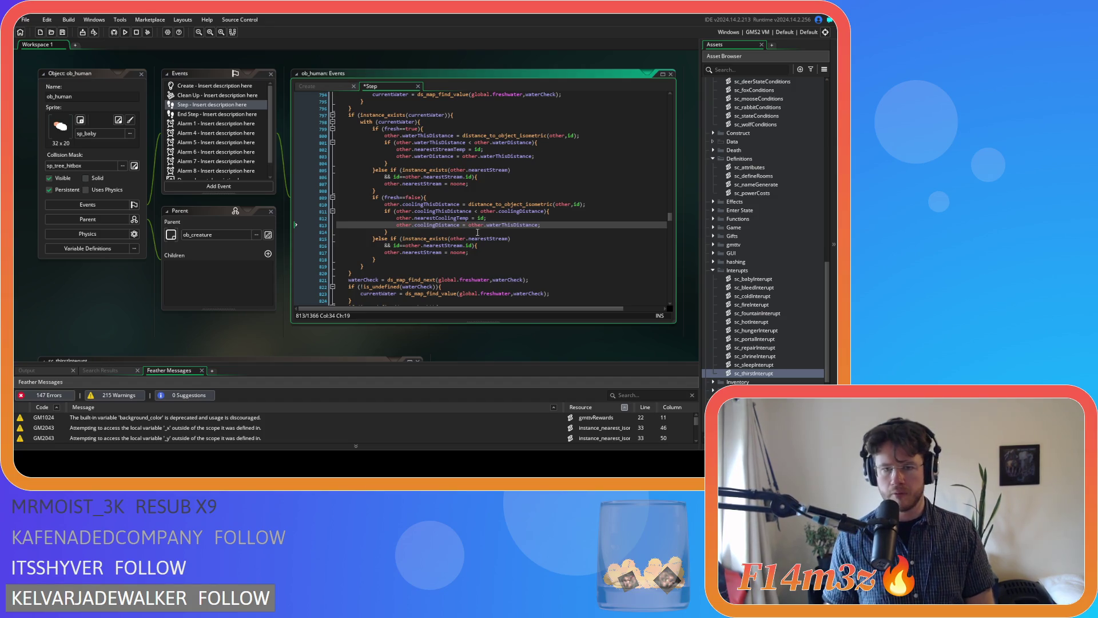
pyautogui.moveTo(486, 225); pyautogui.dragTo(501, 227)
pyautogui.write('cooling')
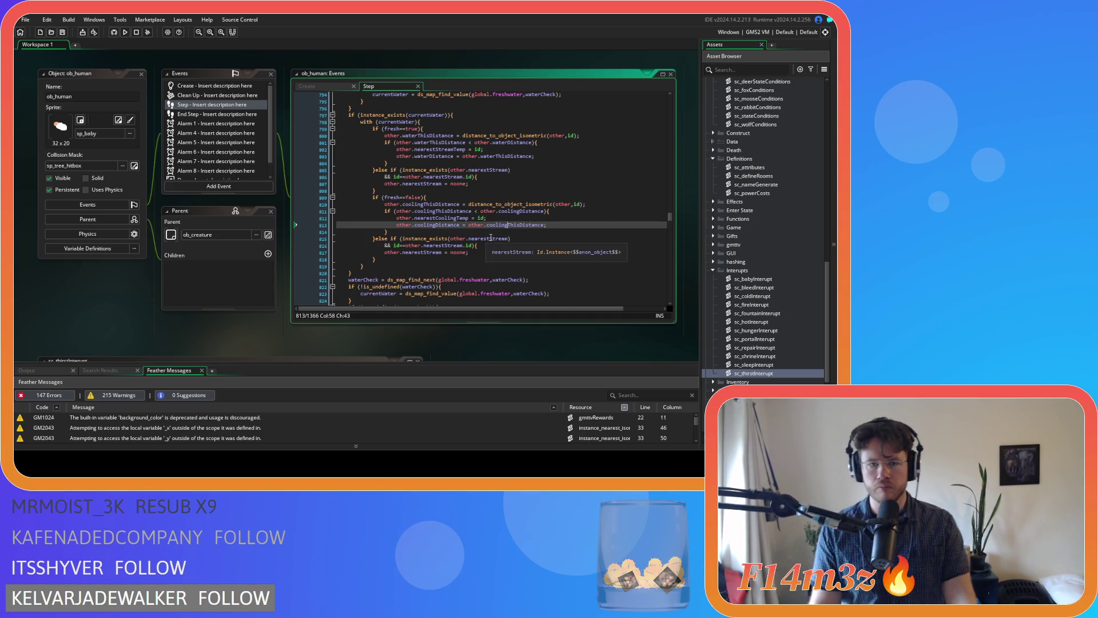
# Step: Replace nearestStream with nearestCooling on lines 815–817 and save the Step event
pyautogui.click(491, 239)
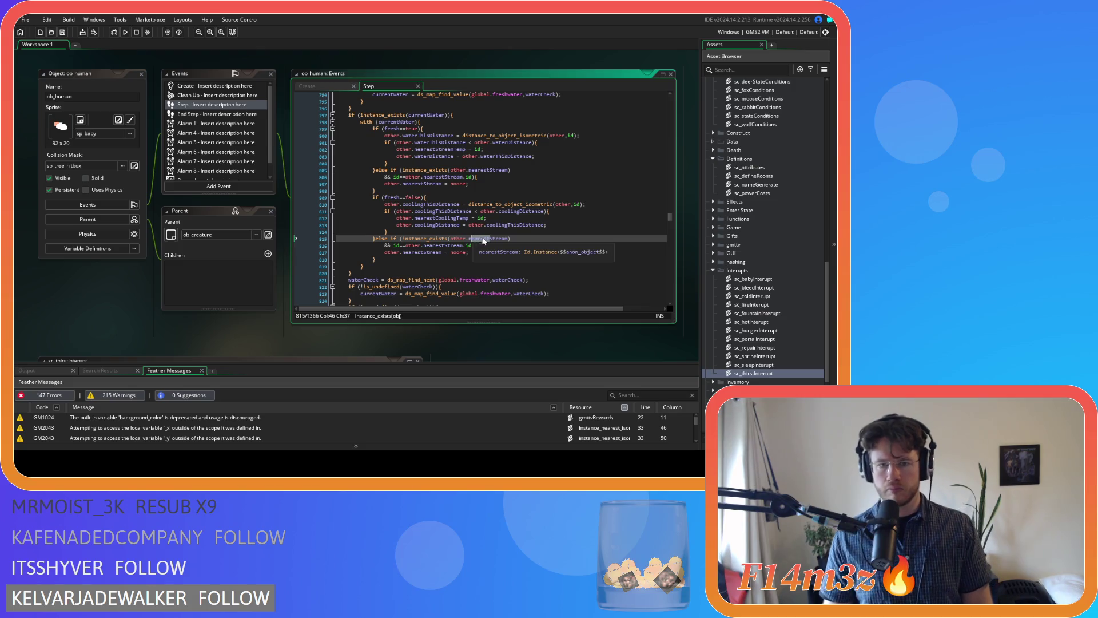
pyautogui.press('Delete')
pyautogui.press('Delete')
pyautogui.press('Delete')
pyautogui.press('BackSpace')
pyautogui.press('BackSpace')
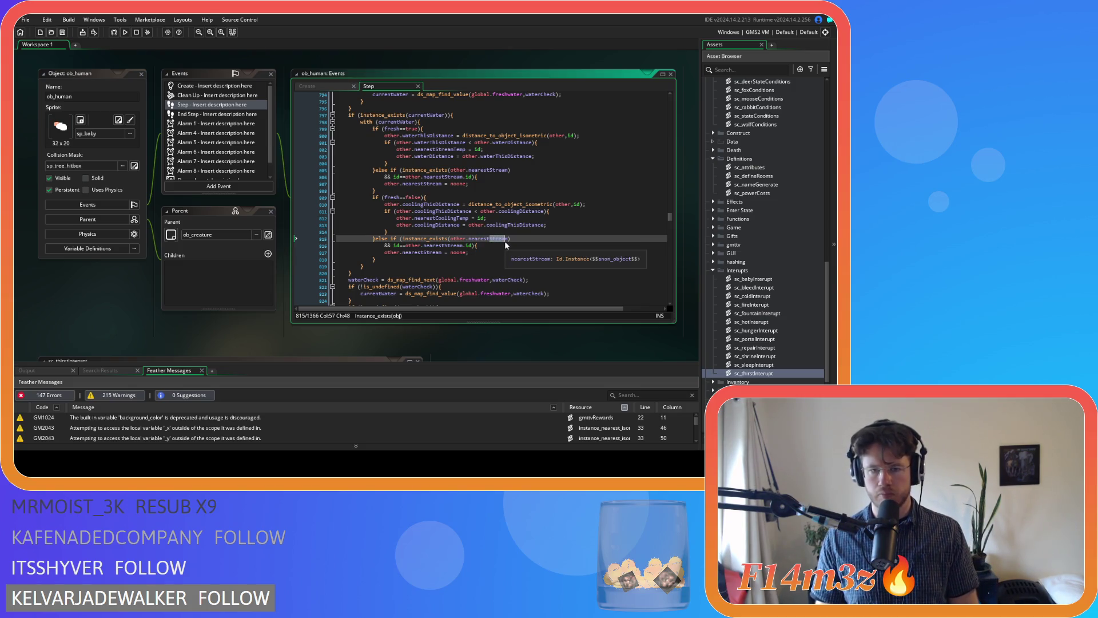
pyautogui.write('Cooling')
pyautogui.click(428, 238)
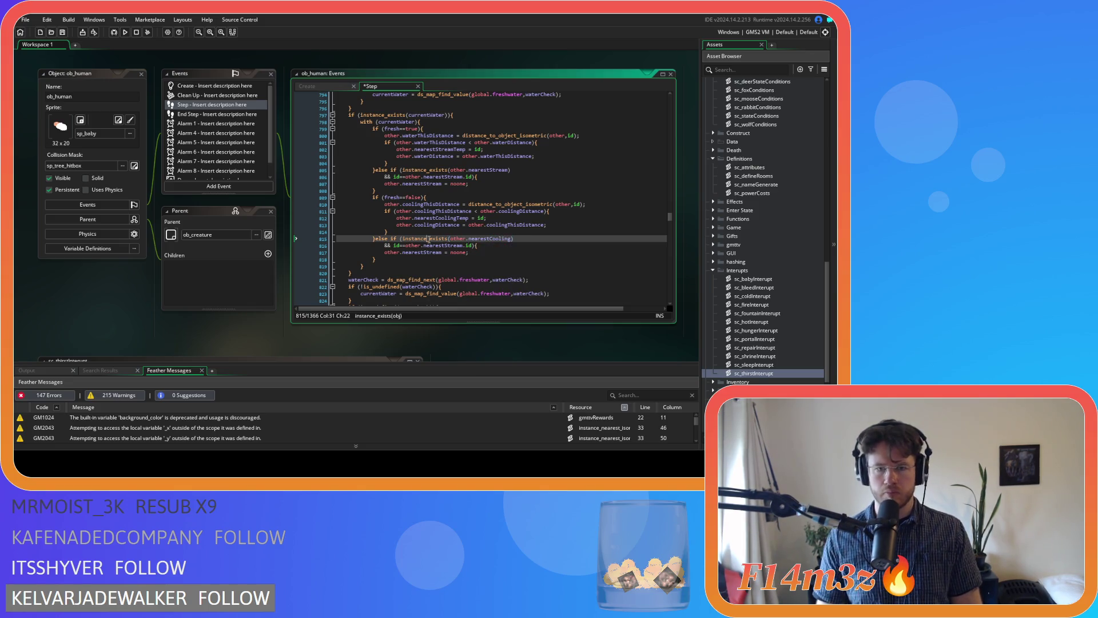
pyautogui.moveTo(445, 246); pyautogui.dragTo(458, 250)
pyautogui.write('Cool')
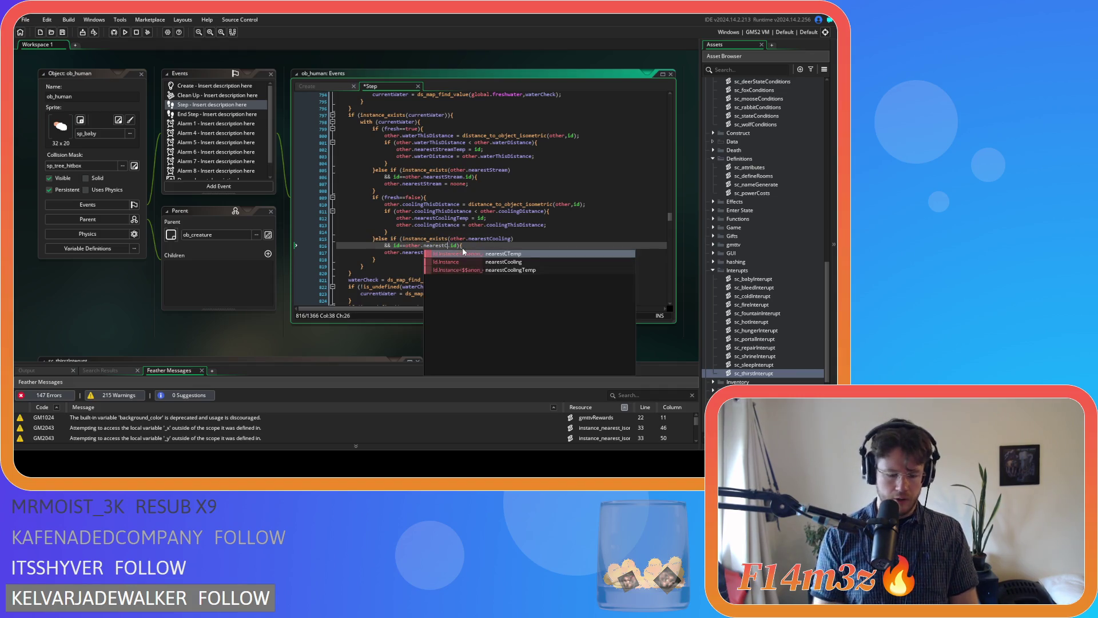
pyautogui.write('ing')
pyautogui.click(445, 225)
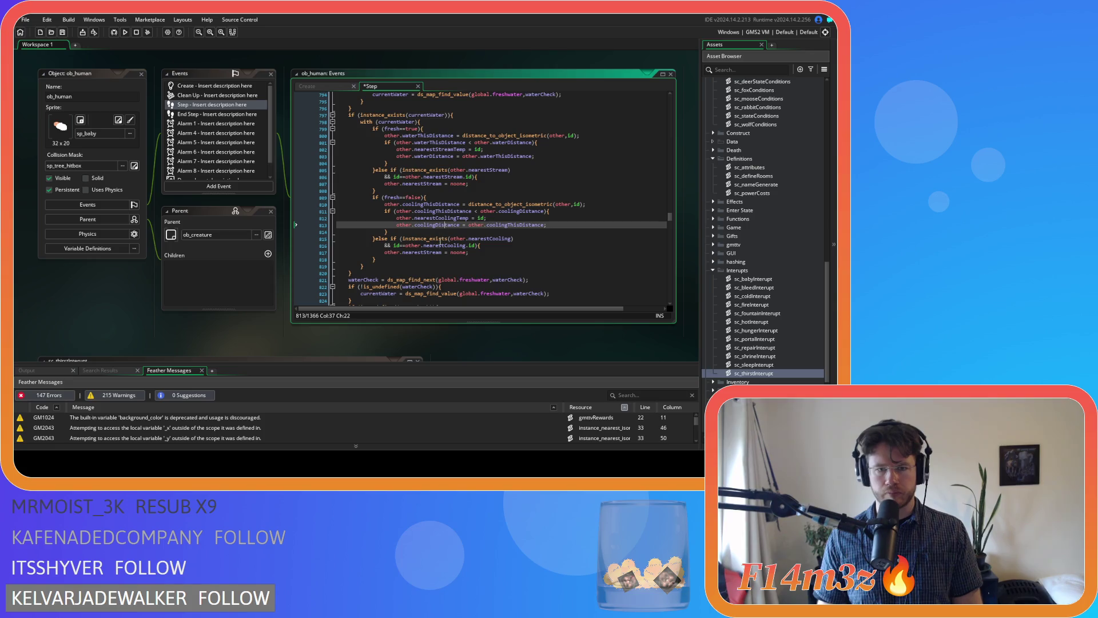
pyautogui.moveTo(423, 253); pyautogui.dragTo(442, 255)
pyautogui.write('Cooli')
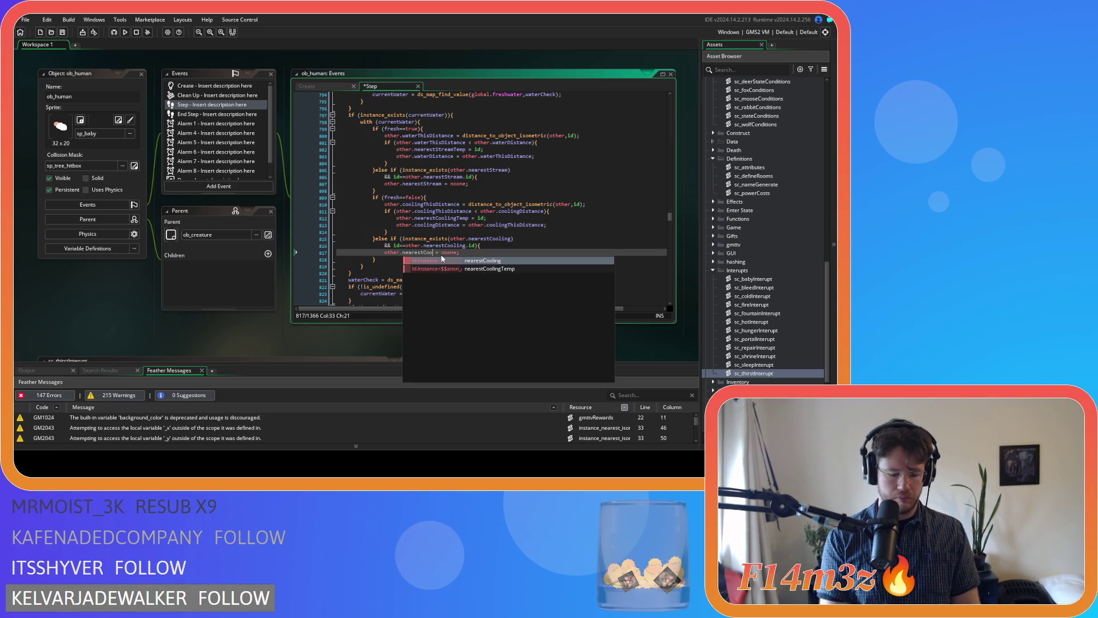
pyautogui.press('Return')
pyautogui.click(474, 246)
pyautogui.hotkey('ctrl', 's')
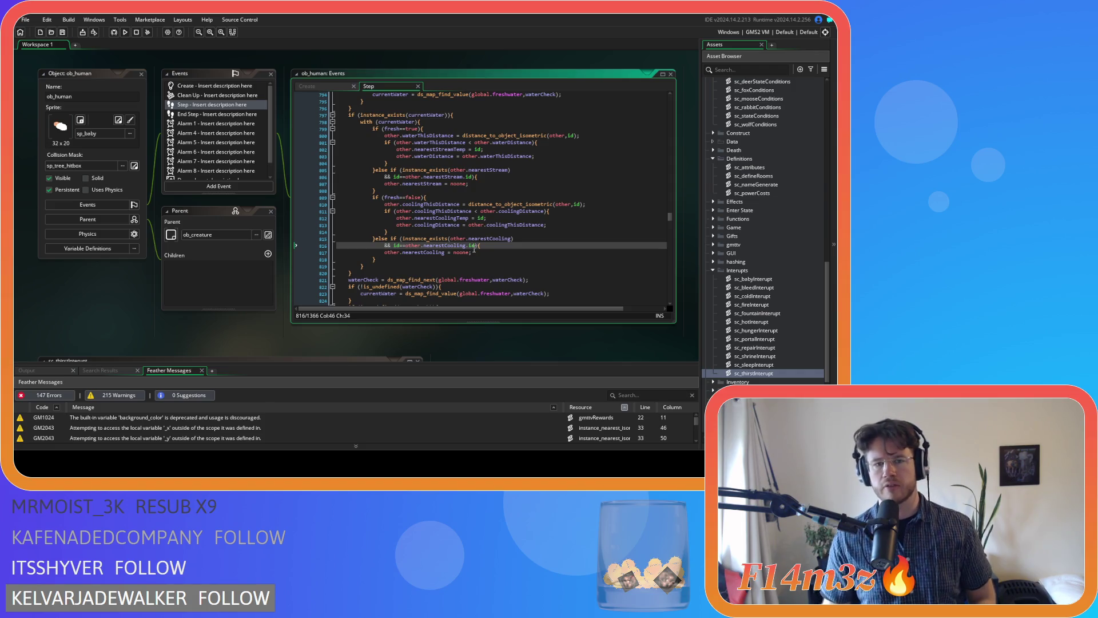
pyautogui.click(428, 197)
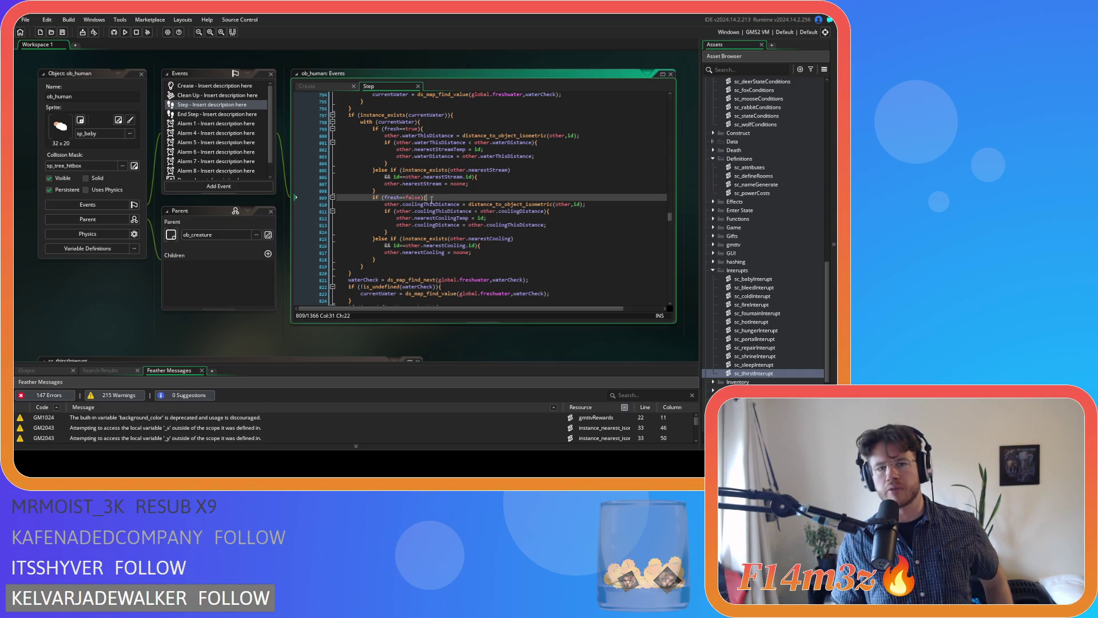
# Step: Delete the else-if nearestStream block on lines 805–808
pyautogui.moveTo(432, 200); pyautogui.dragTo(408, 198)
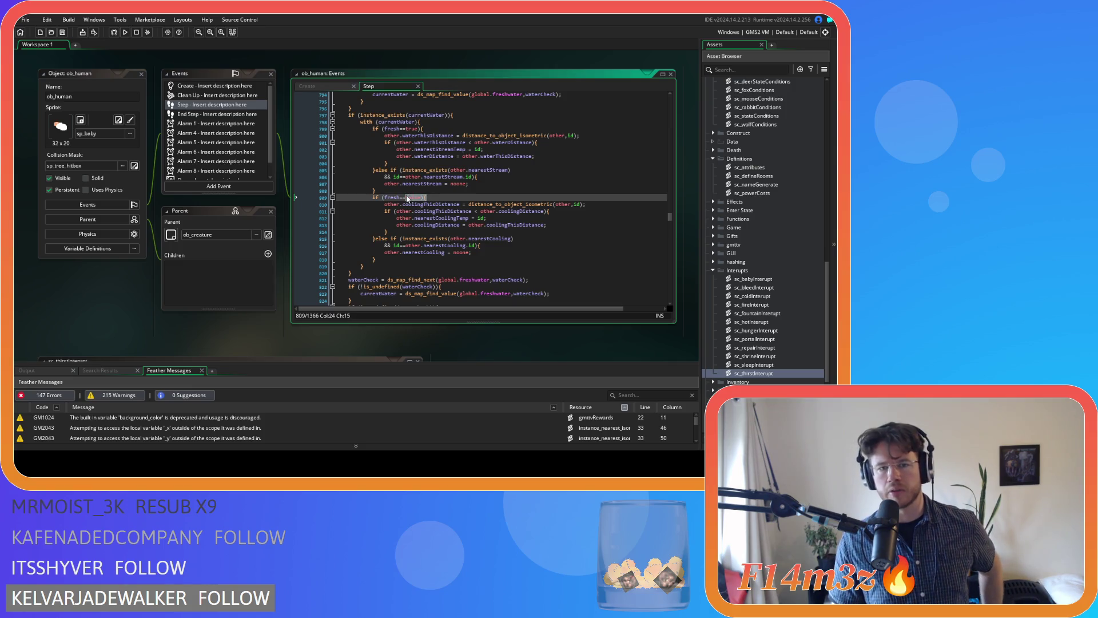
pyautogui.click(441, 131)
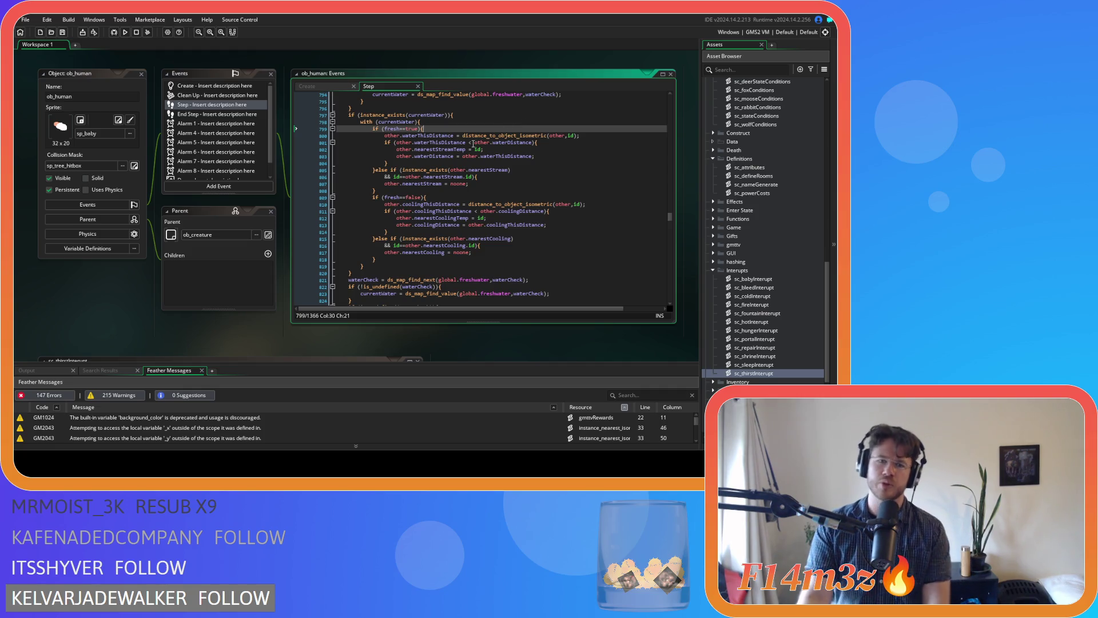
pyautogui.moveTo(470, 154)
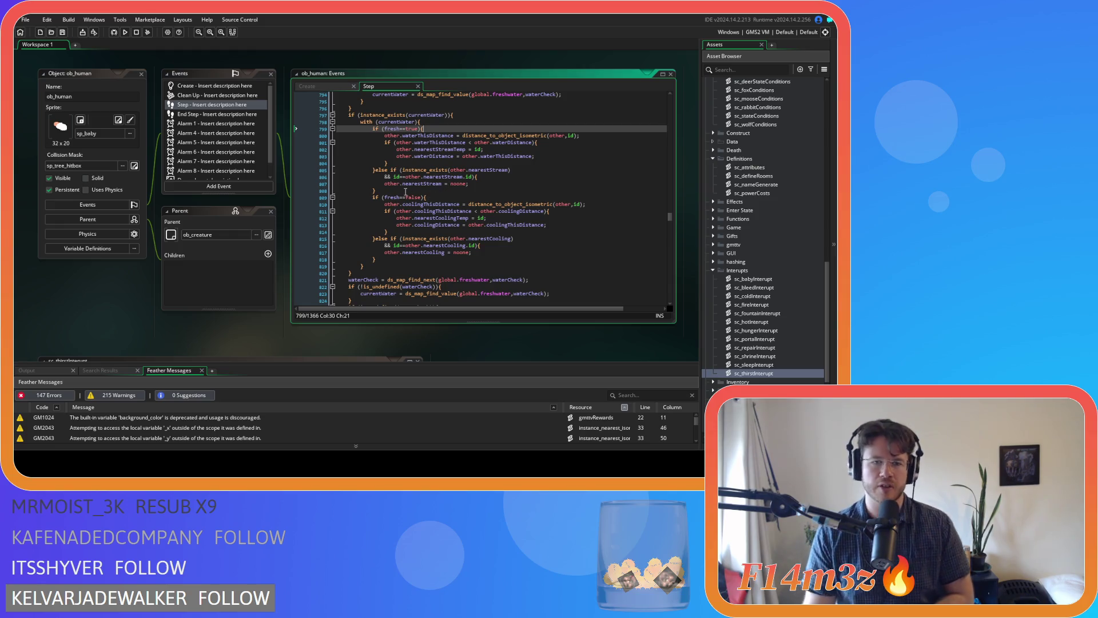
pyautogui.moveTo(399, 190); pyautogui.dragTo(375, 167)
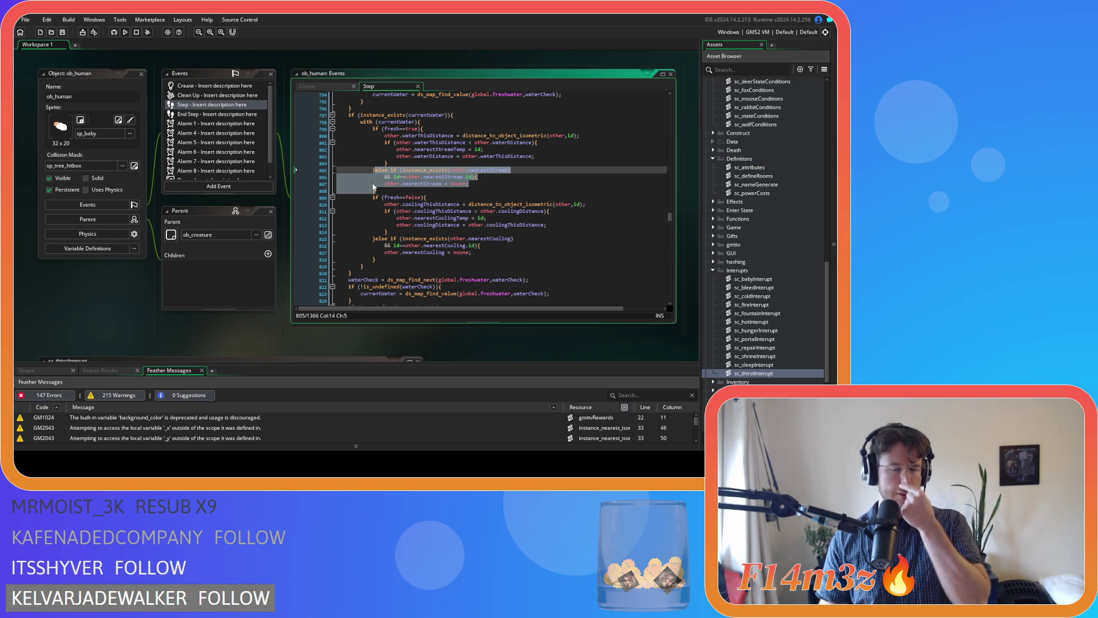
pyautogui.press('Delete')
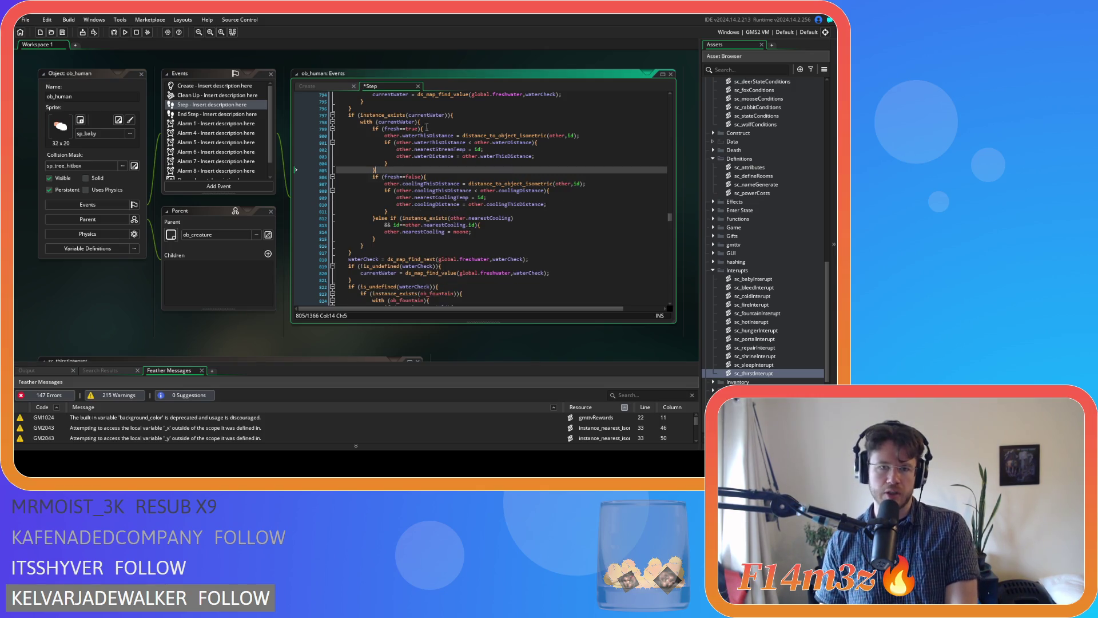
# Step: Delete the if (fresh==false){ condition line
pyautogui.click(426, 127)
pyautogui.press('Right')
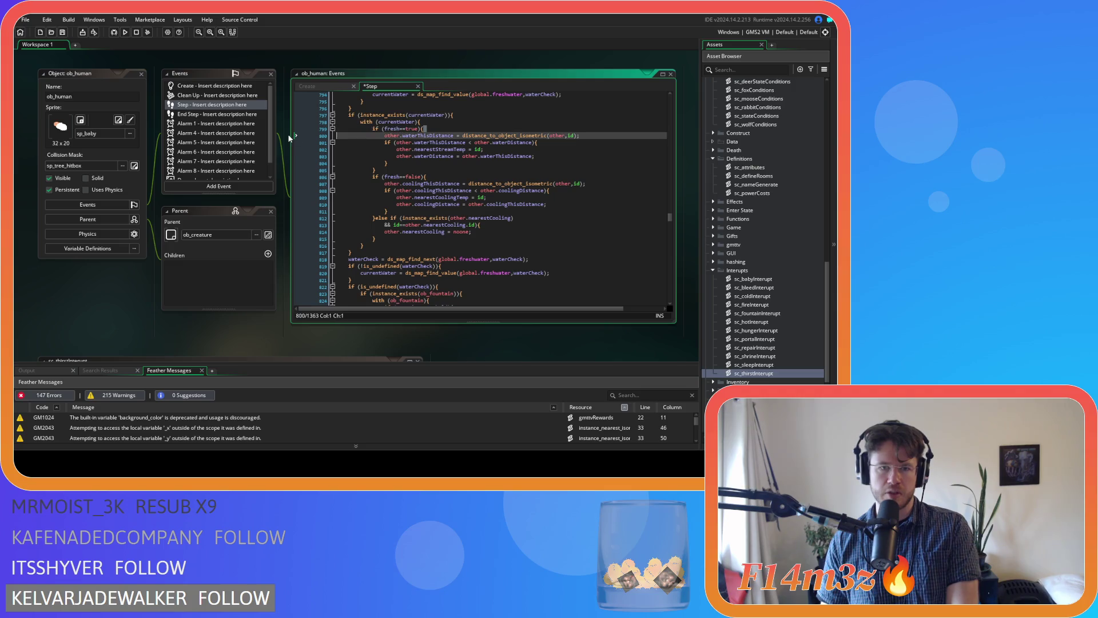
pyautogui.press('Up')
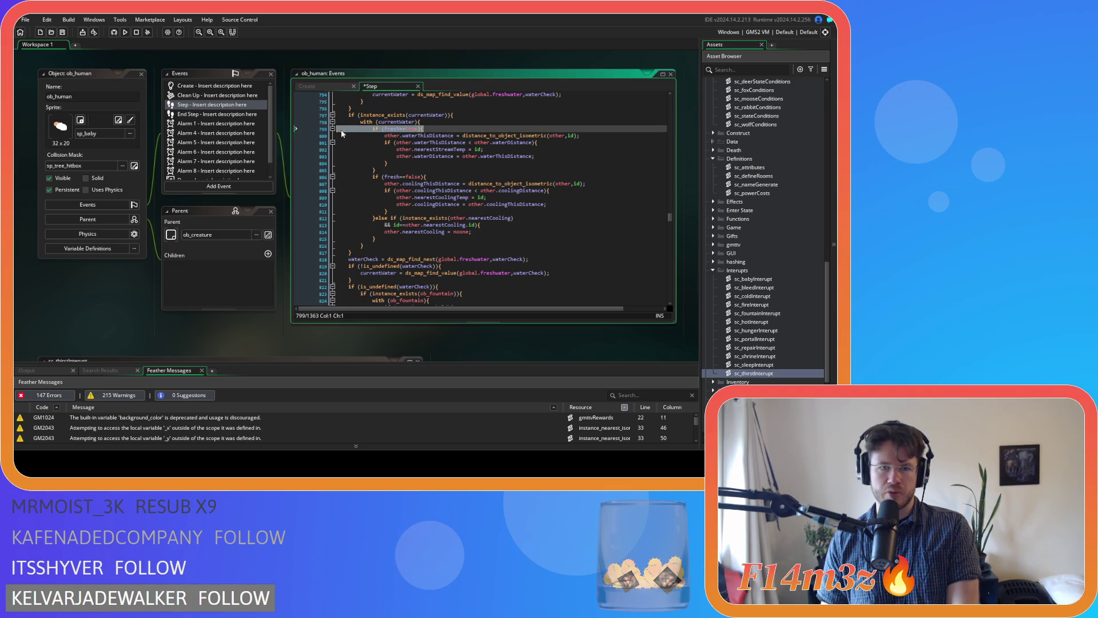
pyautogui.click(394, 164)
pyautogui.click(392, 168)
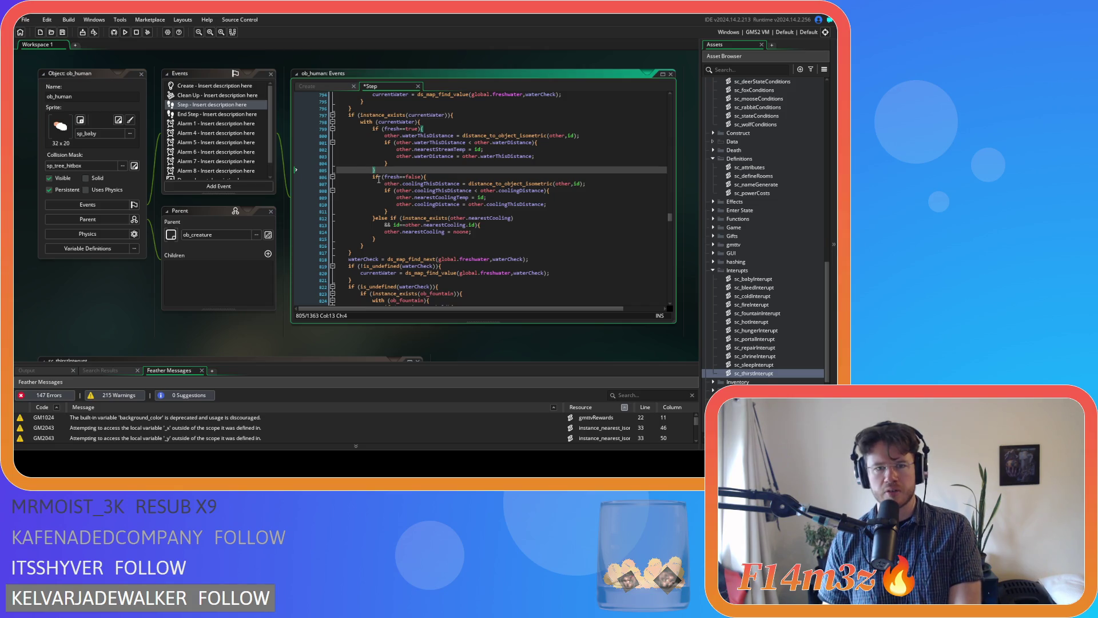
pyautogui.moveTo(427, 177); pyautogui.dragTo(314, 181)
pyautogui.press('BackSpace')
pyautogui.press('BackSpace')
# Step: Remove the leftover else-if nearestCooling block, dedent the cooling distance code one level, and save
pyautogui.moveTo(387, 225); pyautogui.dragTo(303, 211)
pyautogui.press('BackSpace')
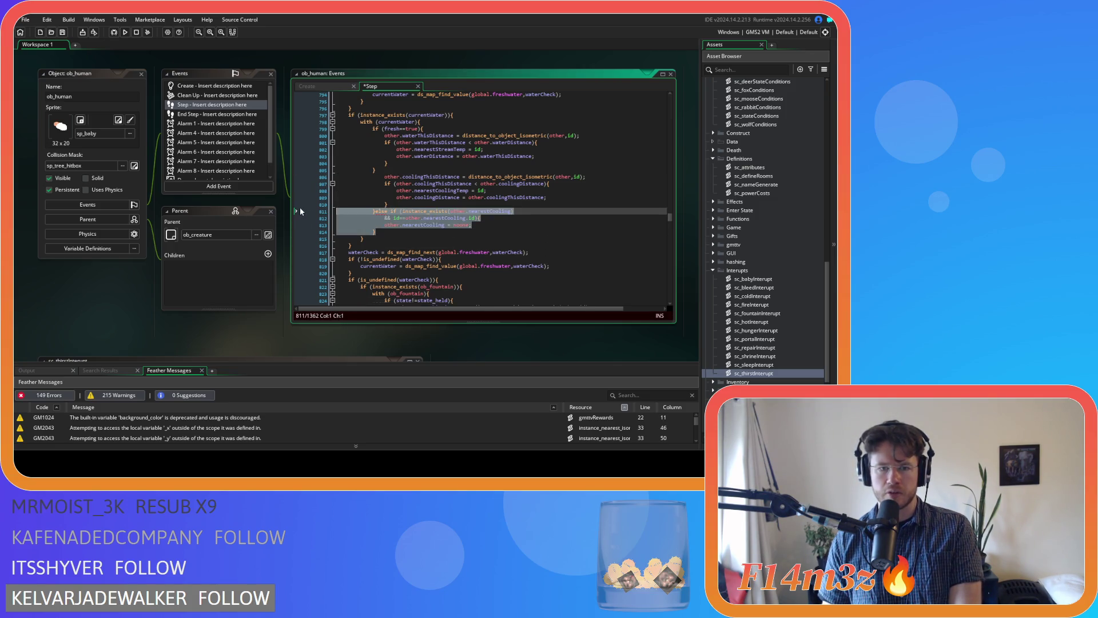
pyautogui.press('BackSpace')
pyautogui.moveTo(389, 205); pyautogui.dragTo(316, 177)
pyautogui.hotkey('shift', 'Tab')
pyautogui.moveTo(385, 129)
pyautogui.mouseDown()
pyautogui.moveTo(432, 167)
pyautogui.moveTo(400, 183)
pyautogui.moveTo(460, 204)
pyautogui.mouseUp()
pyautogui.hotkey('ctrl', 's')
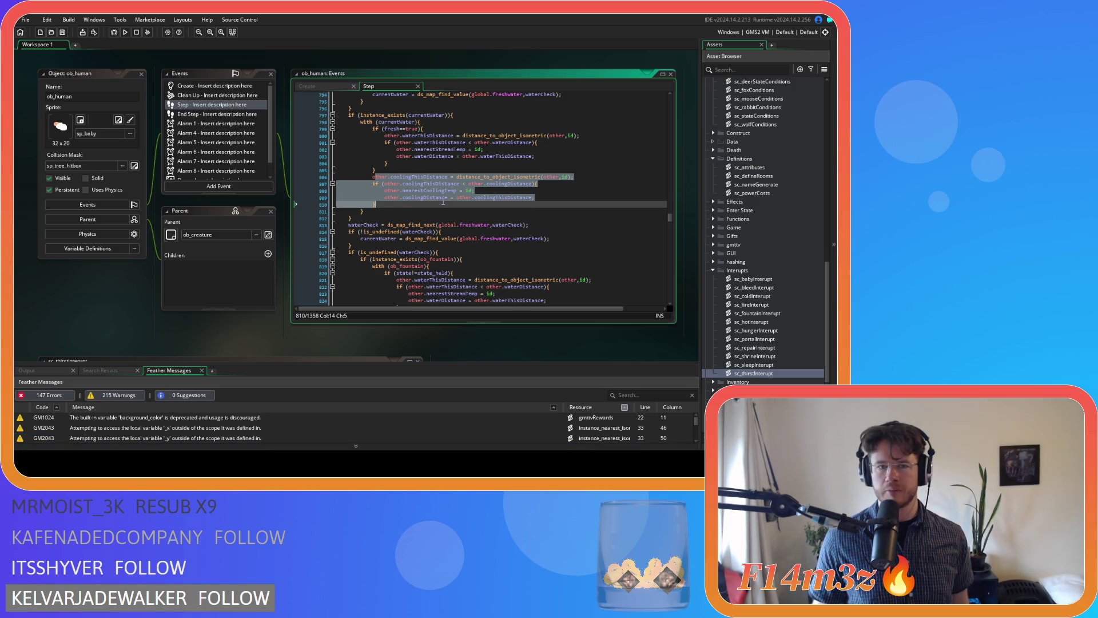
# Step: Expand the Trackers script folder in the Asset Browser and open sc_trackersClear
pyautogui.click(443, 201)
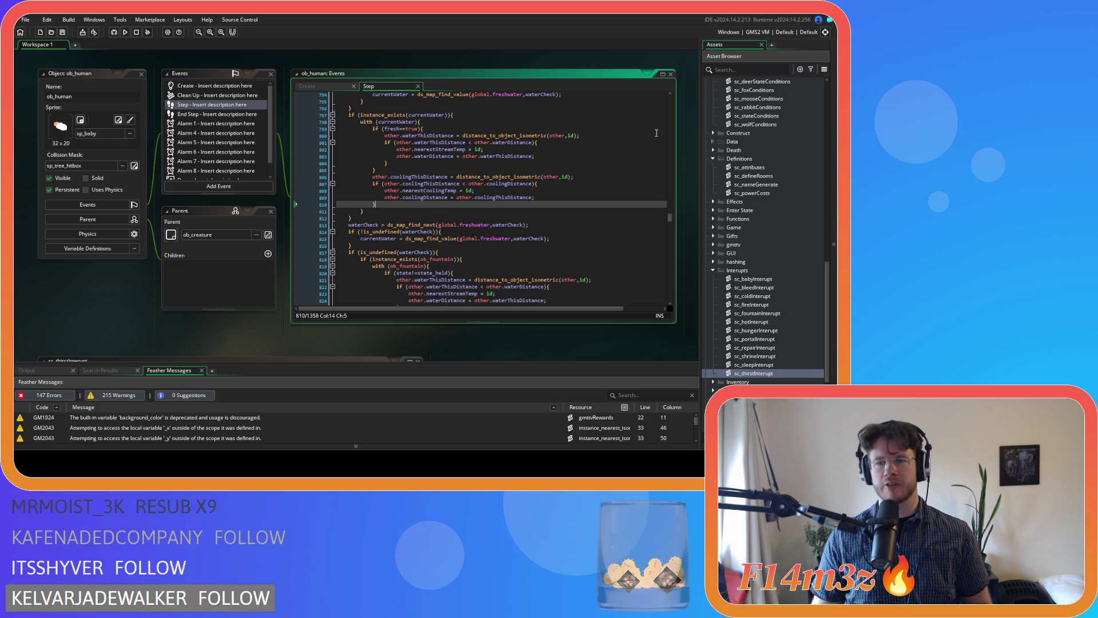
pyautogui.scroll(-3, 764, 263)
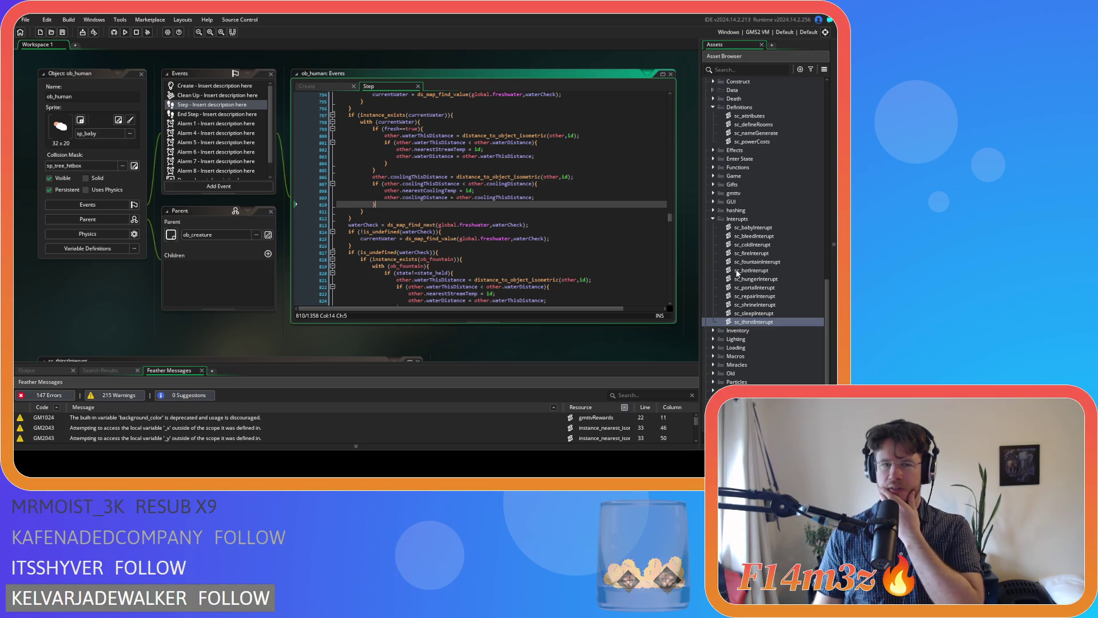
pyautogui.scroll(-5, 741, 274)
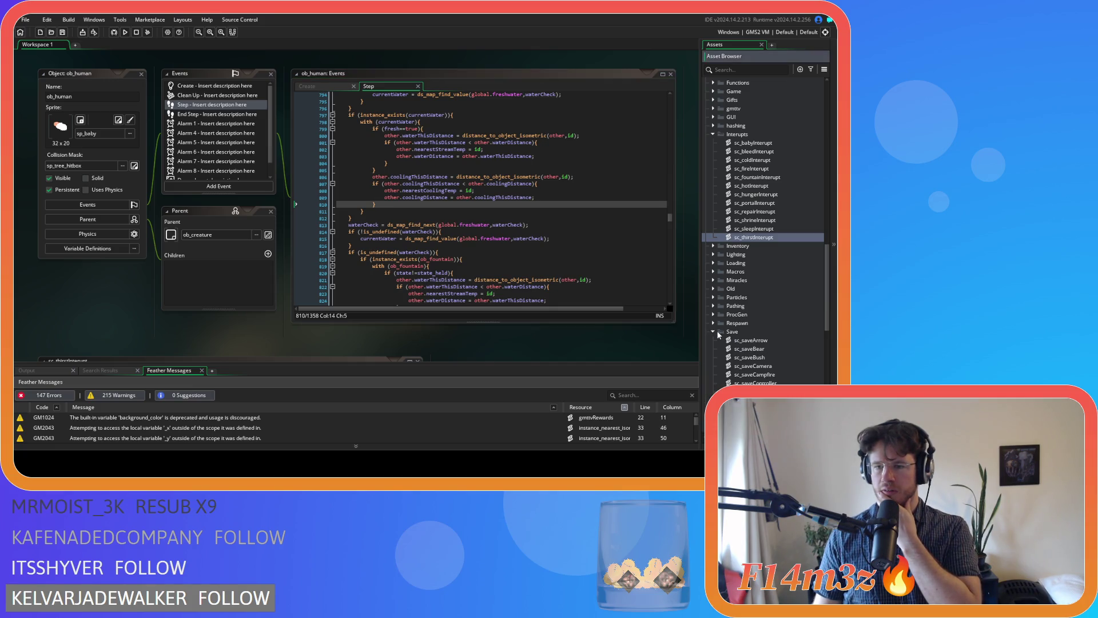
pyautogui.click(718, 350)
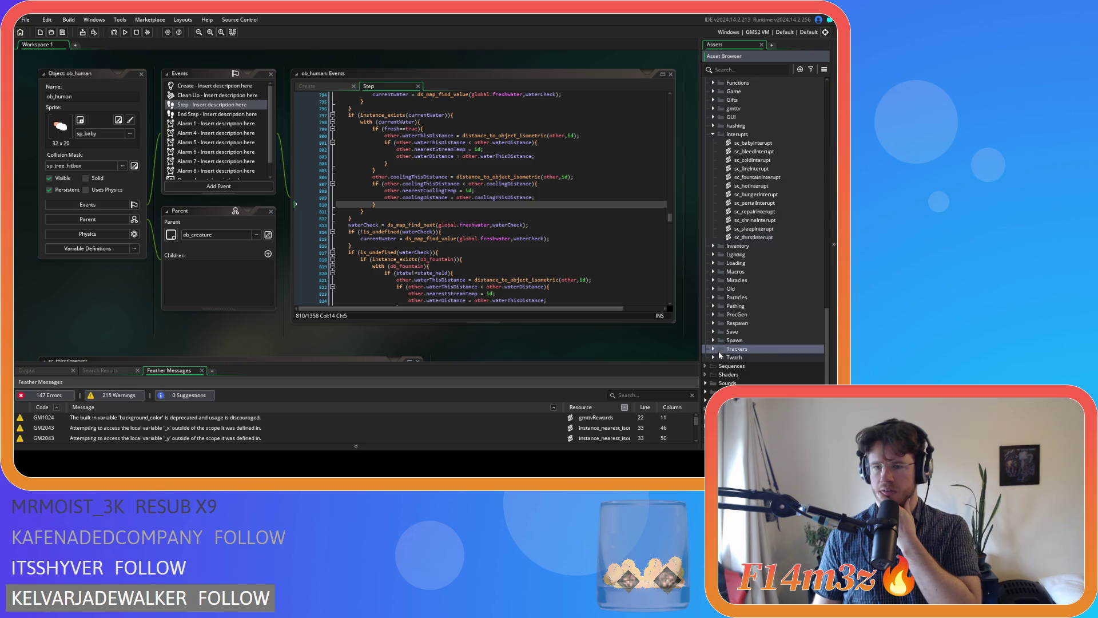
pyautogui.click(714, 349)
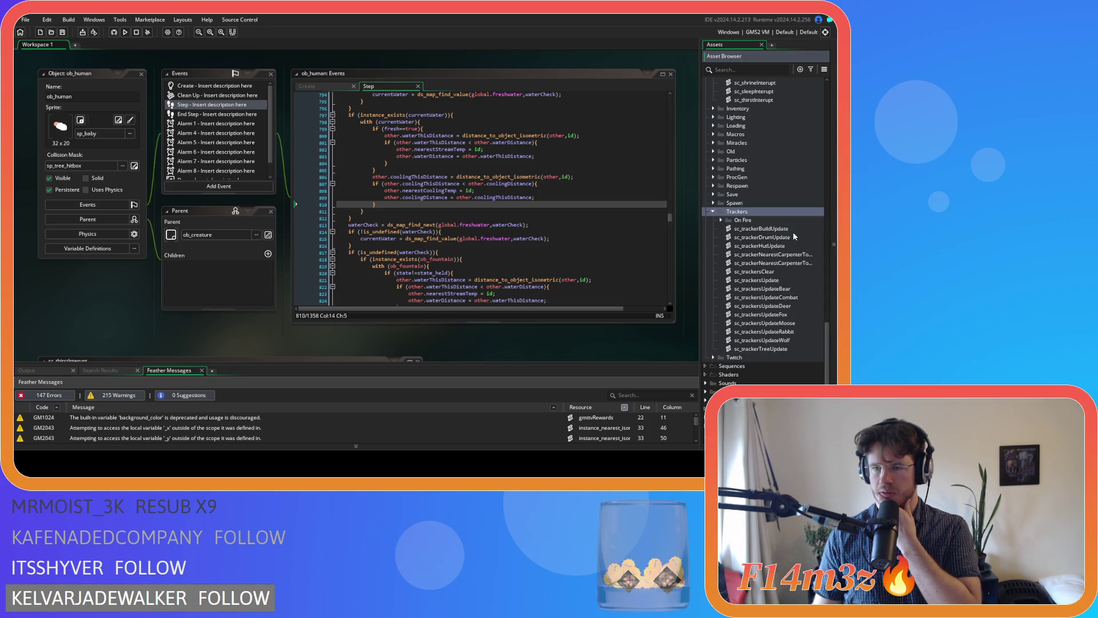
pyautogui.doubleClick(791, 269)
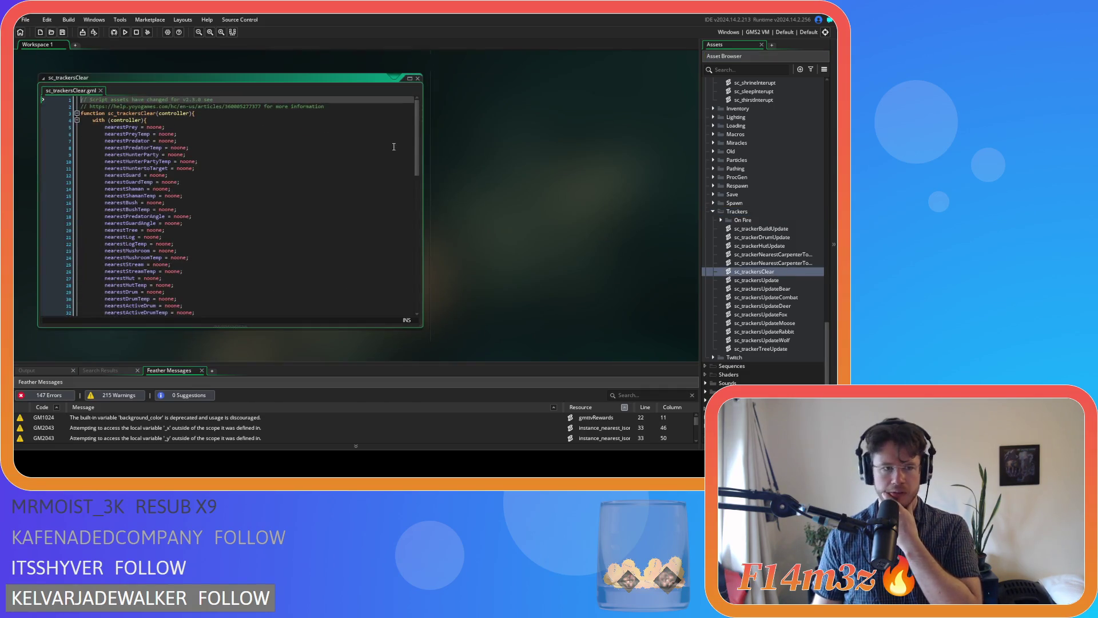
# Step: Add coolingDistance and coolingThisDistance resets as copies of the water reset lines
pyautogui.moveTo(415, 153); pyautogui.dragTo(412, 244)
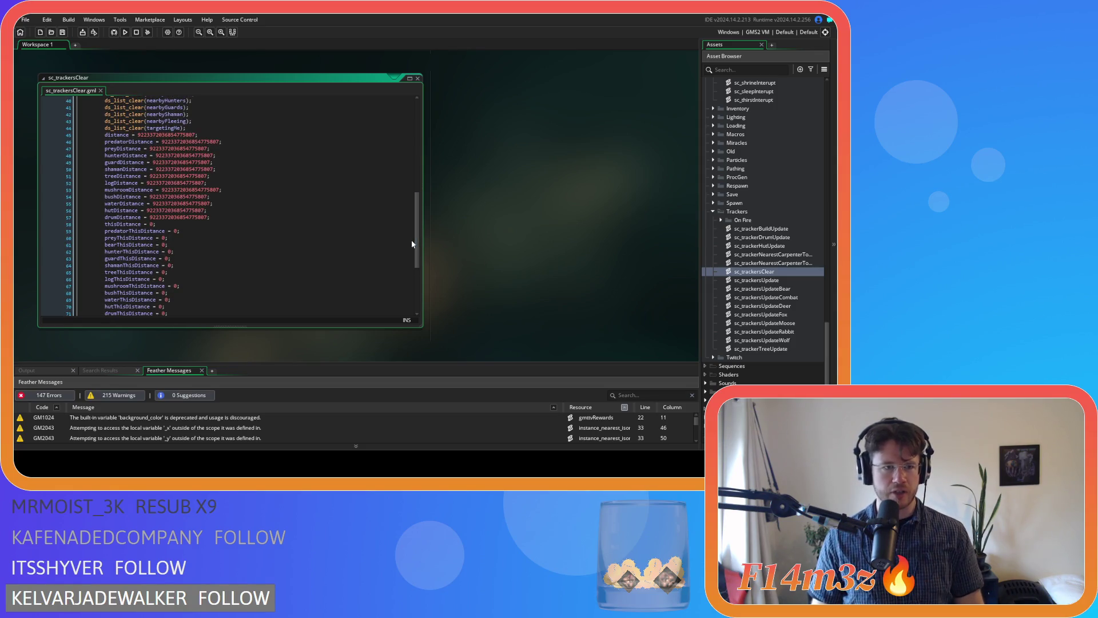
pyautogui.click(122, 203)
pyautogui.hotkey('ctrl', 'd')
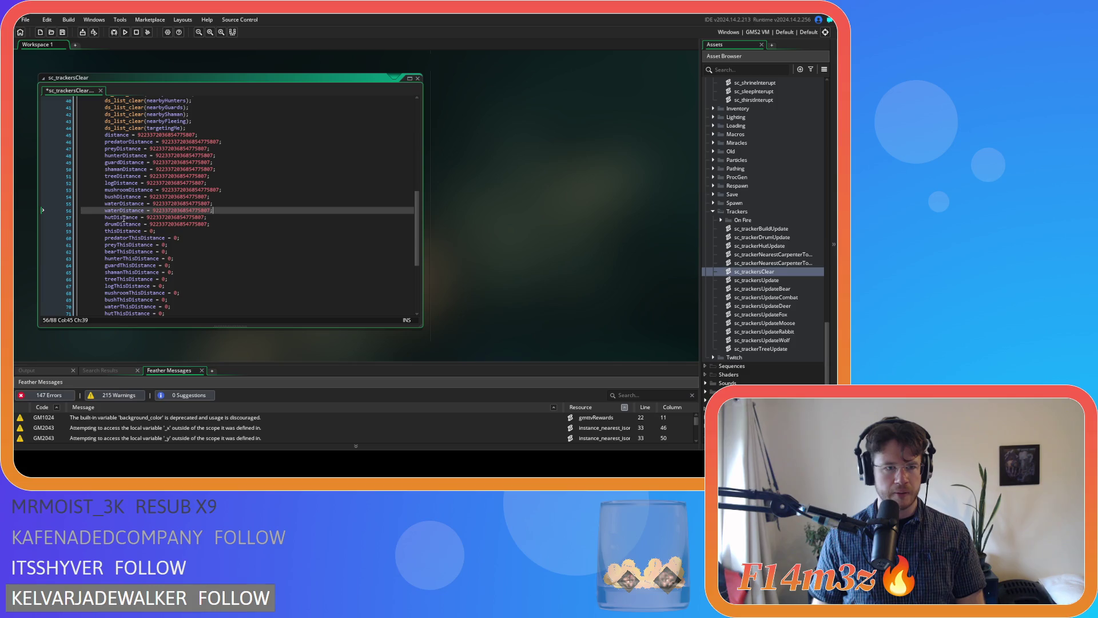
pyautogui.moveTo(121, 211); pyautogui.dragTo(105, 211)
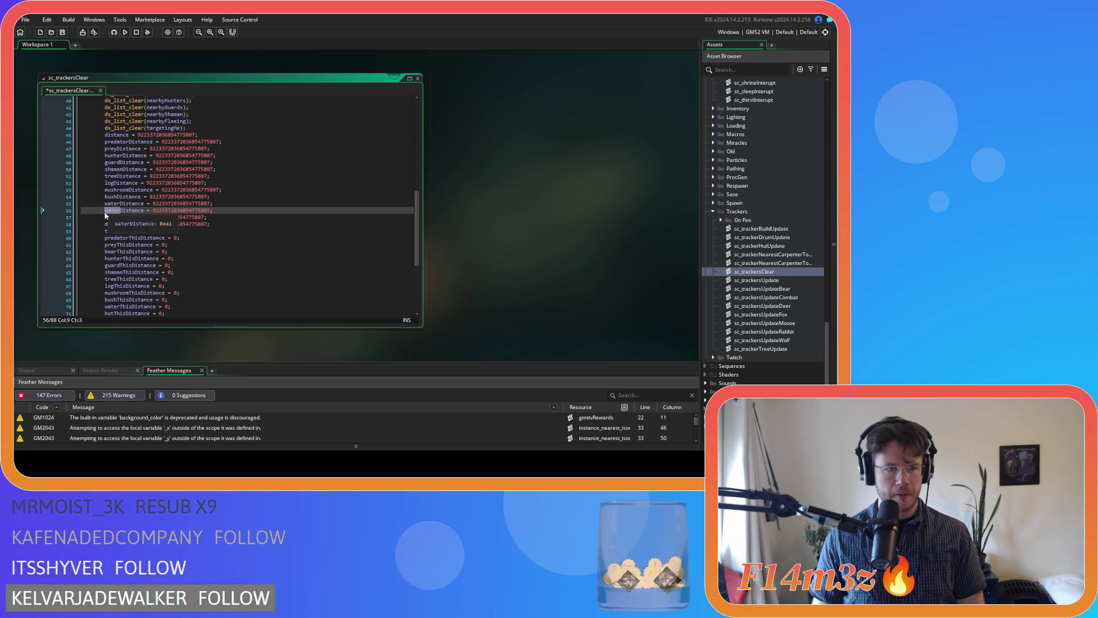
pyautogui.write('cooling')
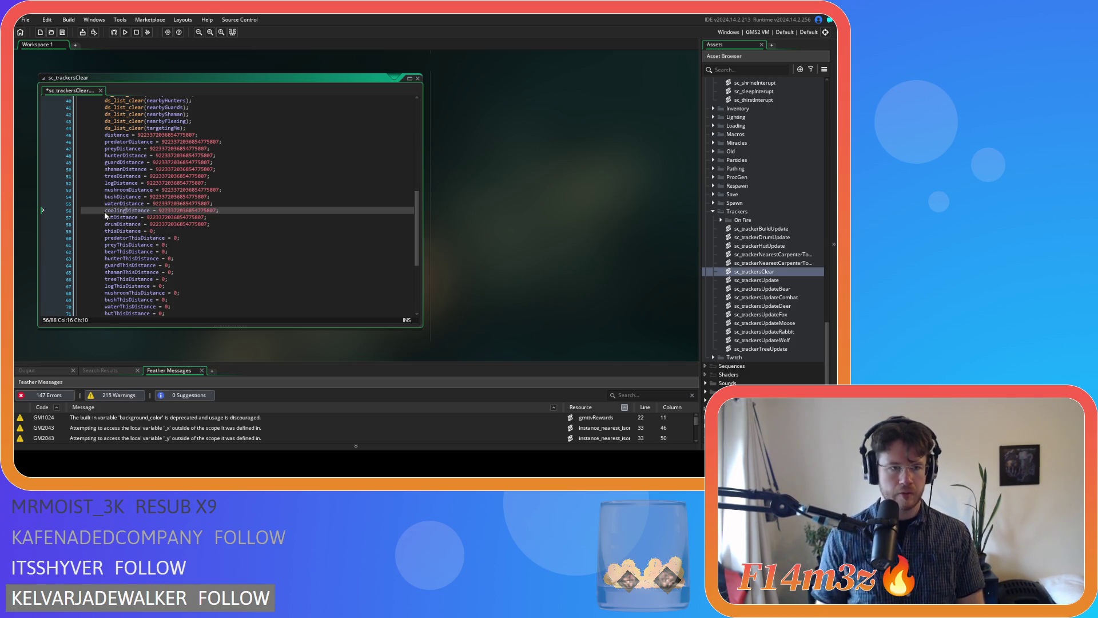
pyautogui.scroll(-3, 174, 245)
pyautogui.click(175, 239)
pyautogui.hotkey('ctrl', 'd')
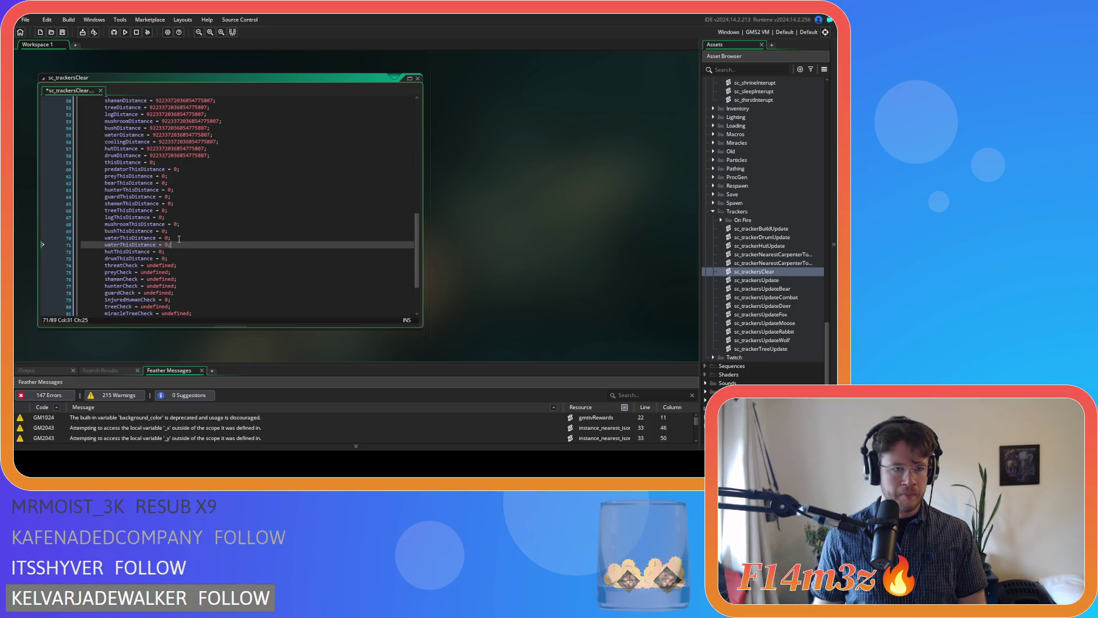
pyautogui.moveTo(122, 244); pyautogui.dragTo(105, 244)
pyautogui.write('cool')
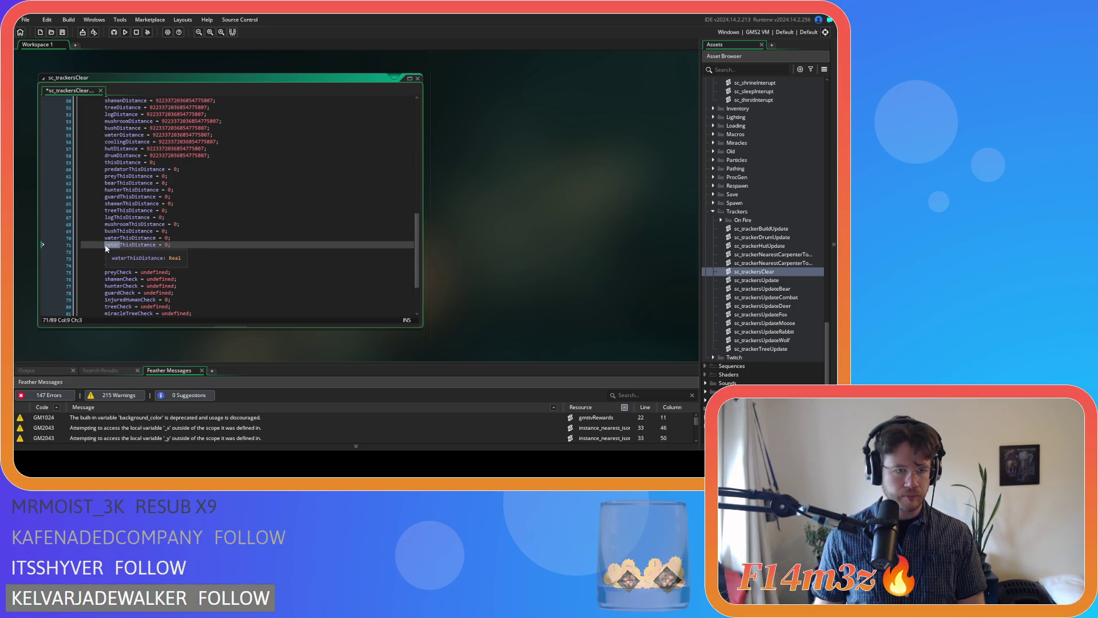
pyautogui.write('ing')
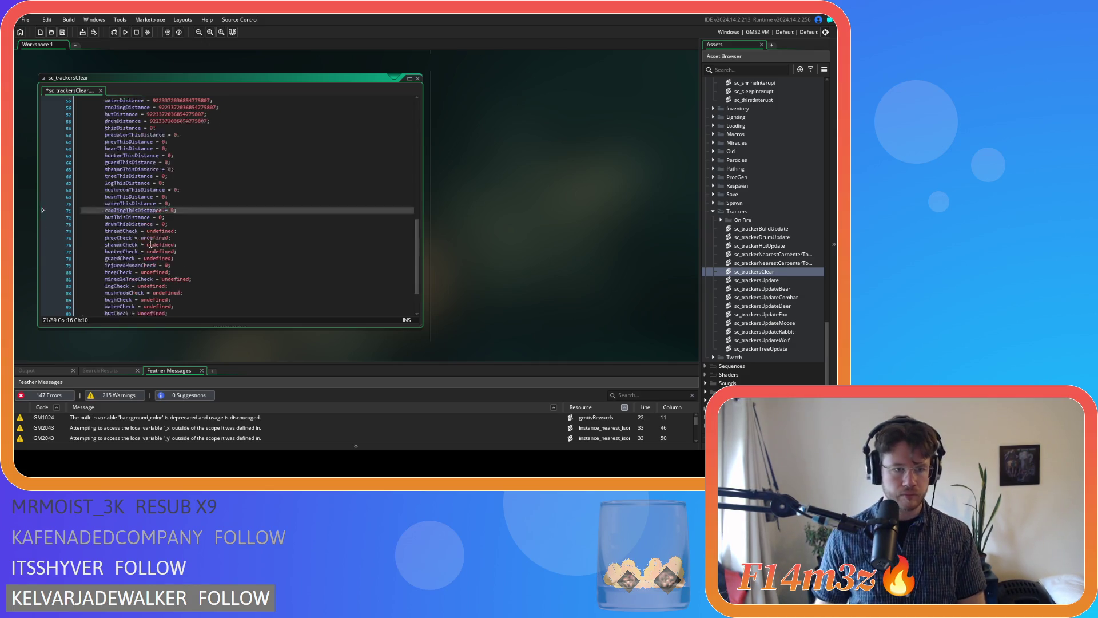
# Step: Add a coolingCheck reset copied from waterCheck and save the script
pyautogui.scroll(-3, 163, 243)
pyautogui.click(175, 271)
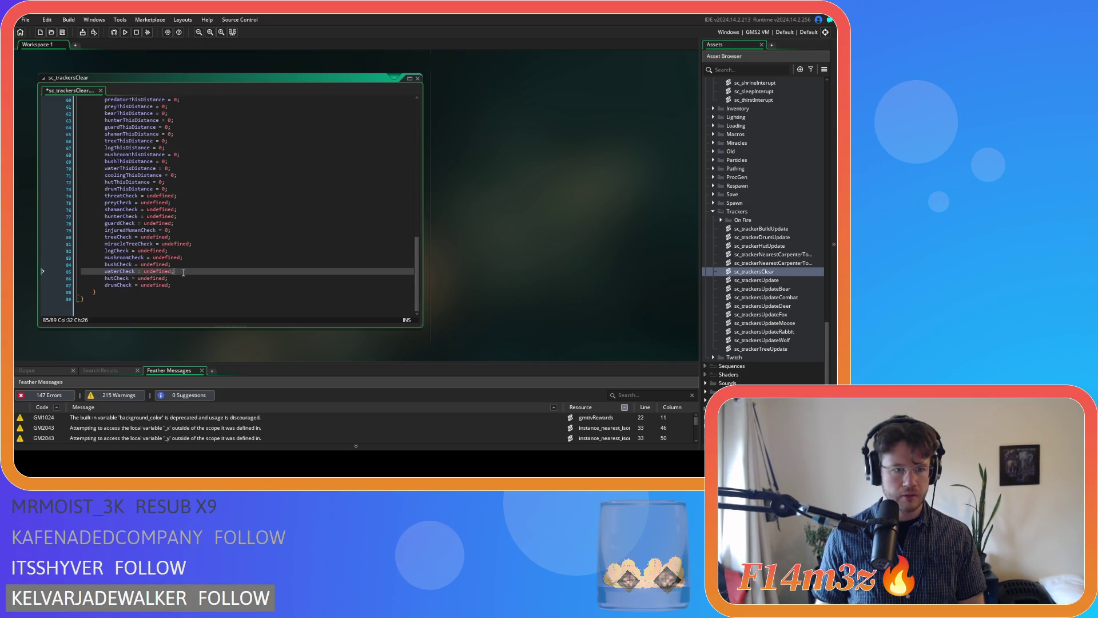
pyautogui.hotkey('ctrl', 'd')
pyautogui.moveTo(122, 278); pyautogui.dragTo(104, 278)
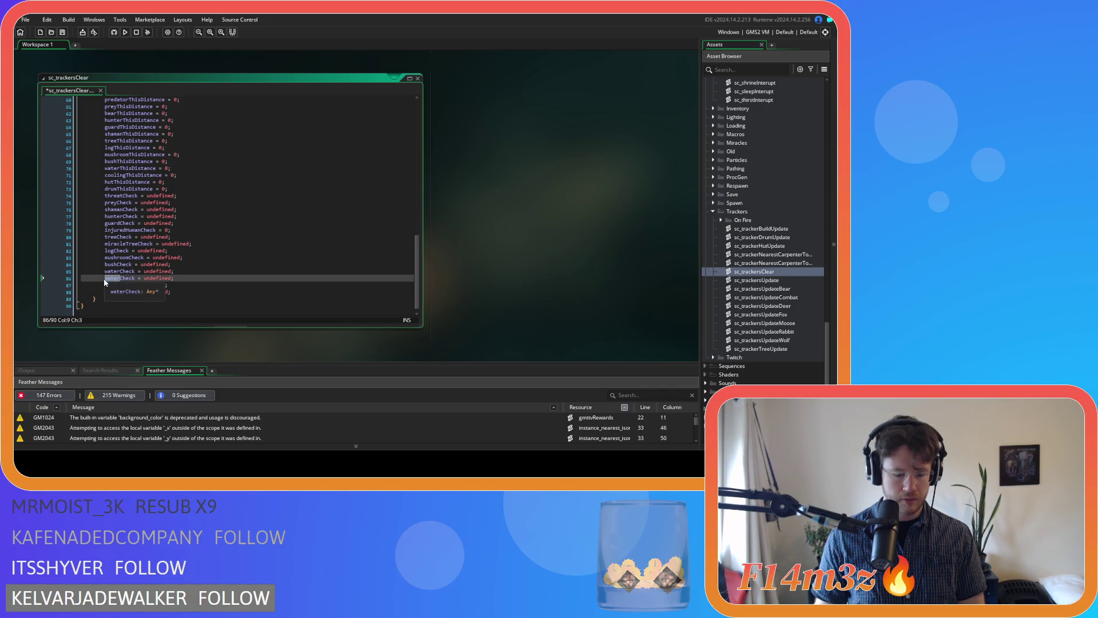
pyautogui.write('cooling')
pyautogui.click(211, 216)
pyautogui.hotkey('ctrl', 's')
# Step: Duplicate the nearestStream and nearestStreamTemp resets as nearestCooling and nearestCoolingTemp, then save
pyautogui.click(211, 231)
pyautogui.scroll(9, 211, 233)
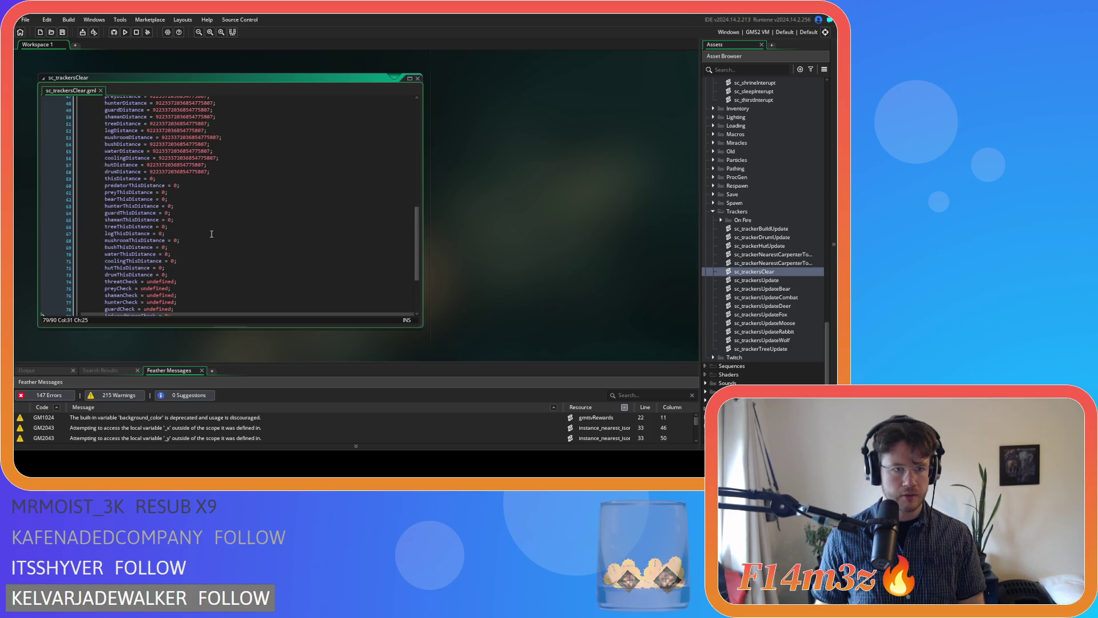
pyautogui.scroll(3, 212, 234)
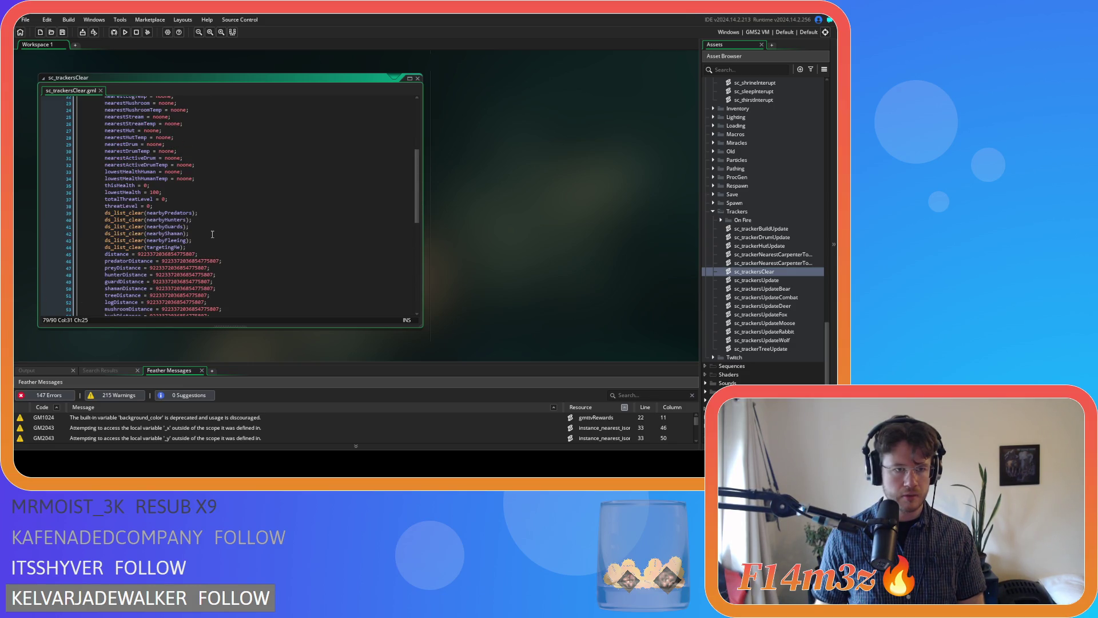
pyautogui.scroll(3, 212, 234)
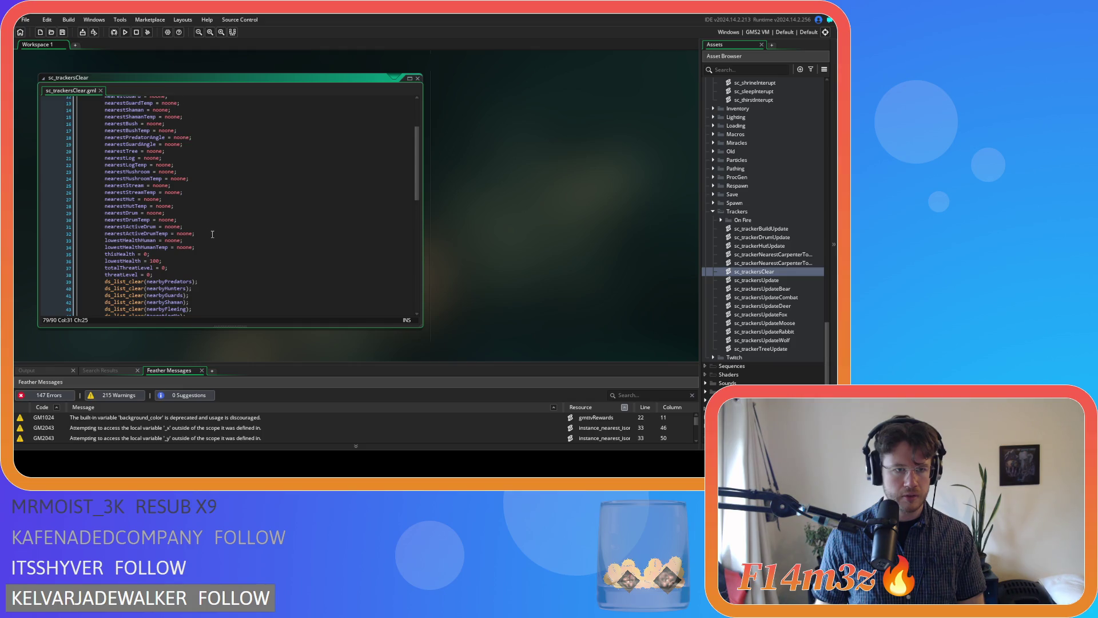
pyautogui.moveTo(184, 192)
pyautogui.mouseDown()
pyautogui.moveTo(104, 186)
pyautogui.moveTo(144, 200)
pyautogui.mouseUp()
pyautogui.hotkey('ctrl', 'd')
pyautogui.click(162, 200)
pyautogui.write('Cooling = noone;')
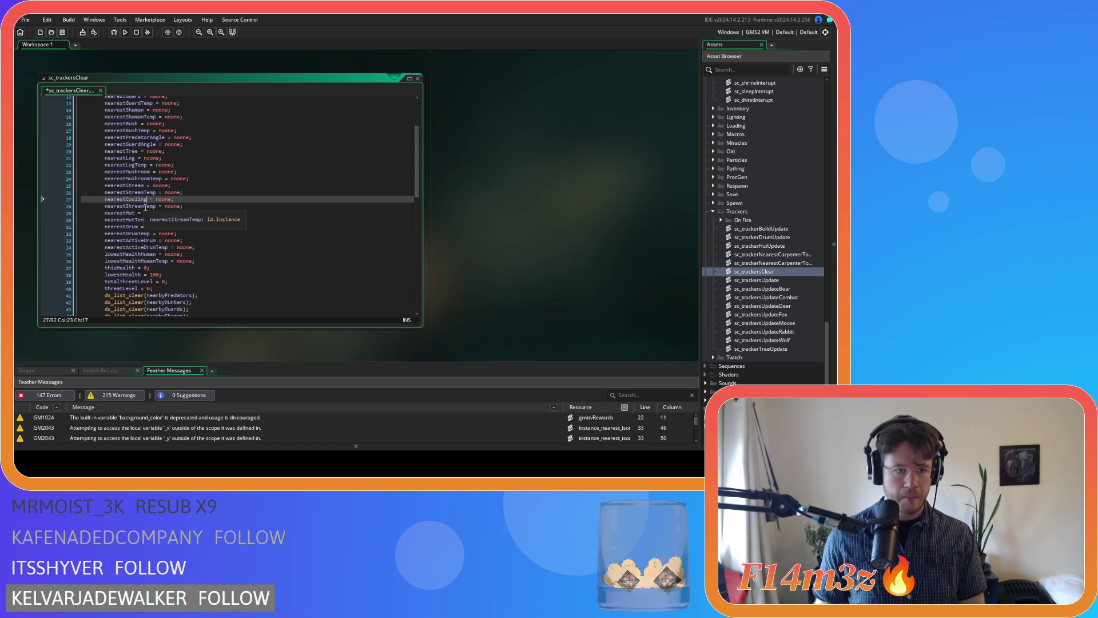
pyautogui.moveTo(144, 206); pyautogui.dragTo(130, 208)
pyautogui.write('Cooling')
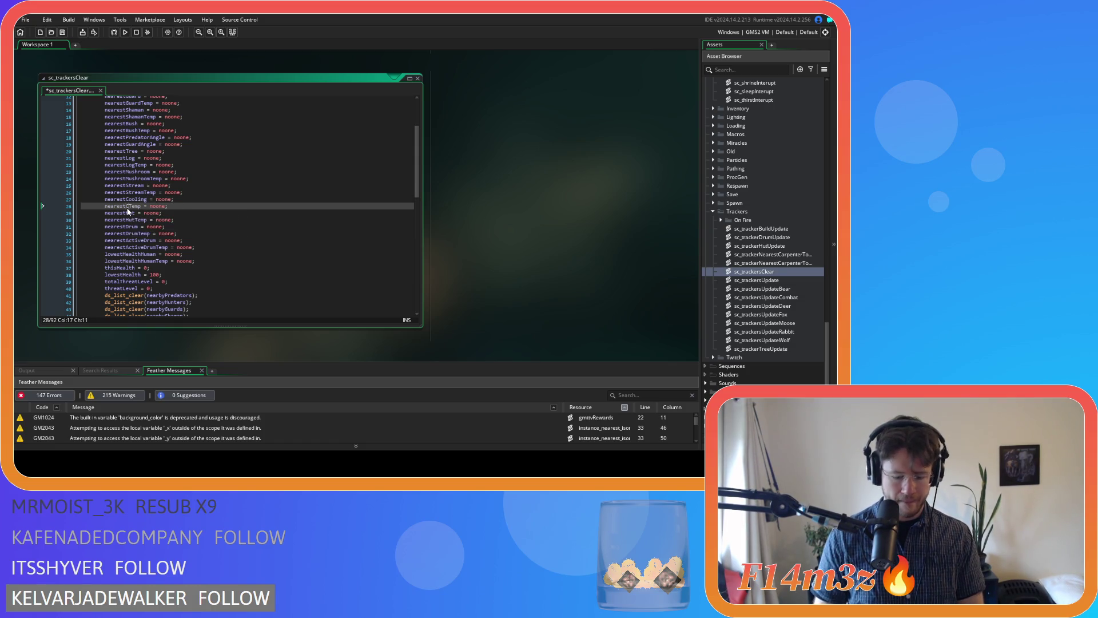
pyautogui.press('End')
pyautogui.hotkey('ctrl', 's')
pyautogui.press('Down')
pyautogui.press('Down')
pyautogui.press('Down')
pyautogui.scroll(-2, 336, 228)
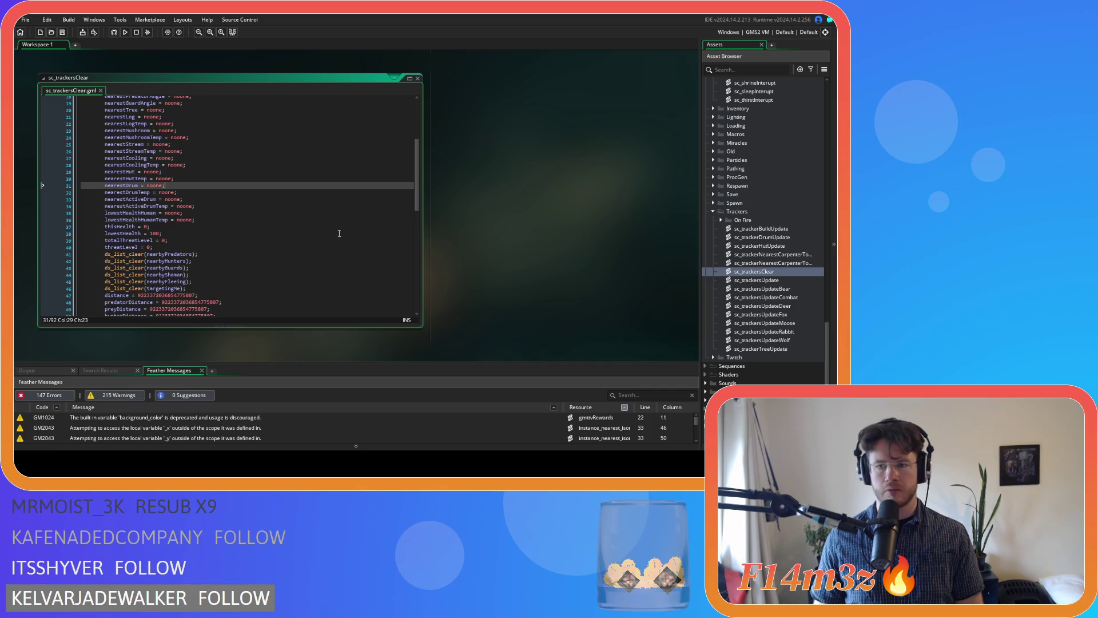
pyautogui.click(347, 192)
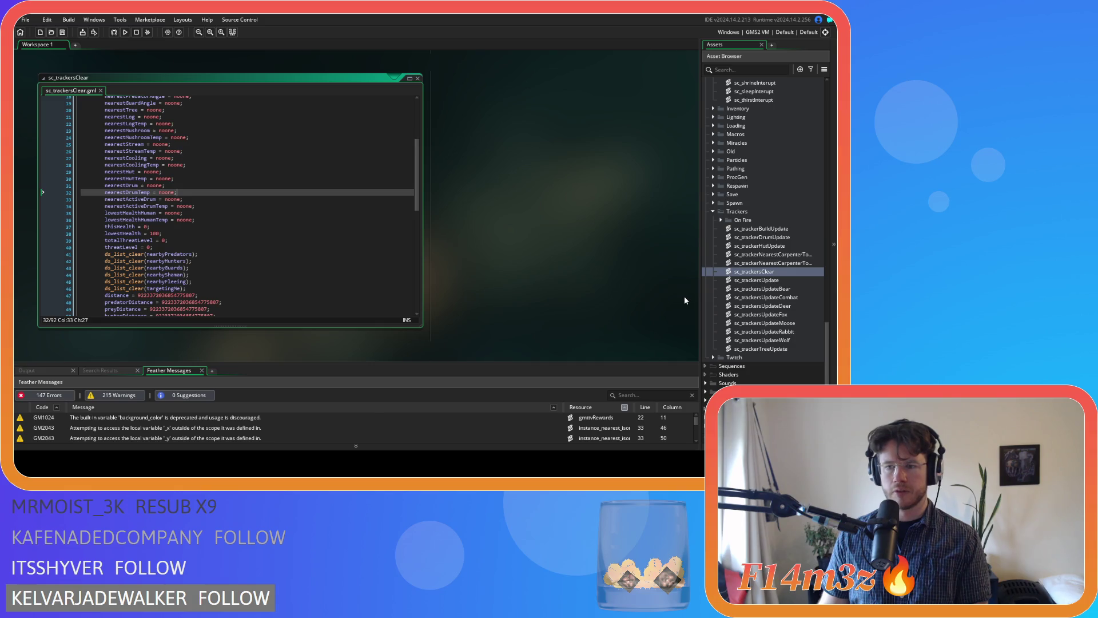
# Step: Open sc_trackersUpdate and delete the else-if branch resetting nearestStream to noone in the freshwater loop
pyautogui.doubleClick(786, 279)
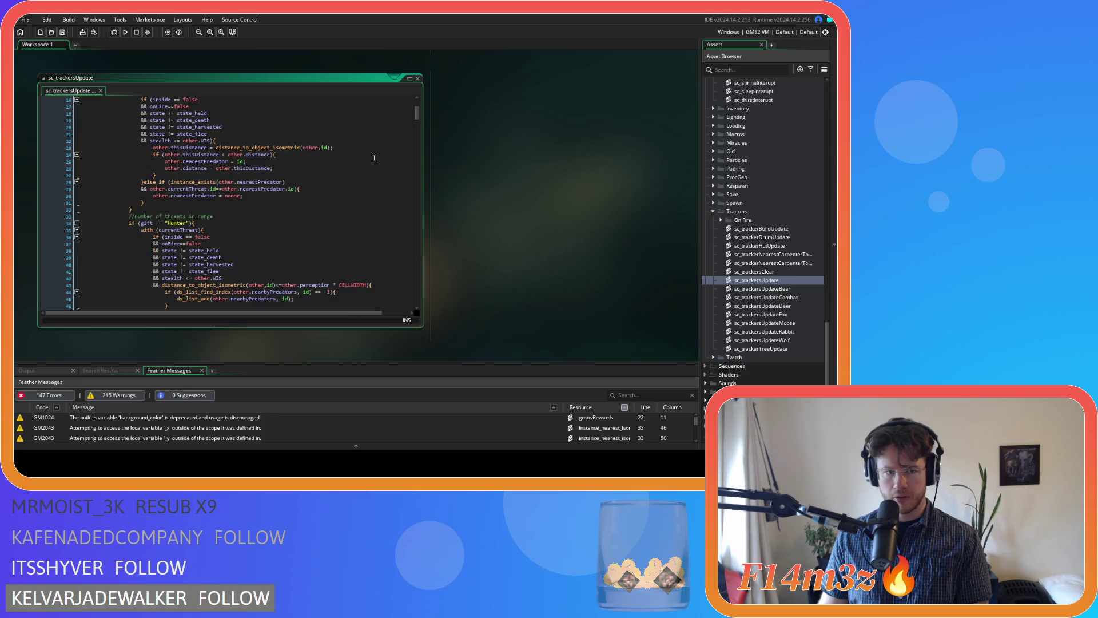
pyautogui.moveTo(415, 113)
pyautogui.mouseDown()
pyautogui.moveTo(420, 277)
pyautogui.moveTo(414, 255)
pyautogui.mouseUp()
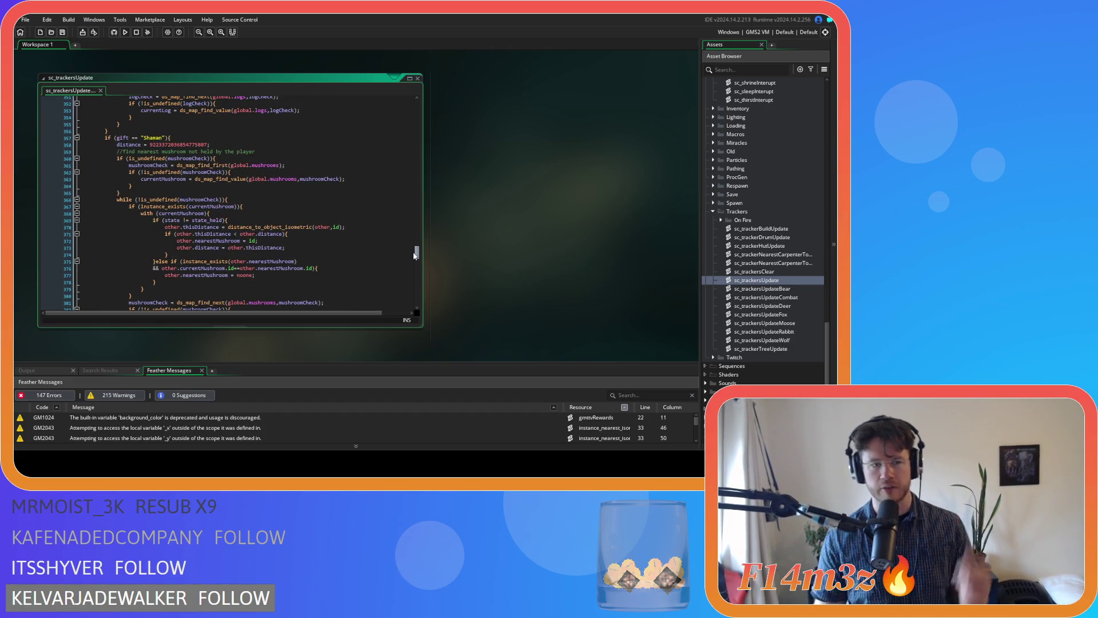
pyautogui.moveTo(414, 255)
pyautogui.mouseDown()
pyautogui.moveTo(408, 300)
pyautogui.moveTo(410, 234)
pyautogui.moveTo(416, 281)
pyautogui.mouseUp()
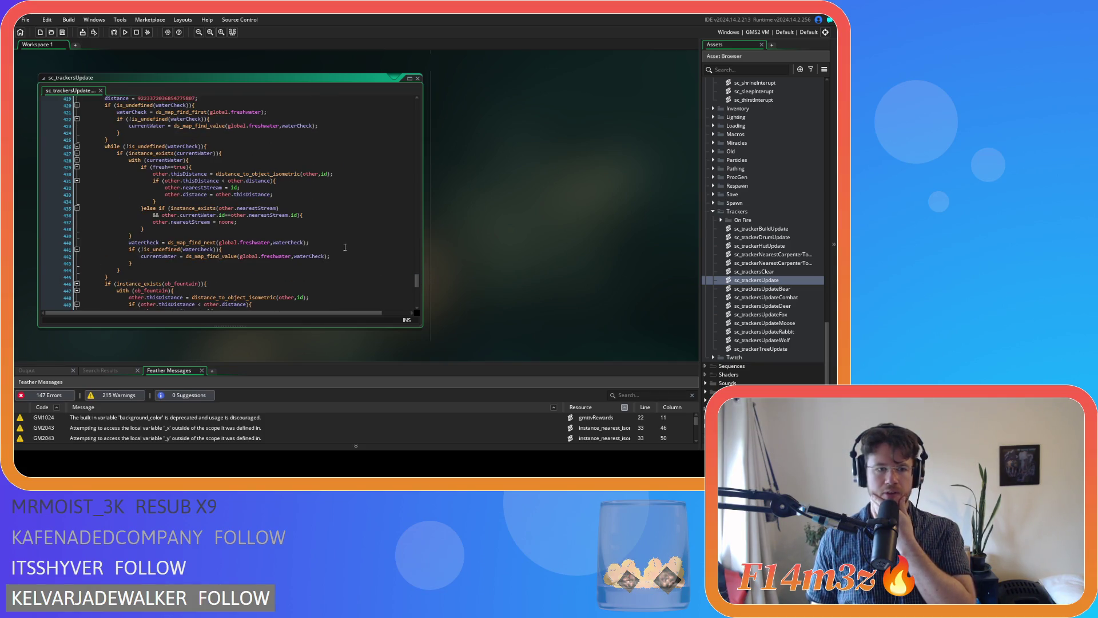
pyautogui.moveTo(144, 229); pyautogui.dragTo(145, 212)
pyautogui.press('Delete')
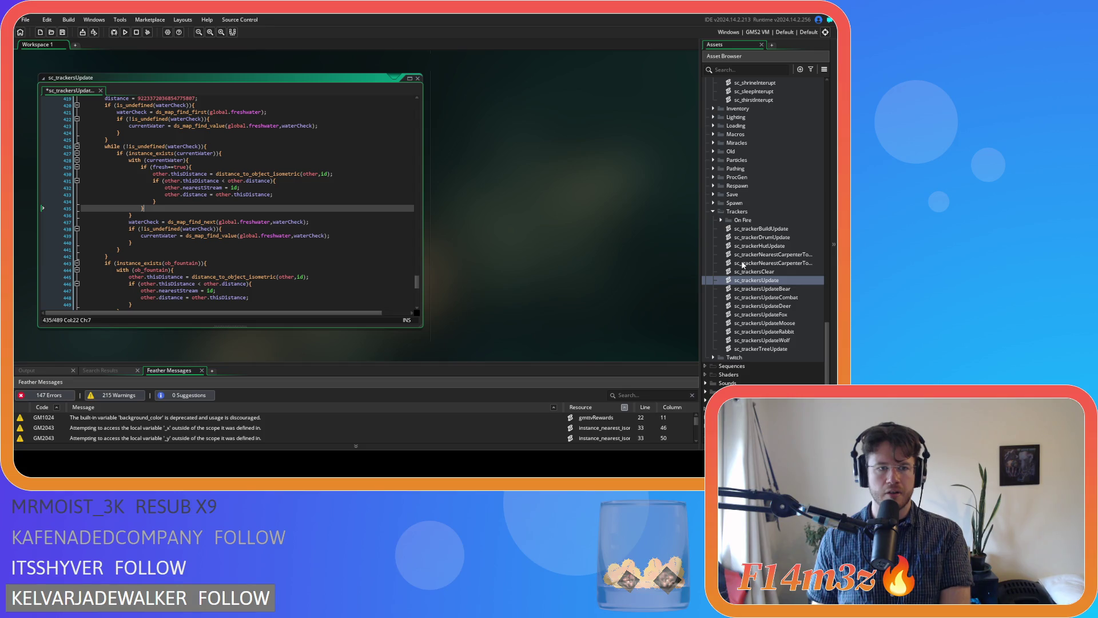
# Step: Open ob_human's Step code and select the coolingThisDistance distance-check lines
pyautogui.scroll(10, 766, 264)
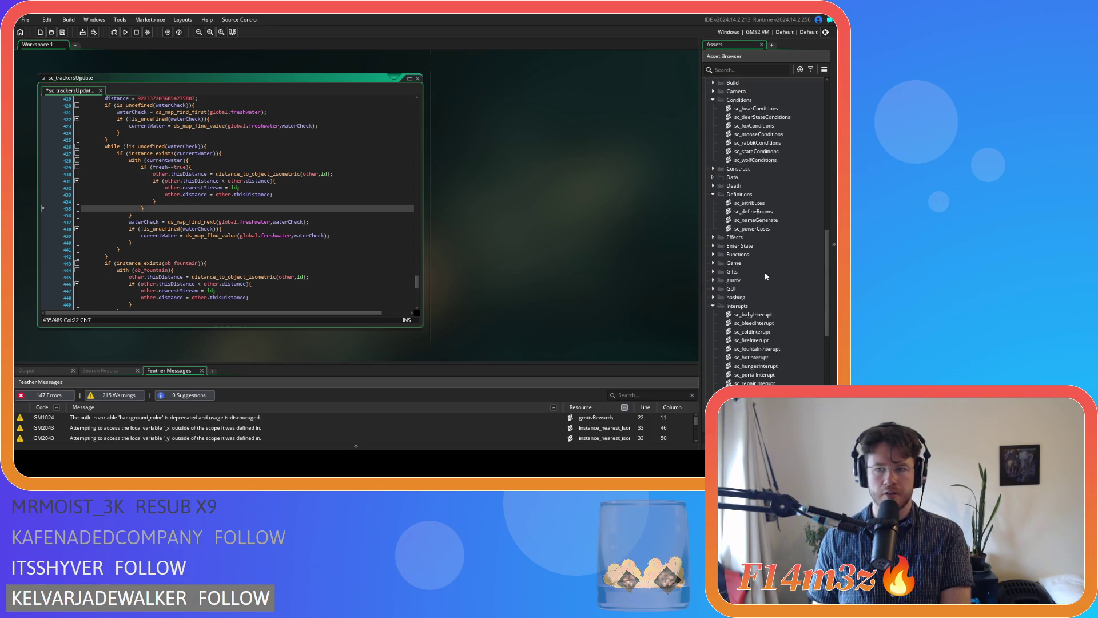
pyautogui.scroll(10, 766, 267)
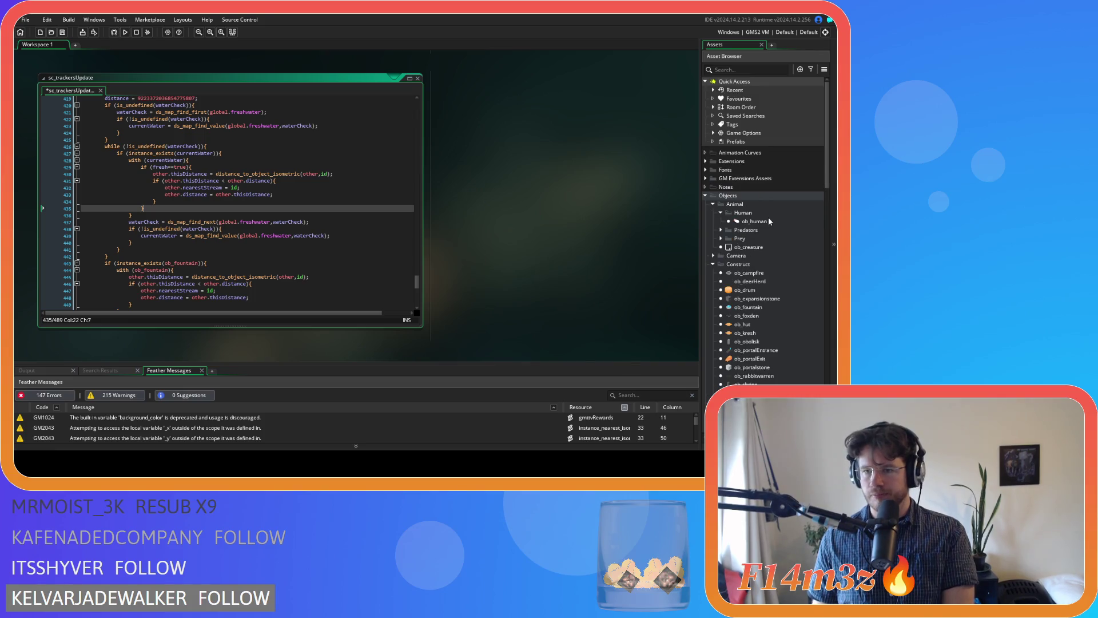
pyautogui.doubleClick(769, 221)
pyautogui.moveTo(376, 209); pyautogui.dragTo(372, 180)
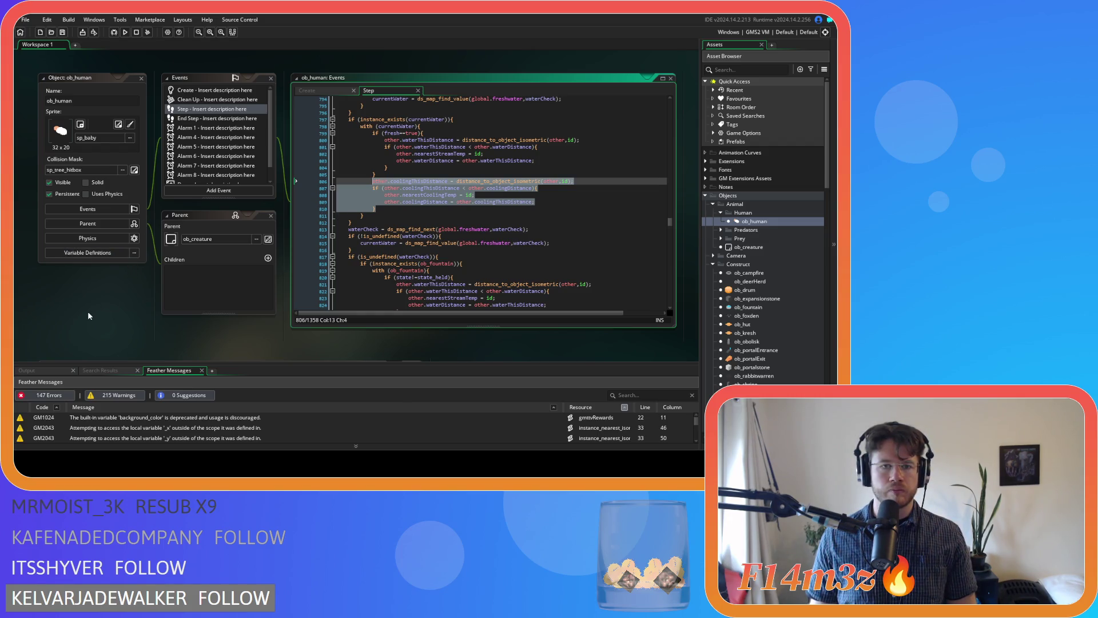
pyautogui.scroll(5, 552, 309)
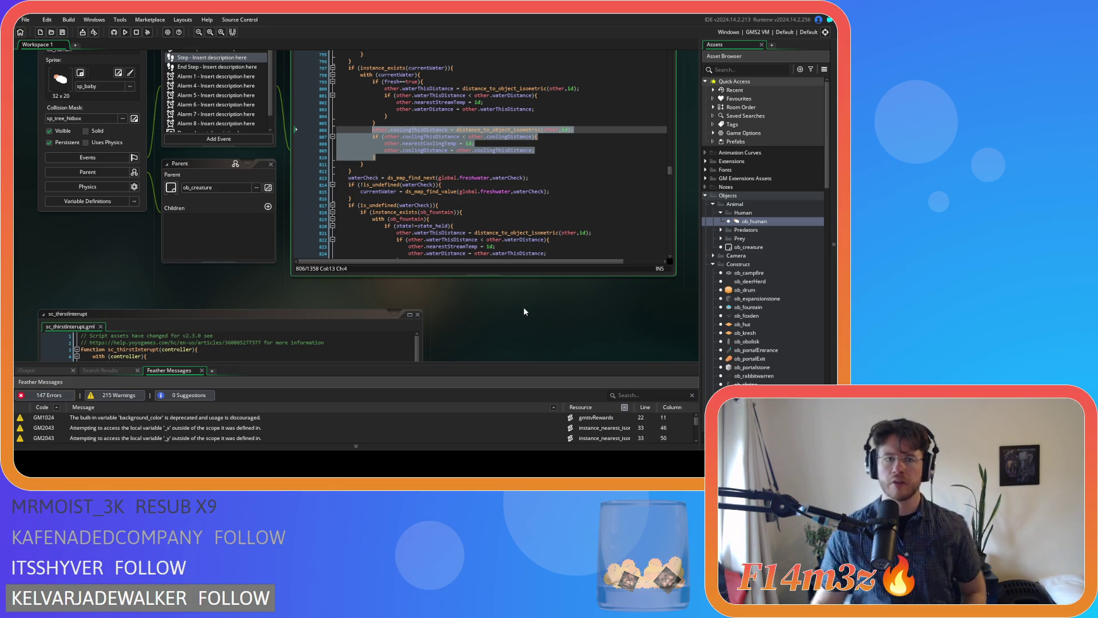
# Step: Comment out the cooling-distance lines in the currentWater loop with Ctrl+K
pyautogui.hotkey('ctrl', 'k')
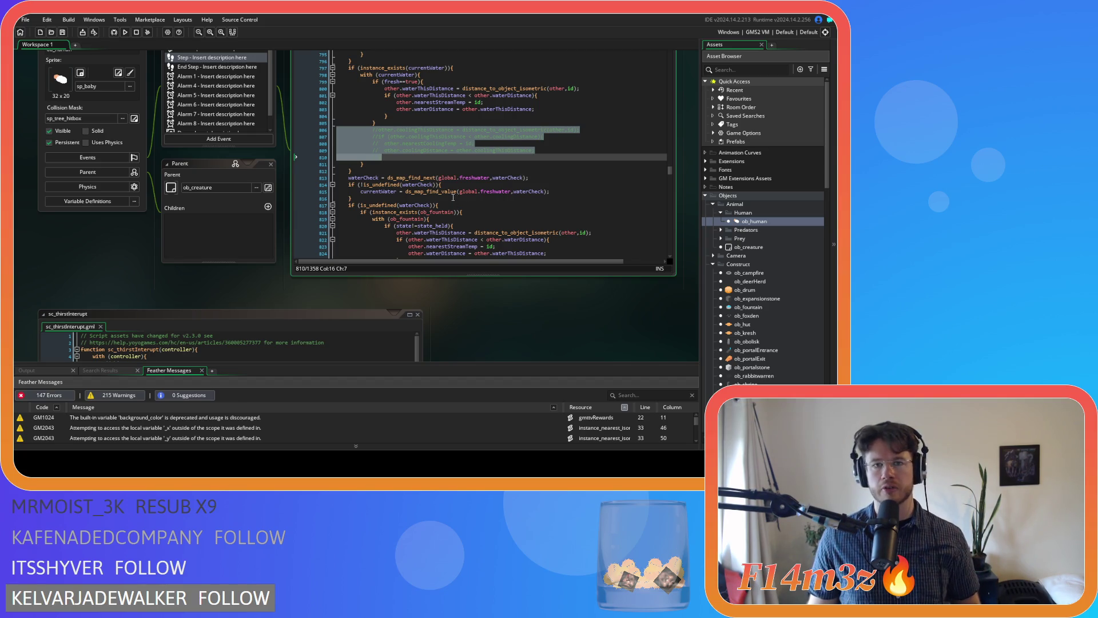
pyautogui.scroll(1, 433, 187)
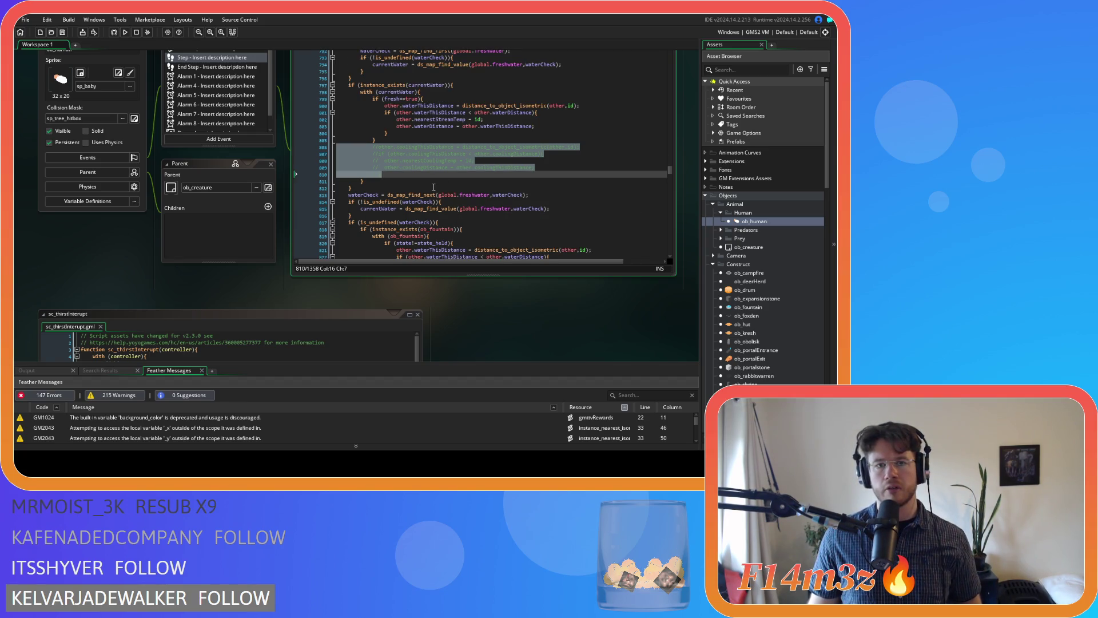
pyautogui.click(434, 98)
pyautogui.hotkey('ctrl', 'k')
pyautogui.tripleClick(399, 139)
pyautogui.hotkey('ctrl', 'z')
pyautogui.hotkey('ctrl', 'z')
# Step: Delete the if (fresh==true){ line and its closing brace
pyautogui.hotkey('shift', 'Home')
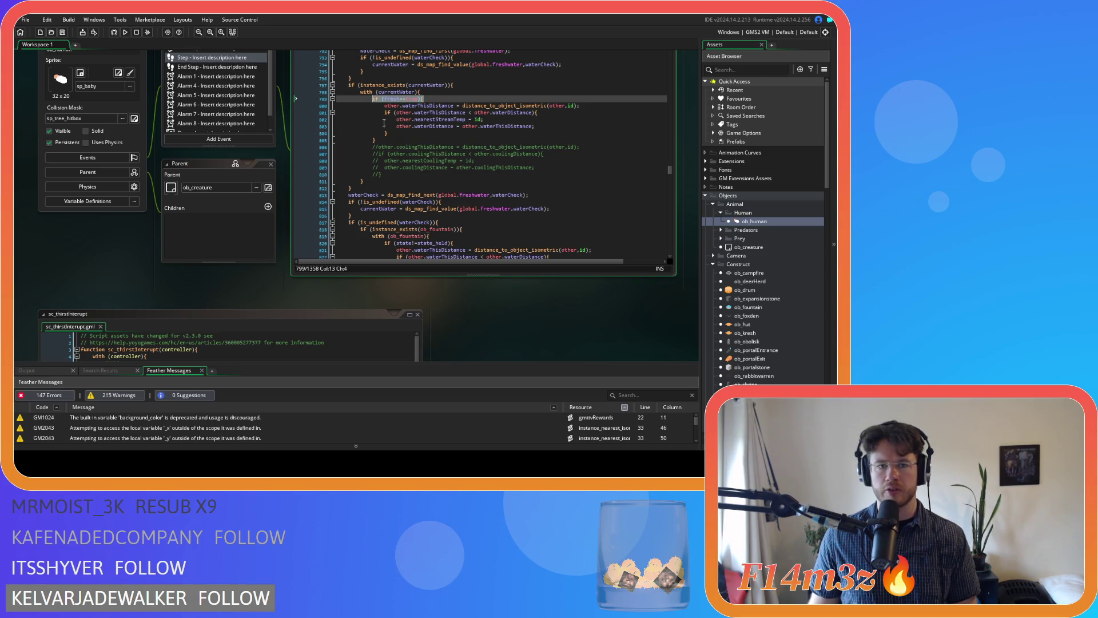
pyautogui.press('Delete')
pyautogui.click(387, 139)
pyautogui.hotkey('shift', 'Home')
pyautogui.press('BackSpace')
pyautogui.press('BackSpace')
pyautogui.click(337, 98)
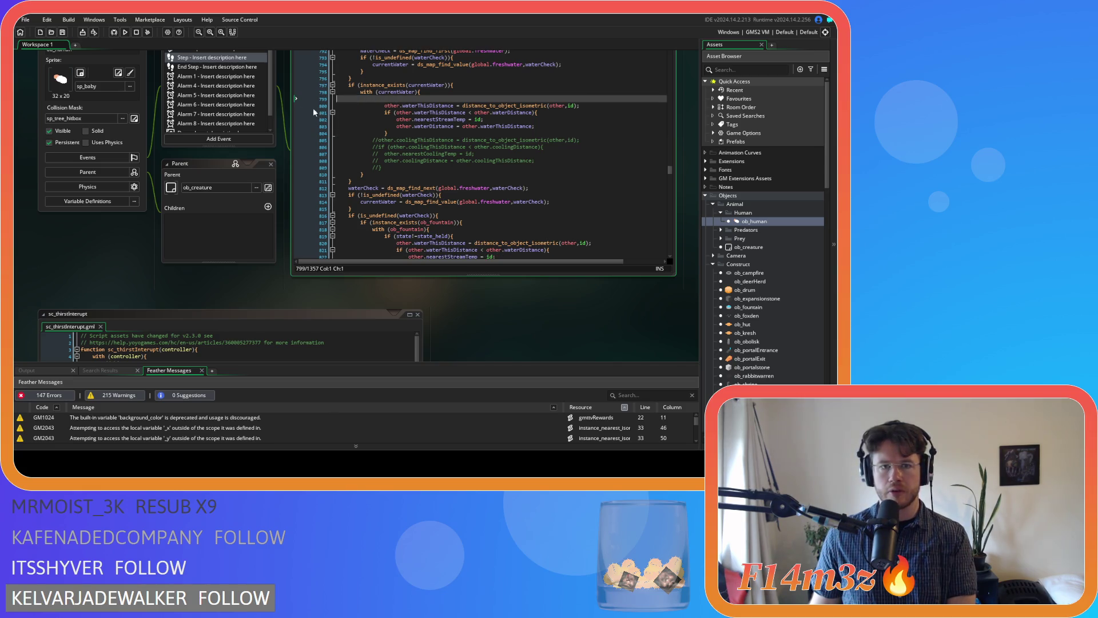
pyautogui.press('Delete')
# Step: Dedent the water-distance check one level and check the waterThisDistance assignment
pyautogui.hotkey('shift', 'Down')
pyautogui.hotkey('shift', 'Down')
pyautogui.hotkey('shift', 'Down')
pyautogui.hotkey('shift', 'Tab')
pyautogui.click(427, 121)
pyautogui.click(430, 126)
pyautogui.click(485, 120)
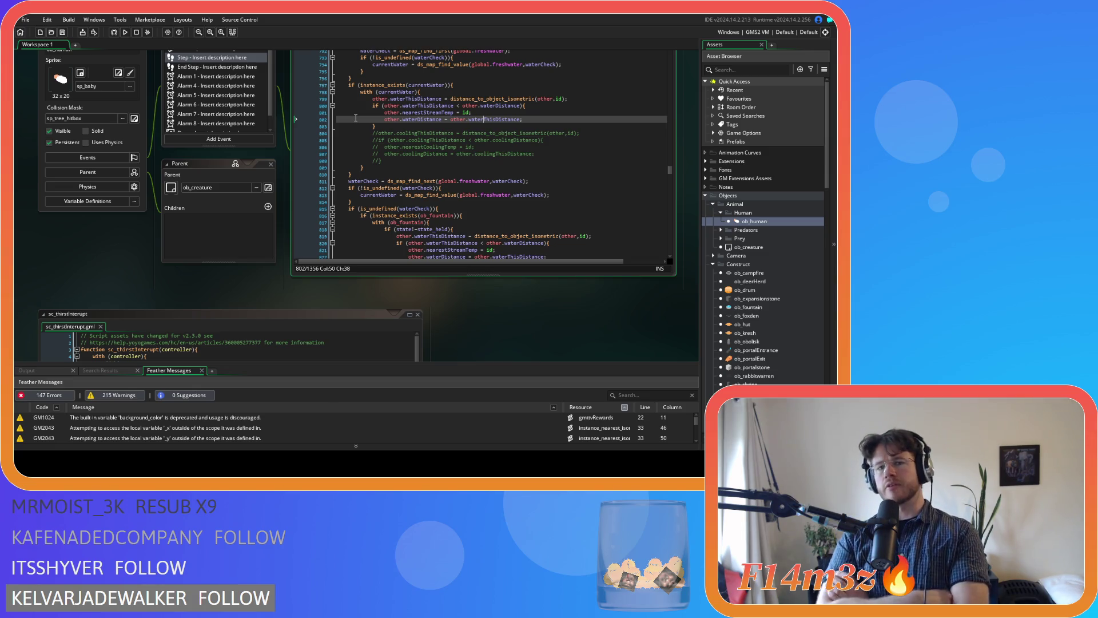
# Step: Wrap the nearestStreamTemp and waterDistance assignments in a new if (fresh==true){ check, adding a blank line after
pyautogui.click(531, 107)
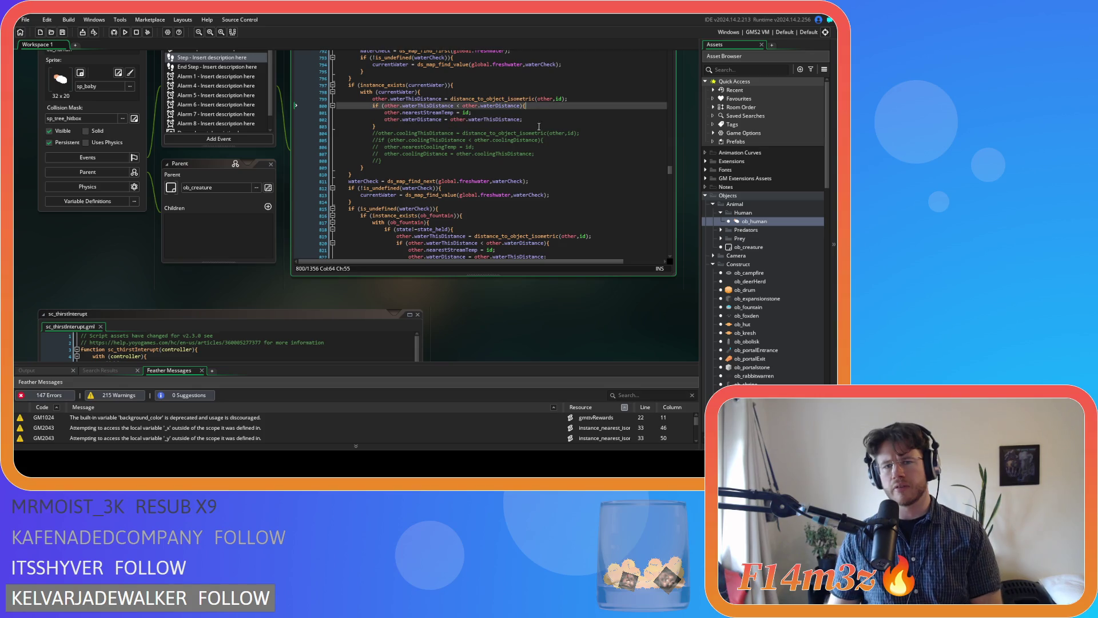
pyautogui.press('Return')
pyautogui.write('if (fresh==true){')
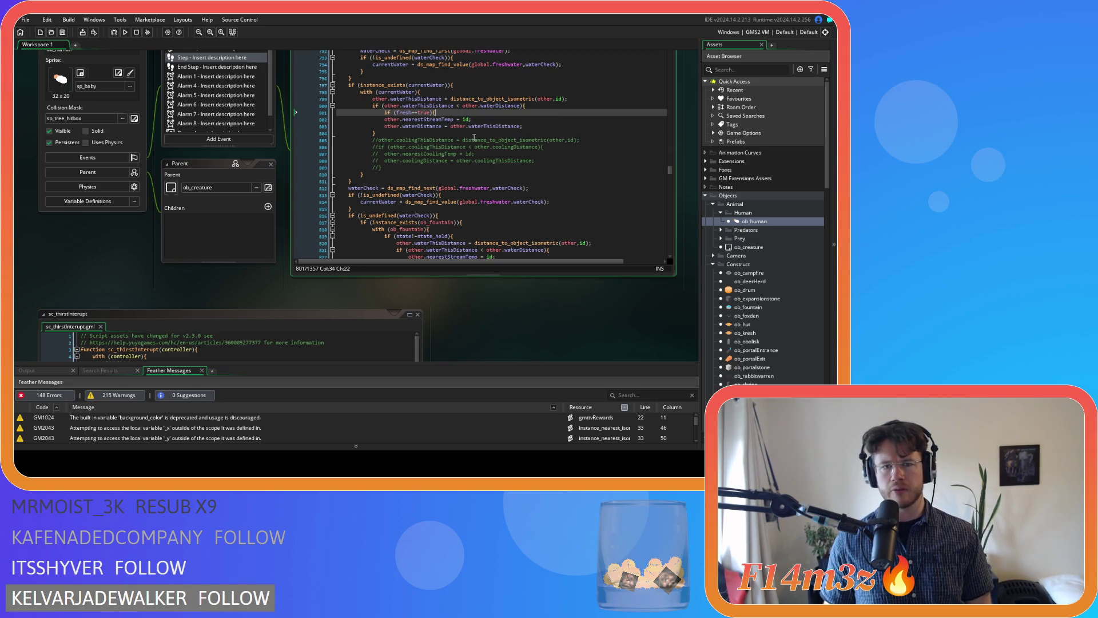
pyautogui.click(526, 124)
pyautogui.hotkey('shift', 'Up')
pyautogui.press('Tab')
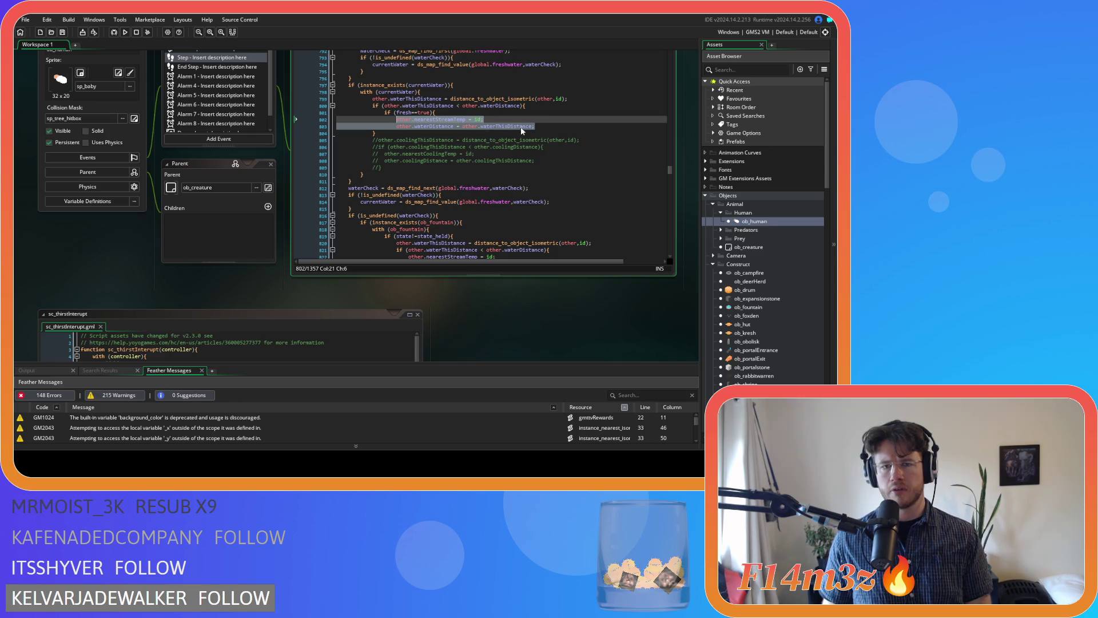
pyautogui.click(547, 127)
pyautogui.press('Return')
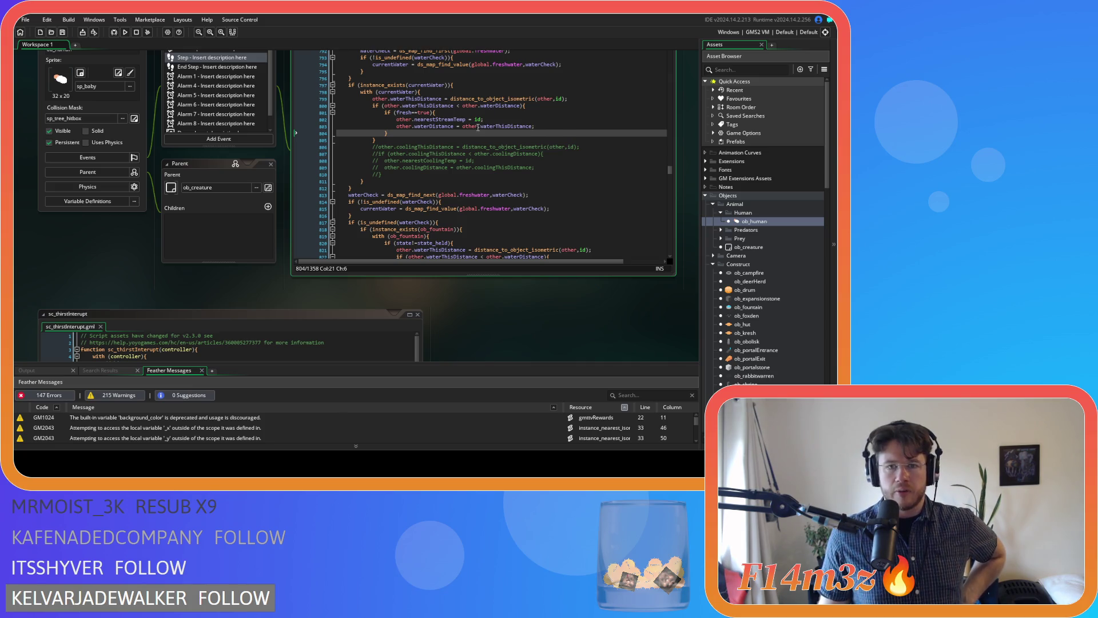
pyautogui.moveTo(476, 129)
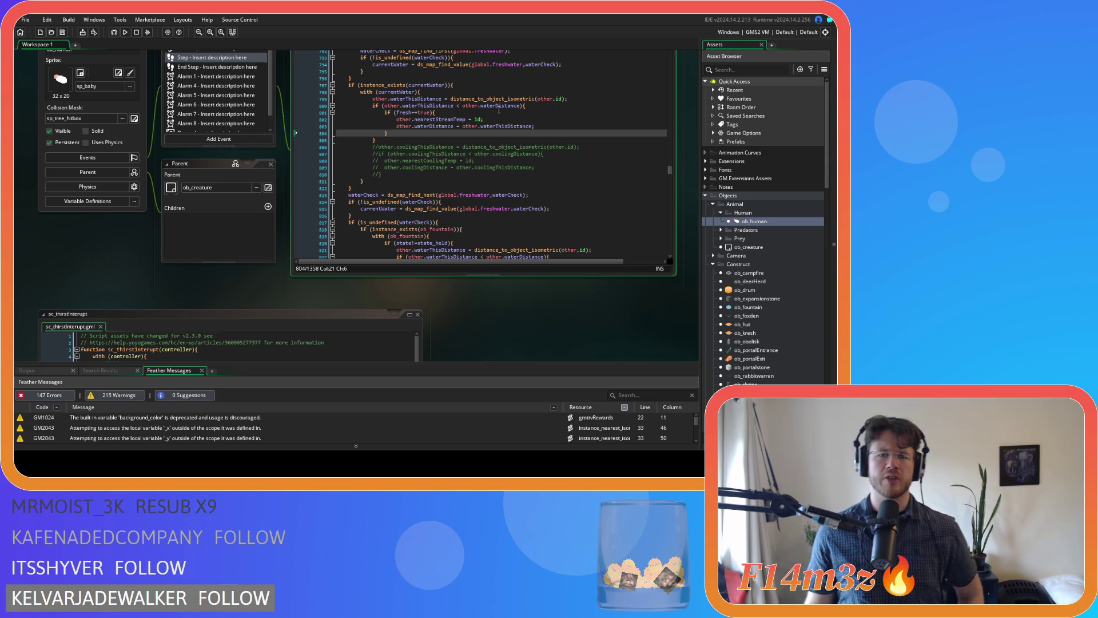
pyautogui.moveTo(535, 167); pyautogui.dragTo(346, 164)
# Step: Copy the commented cooling lines after the freshwater block, uncomment them and align their indentation
pyautogui.hotkey('ctrl', 'c')
pyautogui.click(524, 133)
pyautogui.hotkey('ctrl', 'v')
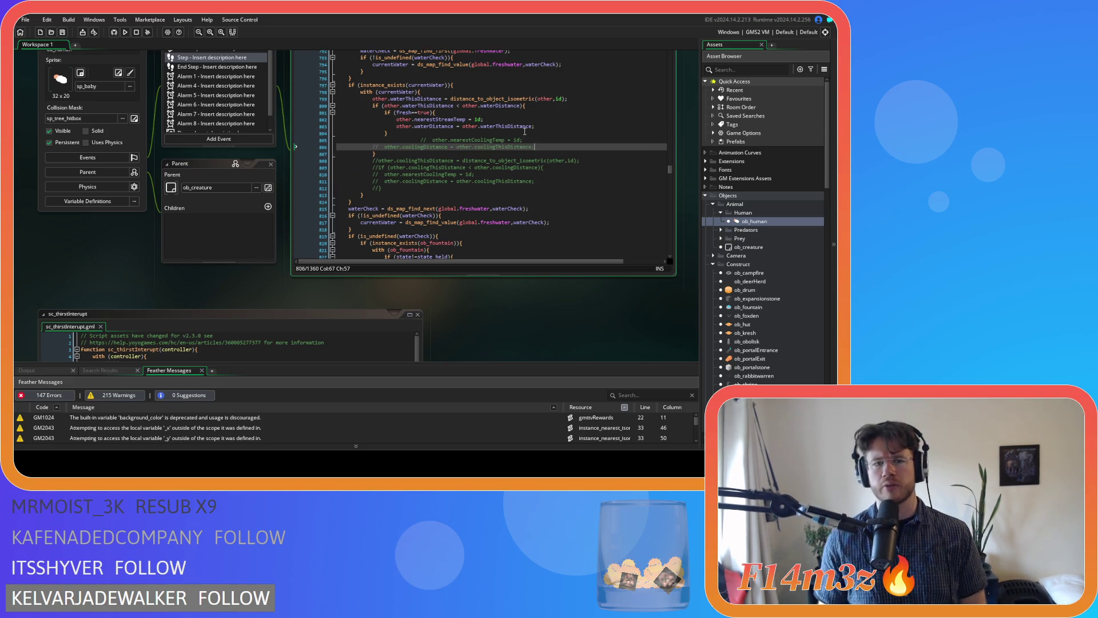
pyautogui.keyDown('shift'); pyautogui.click(447, 144); pyautogui.keyUp('shift')
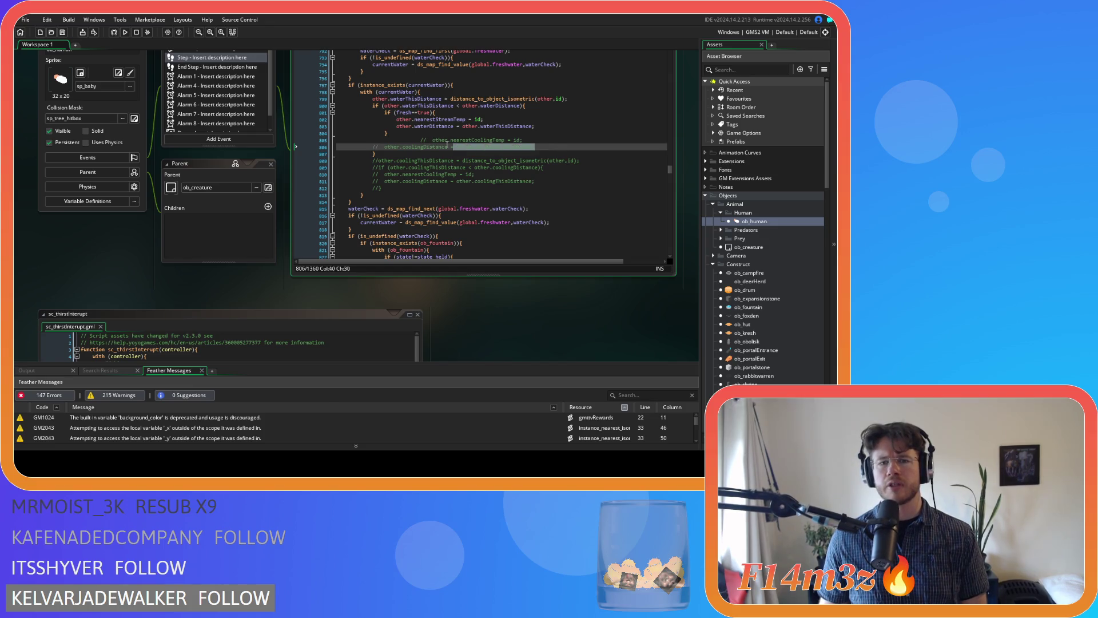
pyautogui.hotkey('shift', 'Up')
pyautogui.hotkey('ctrl', 'shift', 'k')
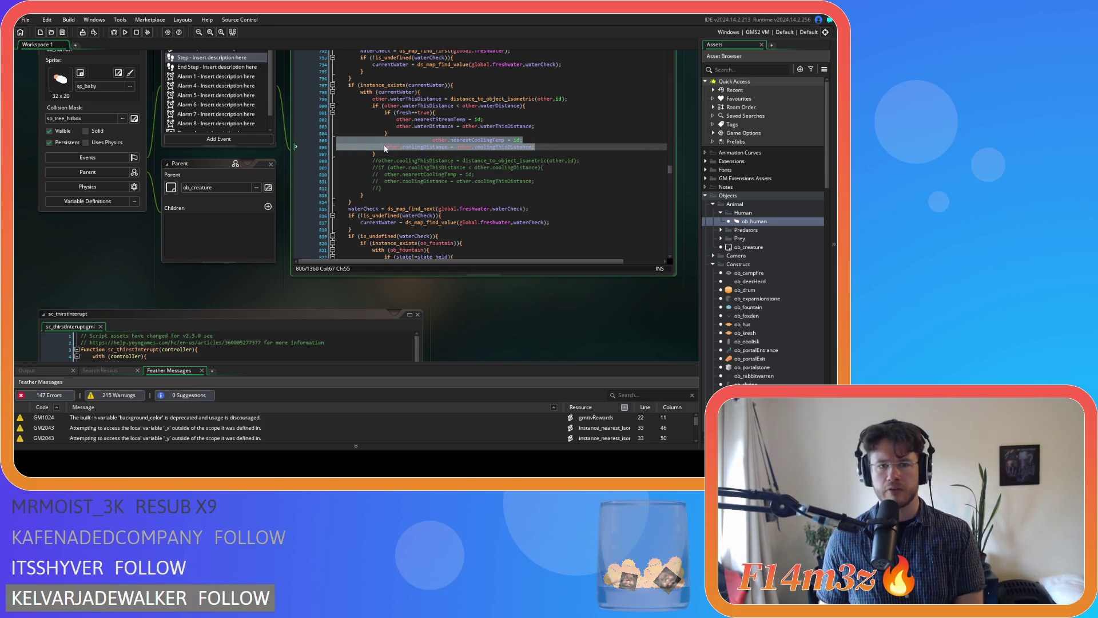
pyautogui.click(385, 147)
pyautogui.press('BackSpace')
pyautogui.press('BackSpace')
pyautogui.press('BackSpace')
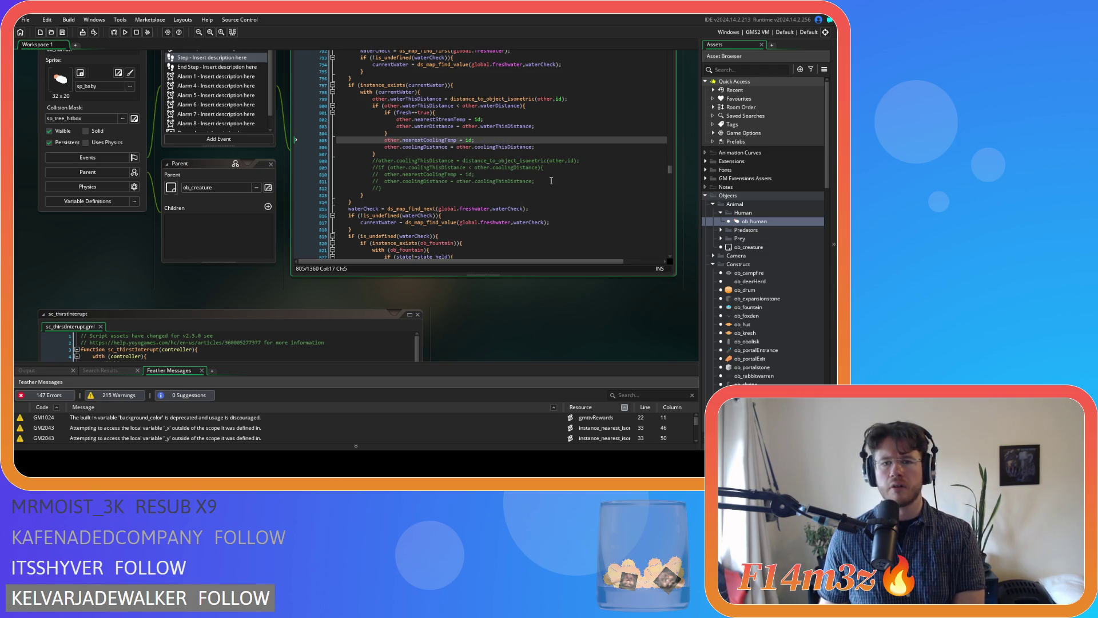
# Step: Delete the old commented-out cooling block
pyautogui.moveTo(398, 186); pyautogui.dragTo(375, 153)
pyautogui.press('BackSpace')
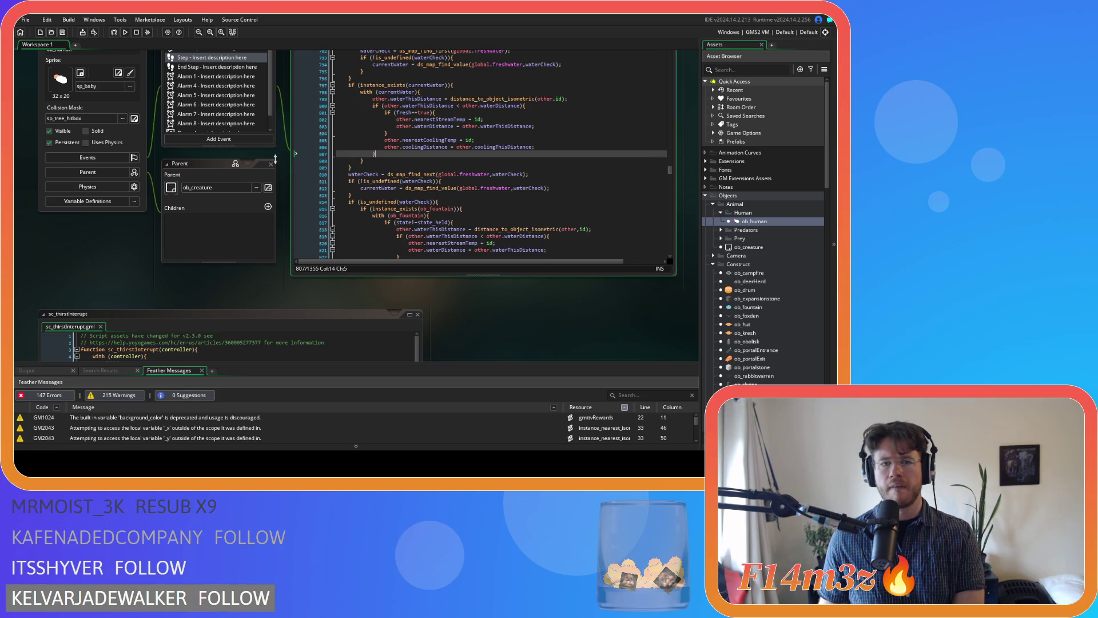
pyautogui.click(515, 147)
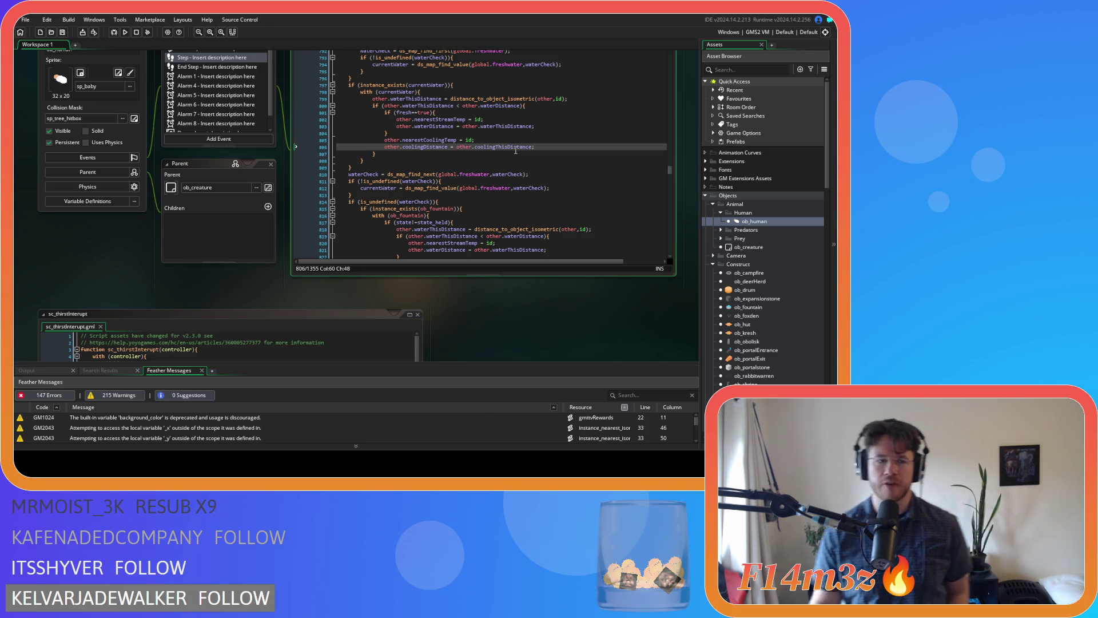
pyautogui.scroll(3, 236, 208)
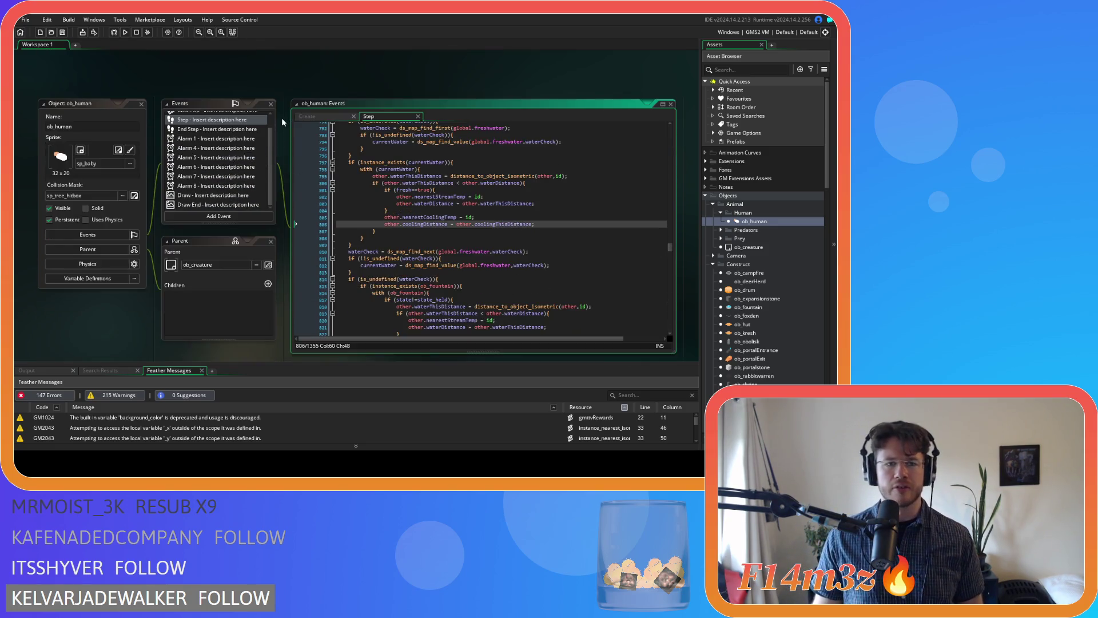
# Step: Open ob_human's Create event code and locate the cooling declarations
pyautogui.click(307, 116)
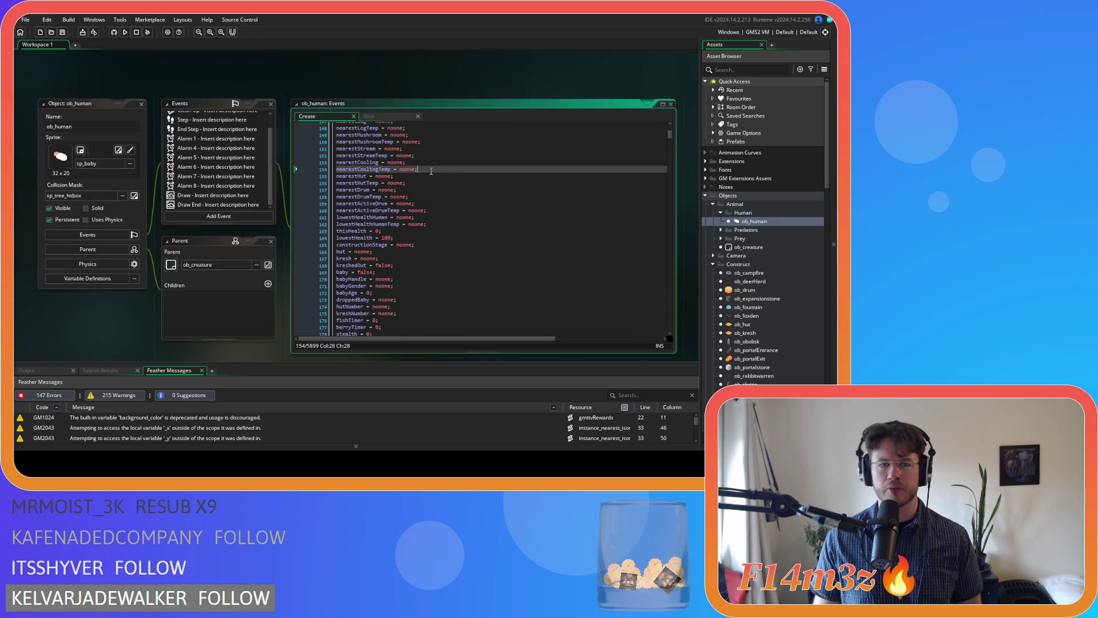
pyautogui.moveTo(434, 167); pyautogui.dragTo(302, 163)
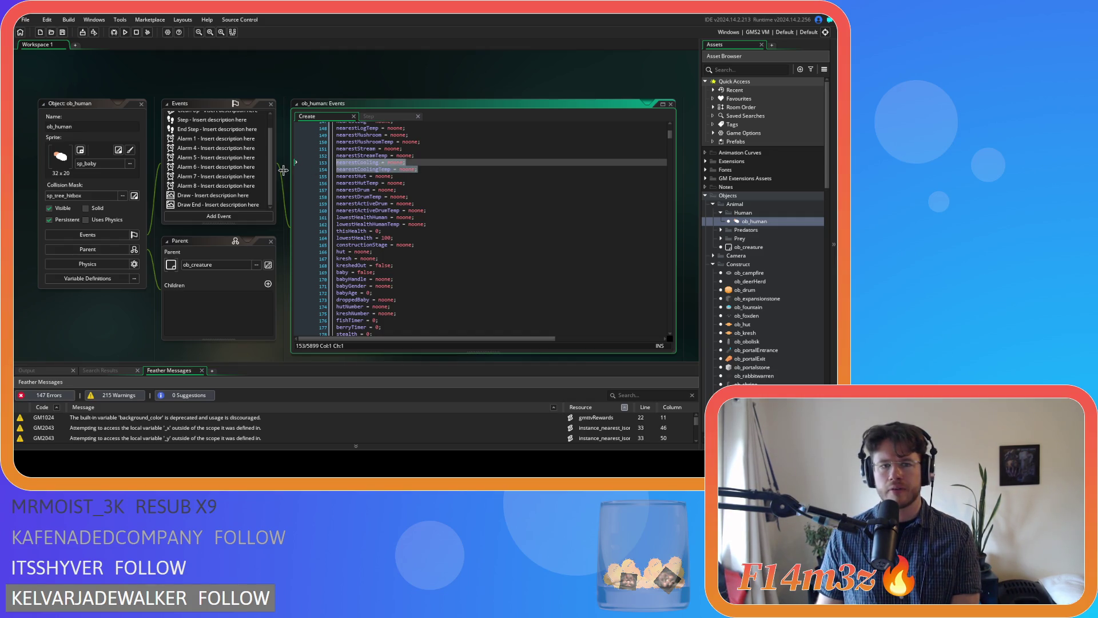
pyautogui.click(368, 116)
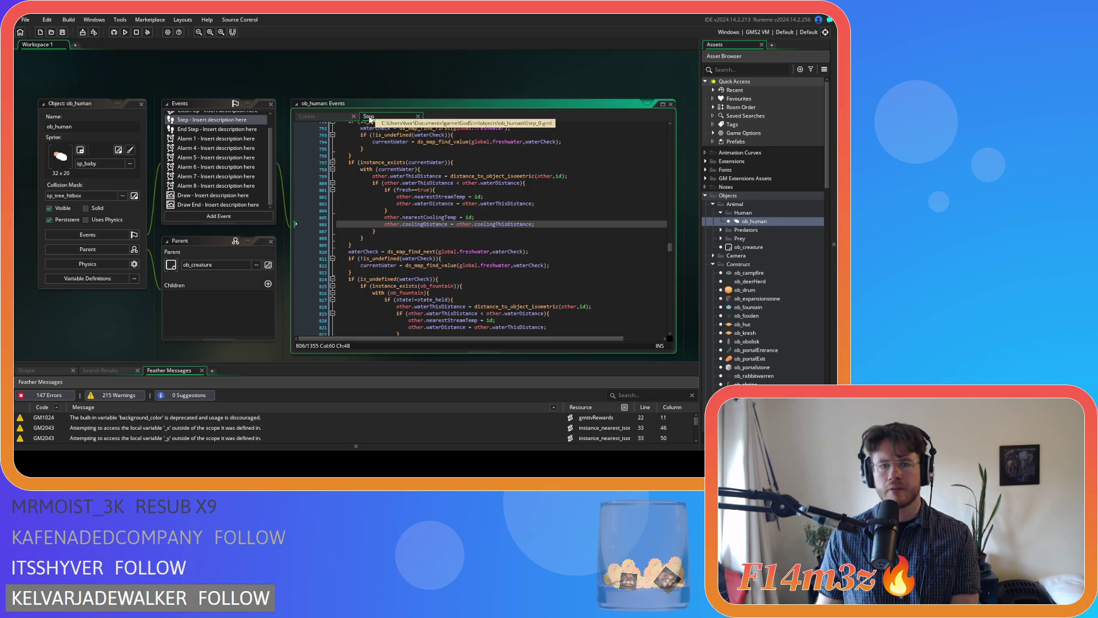
pyautogui.click(344, 116)
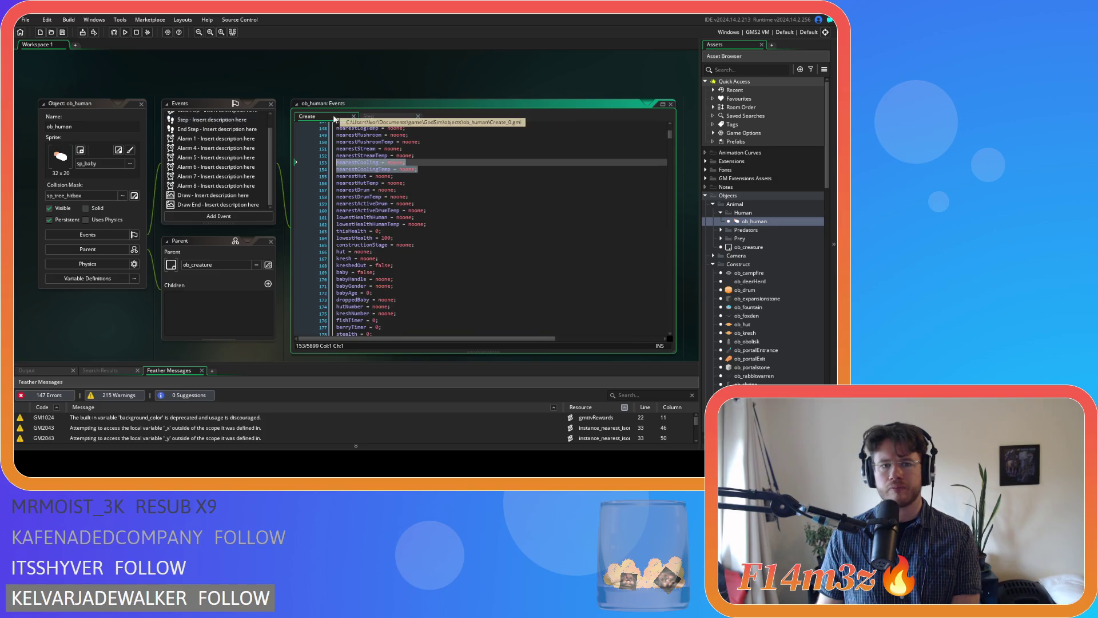
pyautogui.click(439, 171)
pyautogui.scroll(-3, 440, 170)
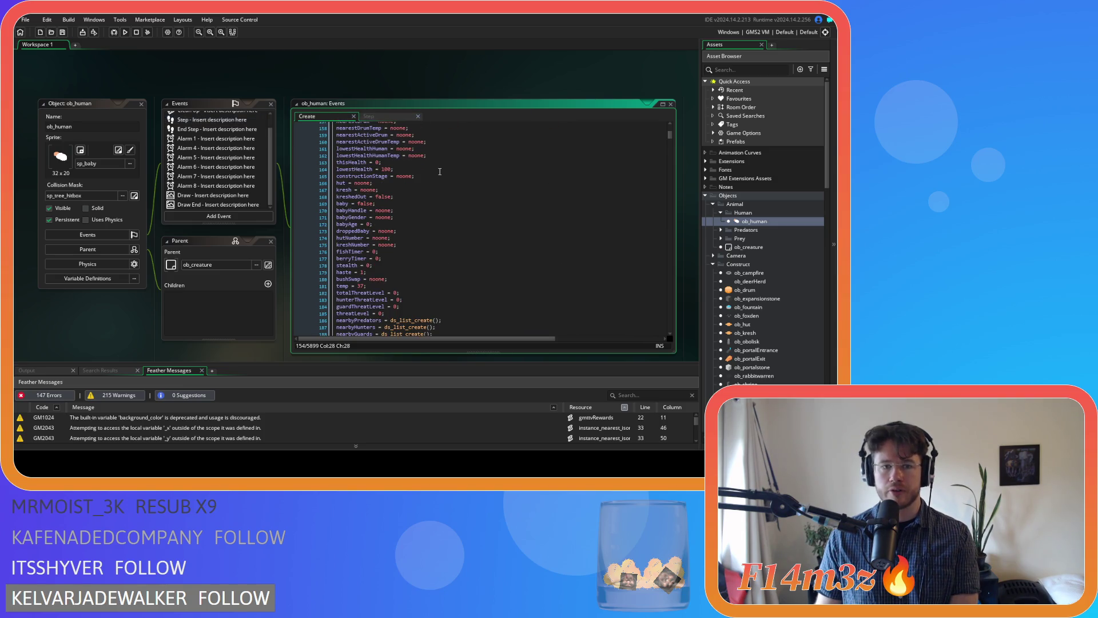
pyautogui.scroll(-5, 439, 171)
# Step: Search the Create code for 'cooling' and delete the coolingDistance and coolingThisDistance declarations
pyautogui.click(457, 158)
pyautogui.hotkey('ctrl', 'f')
pyautogui.write('c')
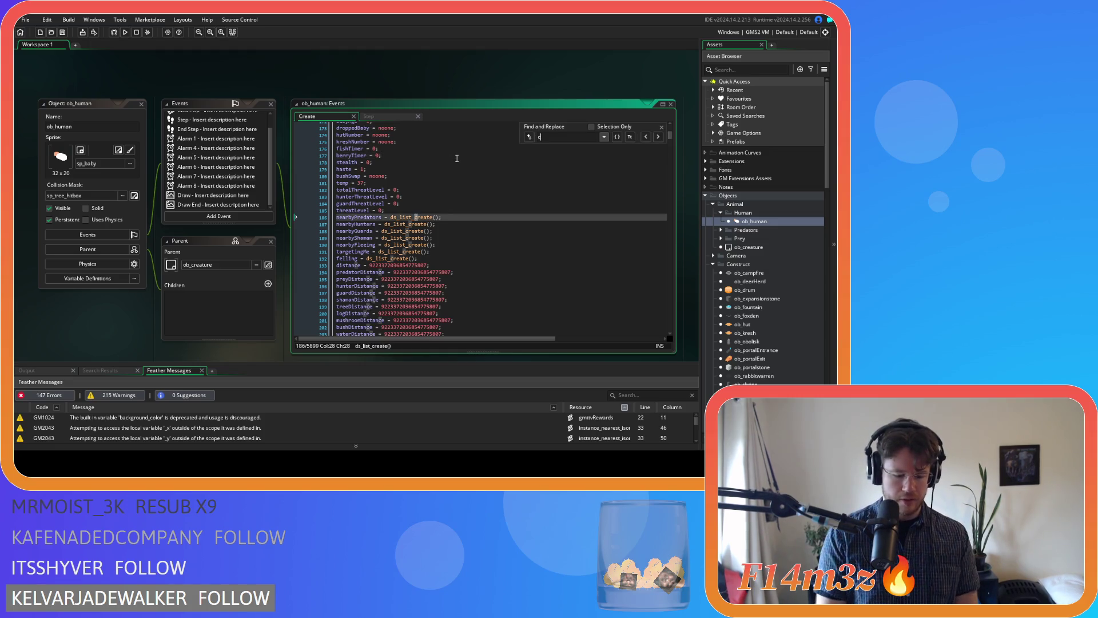
pyautogui.write('ooling')
pyautogui.moveTo(455, 162); pyautogui.dragTo(417, 162)
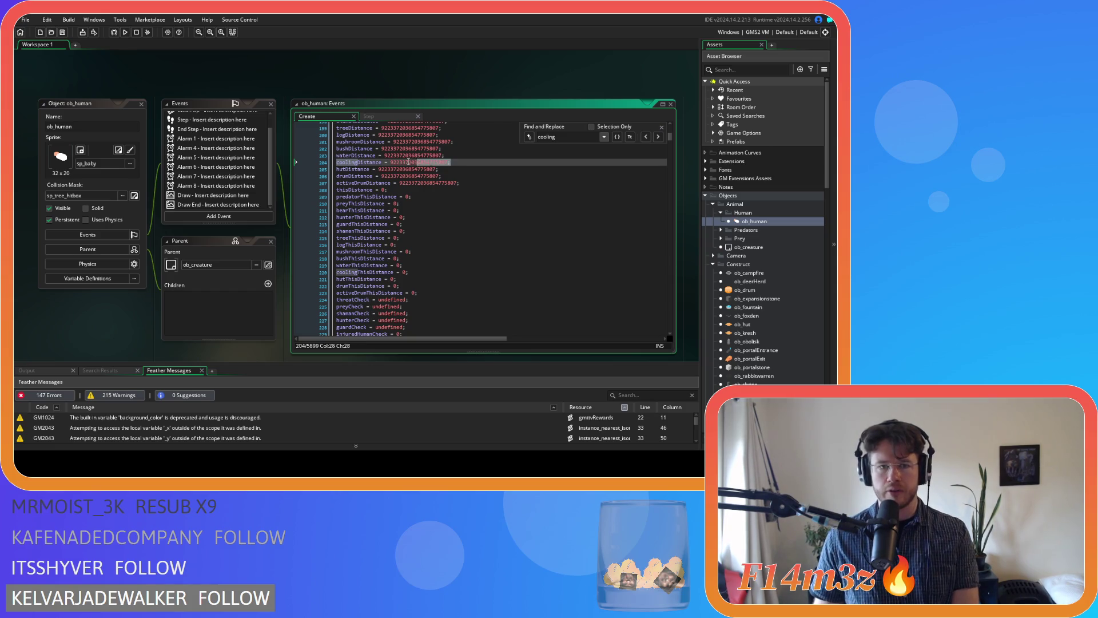
pyautogui.hotkey('shift', 'Home')
pyautogui.press('BackSpace')
pyautogui.press('BackSpace')
pyautogui.click(424, 265)
pyautogui.hotkey('shift', 'Home')
pyautogui.press('BackSpace')
pyautogui.press('BackSpace')
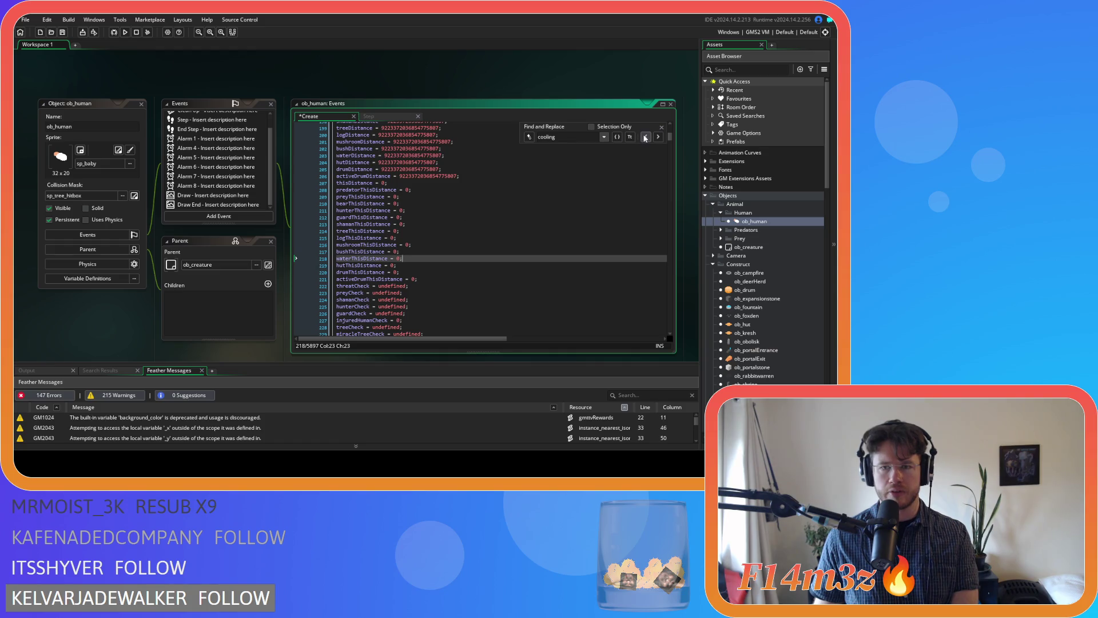
# Step: Step through the remaining 'cooling' matches, then close the search
pyautogui.click(658, 137)
pyautogui.click(660, 138)
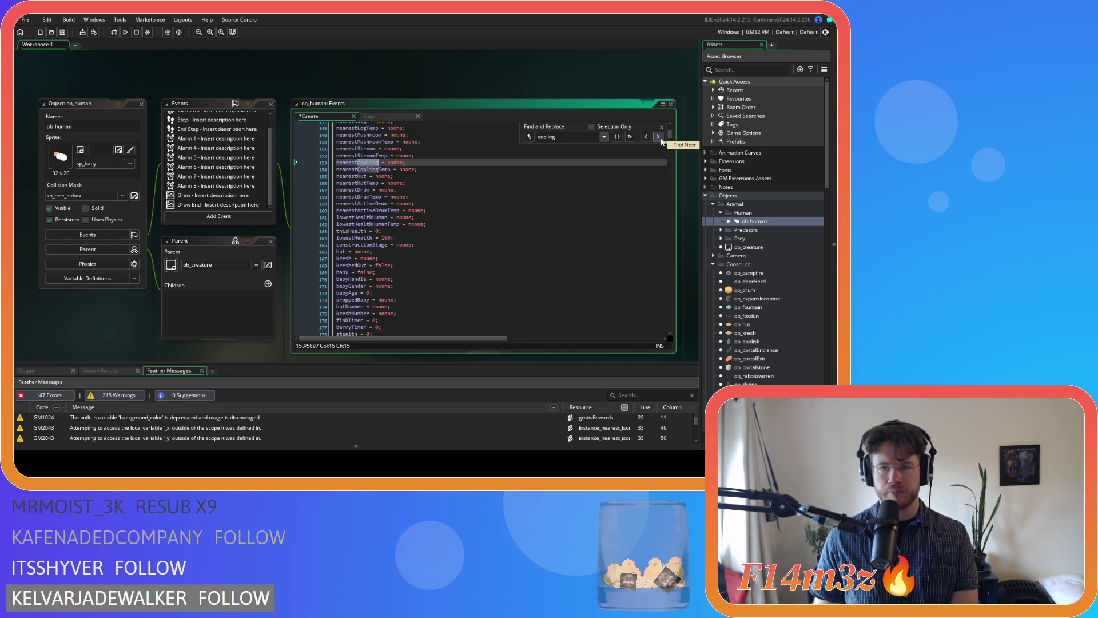
pyautogui.click(659, 137)
pyautogui.click(658, 138)
pyautogui.press('Escape')
pyautogui.scroll(-5, 404, 252)
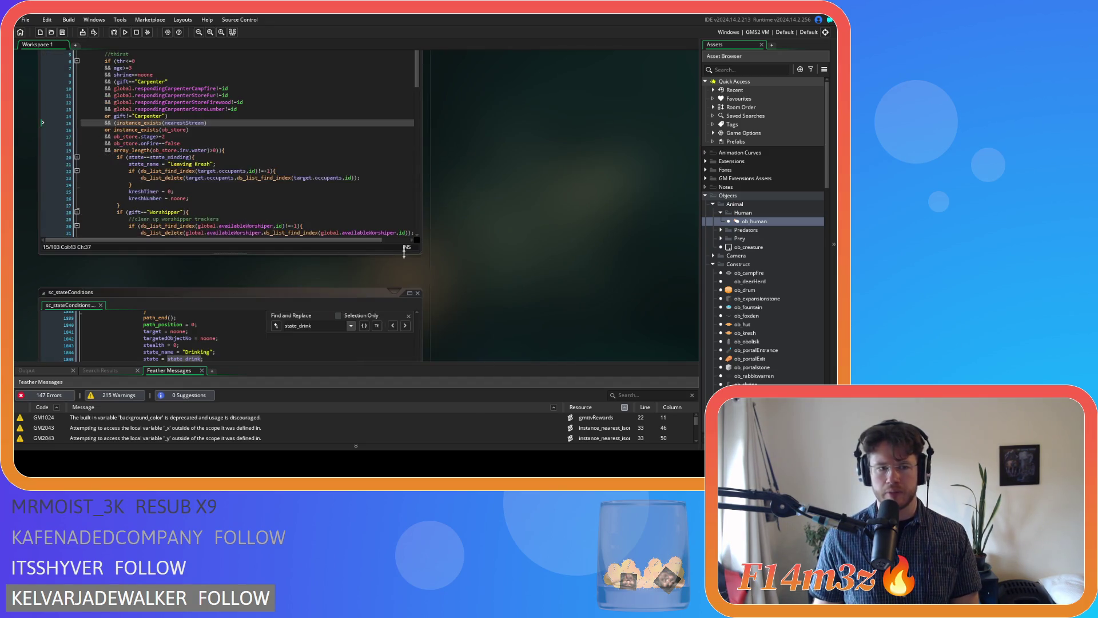
# Step: Delete the coolingDistance and coolingThisDistance reset lines from sc_trackersClear
pyautogui.scroll(-6, 436, 249)
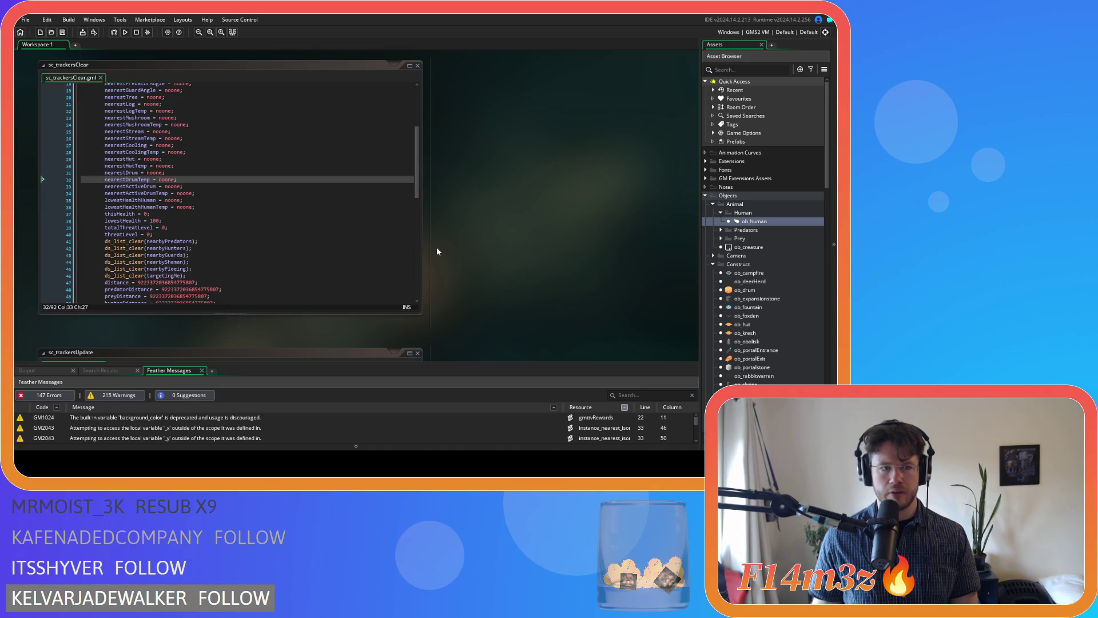
pyautogui.click(179, 152)
pyautogui.scroll(-8, 218, 202)
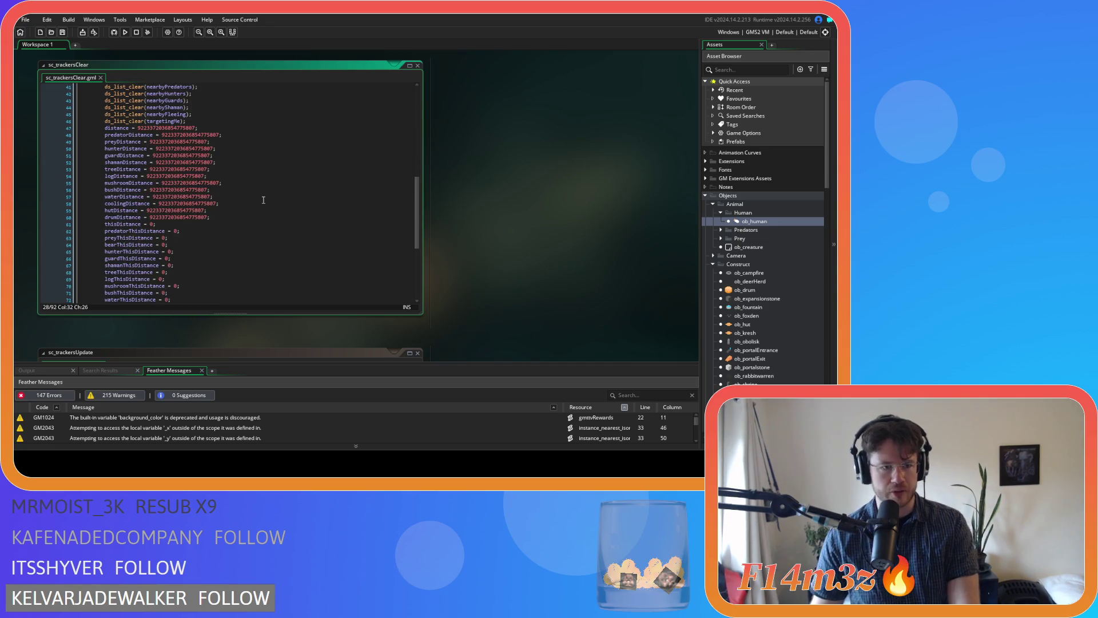
pyautogui.moveTo(219, 203); pyautogui.dragTo(56, 206)
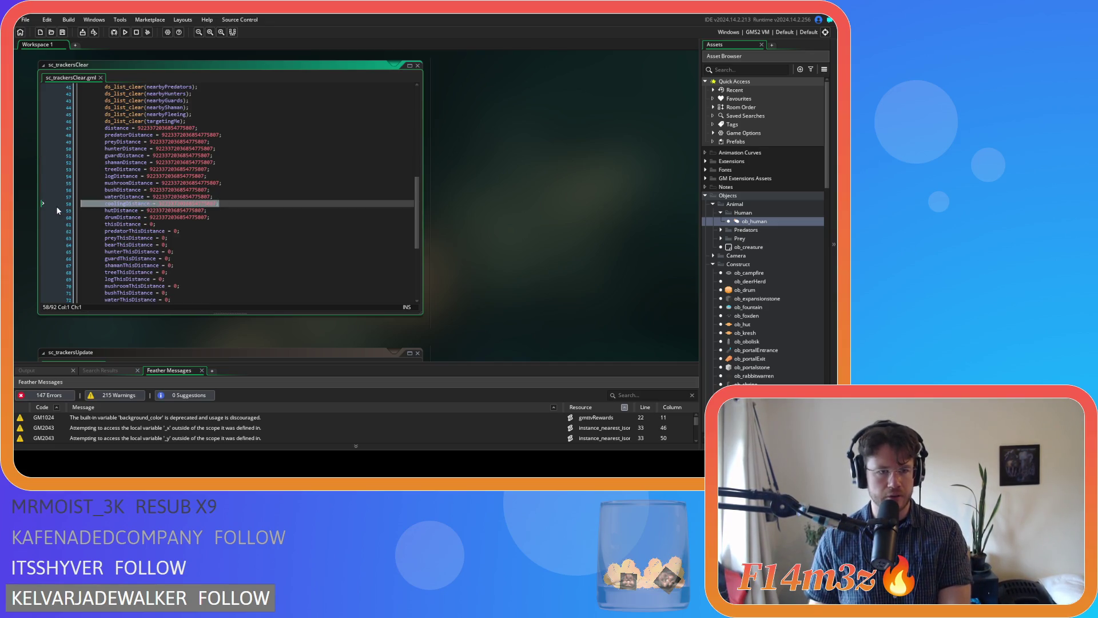
pyautogui.press('BackSpace')
pyautogui.press('BackSpace')
pyautogui.scroll(-5, 156, 223)
pyautogui.moveTo(176, 196); pyautogui.dragTo(71, 200)
pyautogui.press('BackSpace')
pyautogui.press('BackSpace')
pyautogui.scroll(-3, 475, 261)
# Step: Copy the whole currentWater check block from ob_human's Step code
pyautogui.scroll(3, 475, 265)
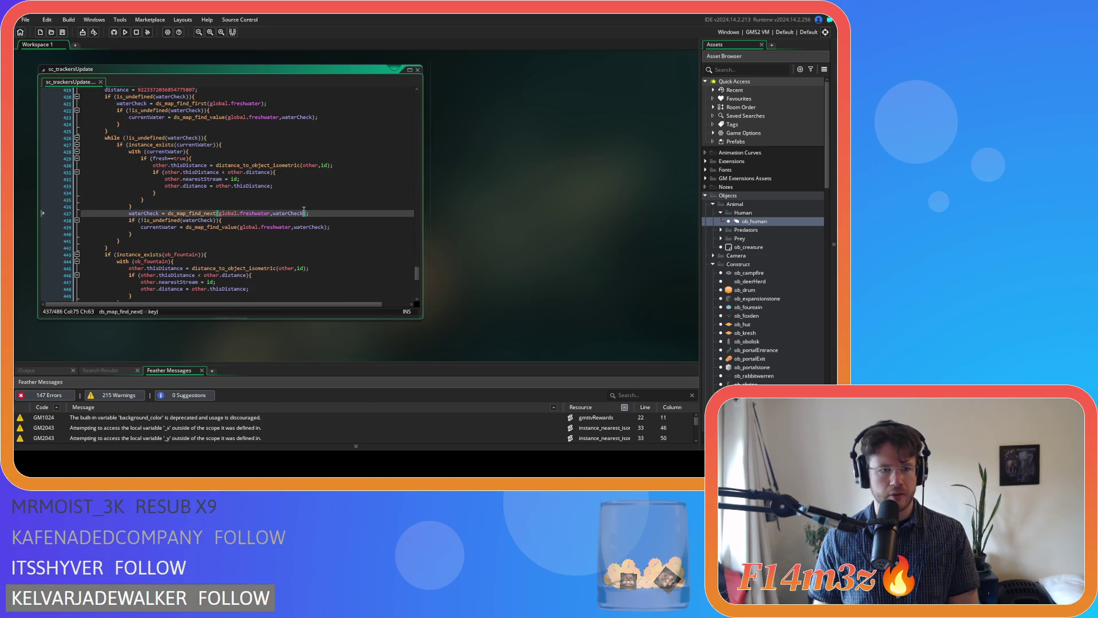
pyautogui.scroll(-10, 461, 229)
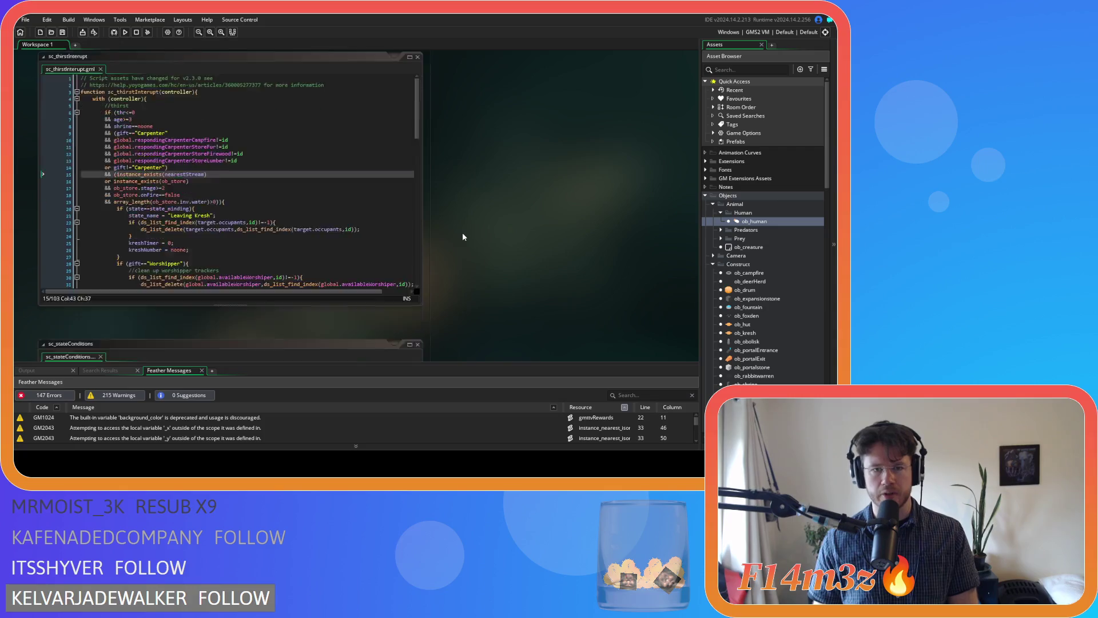
pyautogui.scroll(-6, 449, 166)
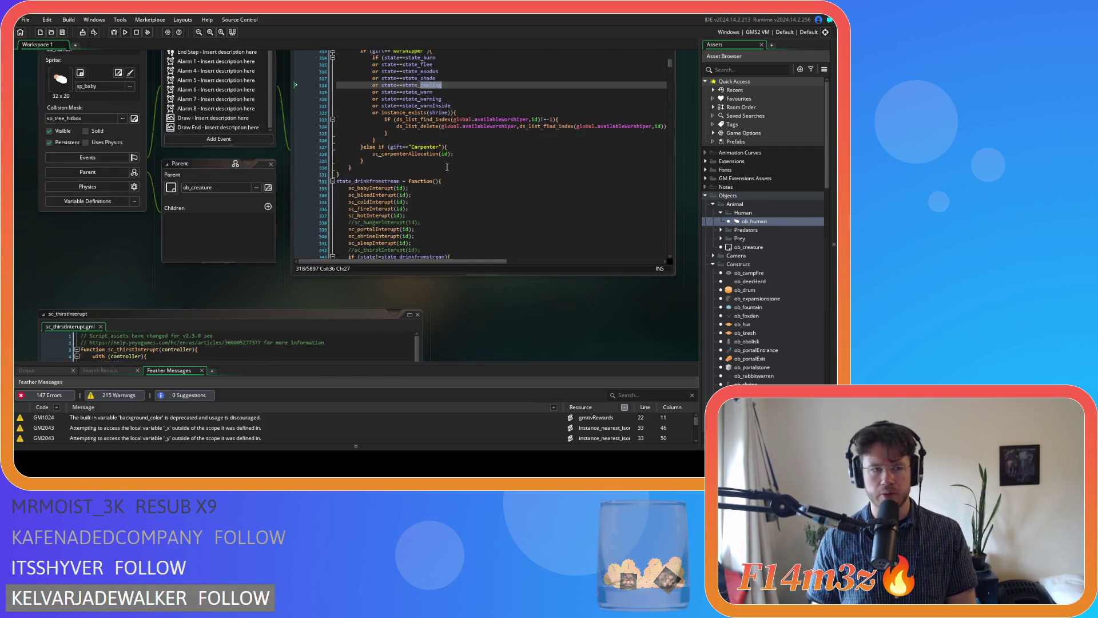
pyautogui.click(373, 91)
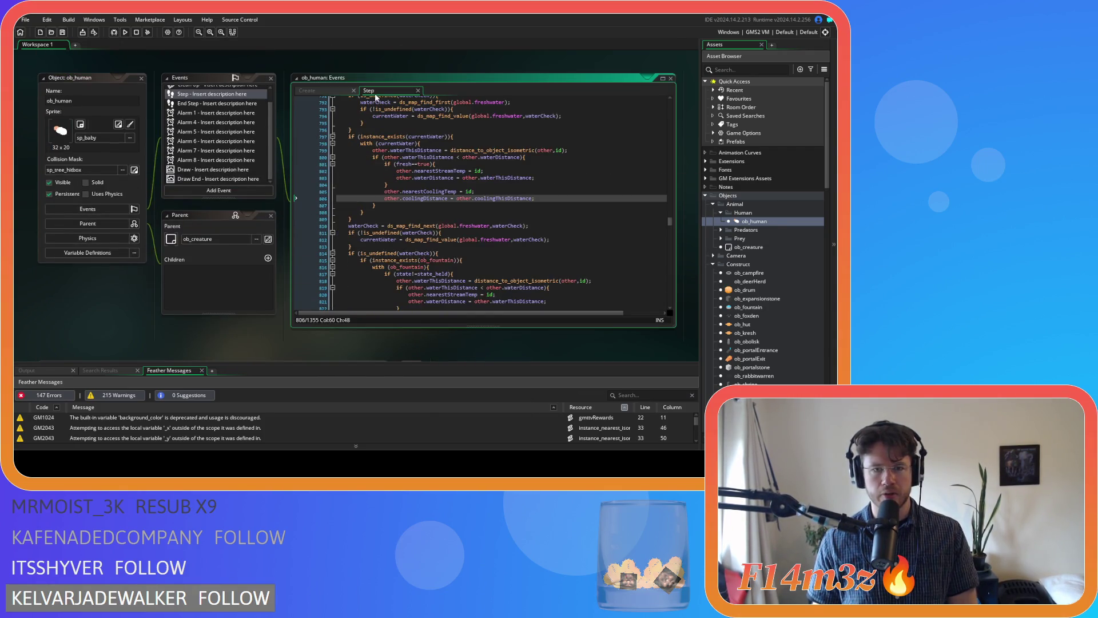
pyautogui.click(374, 218)
pyautogui.click(392, 205)
pyautogui.moveTo(355, 222); pyautogui.dragTo(350, 136)
pyautogui.rightClick(371, 162)
pyautogui.click(383, 173)
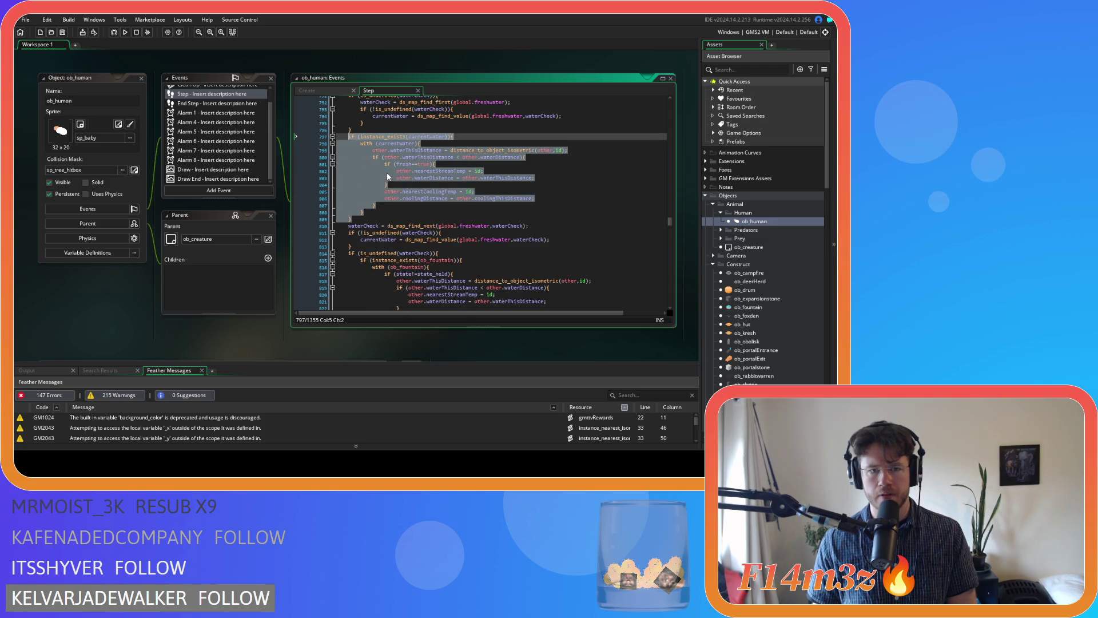
# Step: Scroll to sc_trackersUpdate and place the cursor in its freshwater loop
pyautogui.scroll(-10, 163, 232)
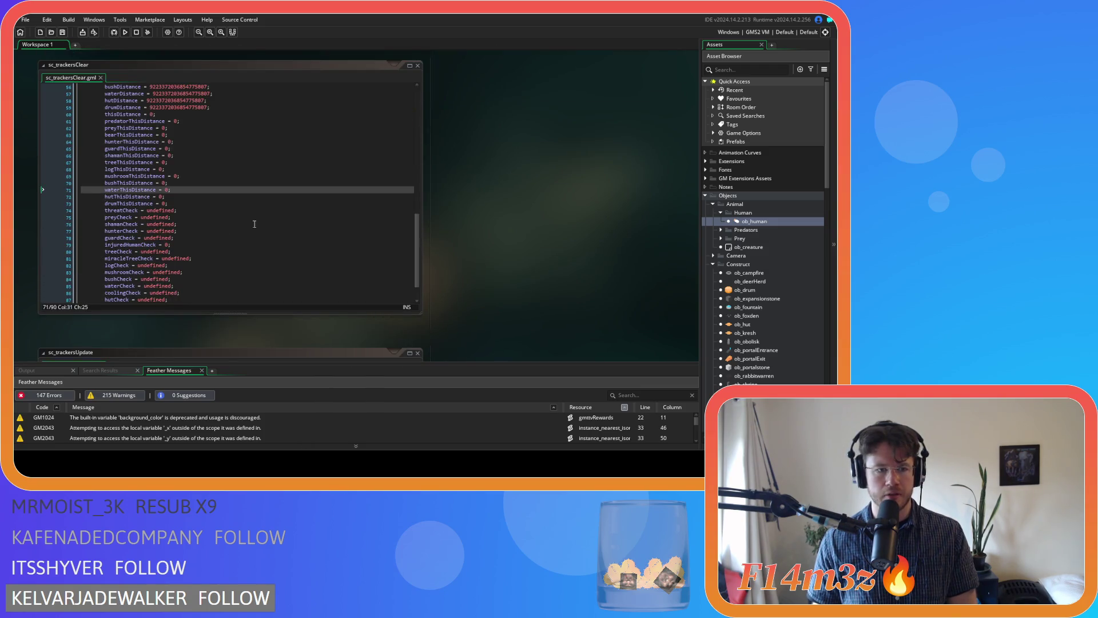
pyautogui.scroll(-5, 475, 224)
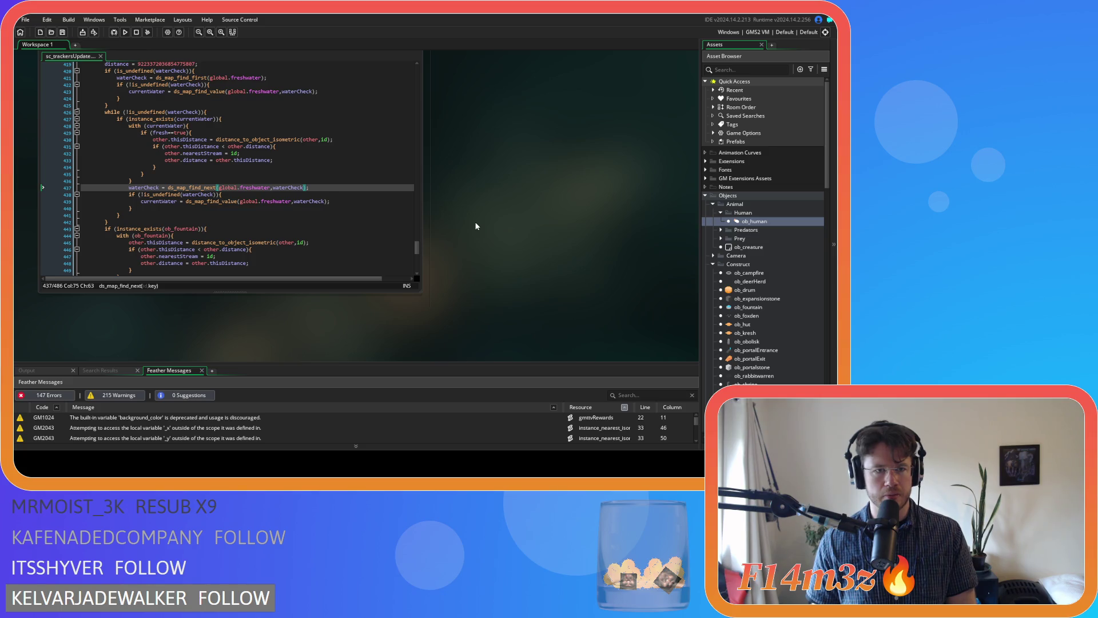
pyautogui.scroll(12, 492, 284)
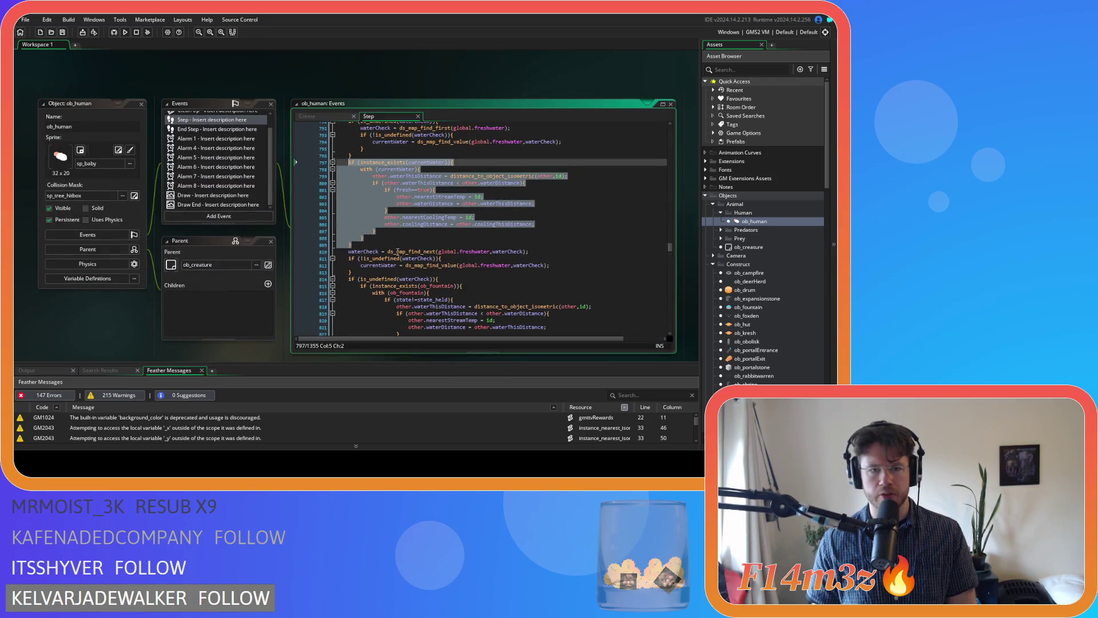
pyautogui.scroll(-5, 335, 289)
pyautogui.scroll(4, 401, 264)
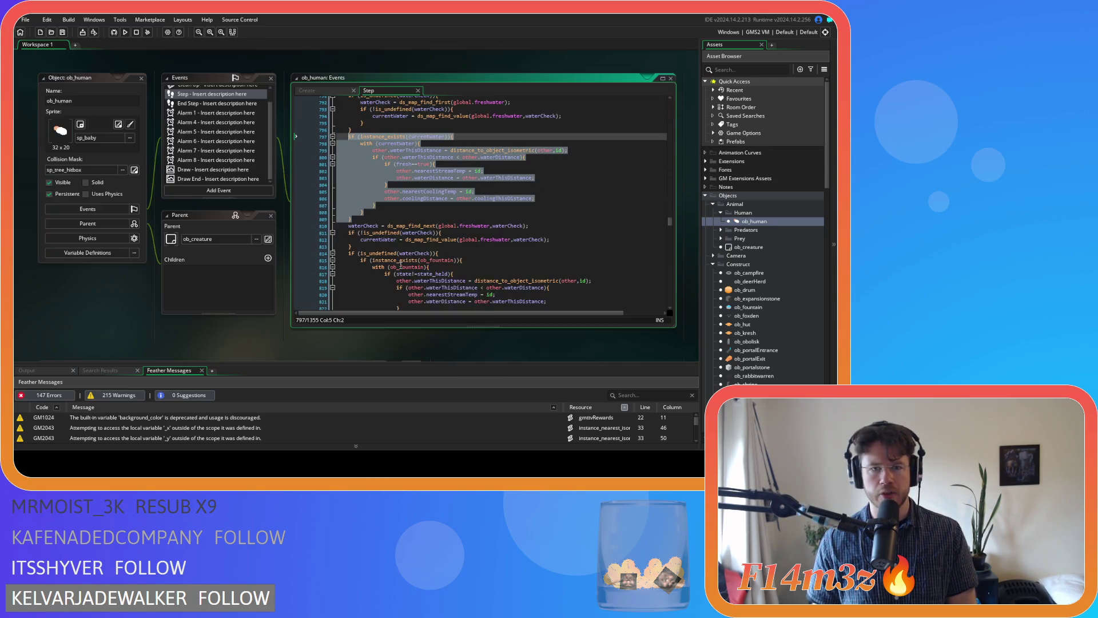
pyautogui.scroll(-10, 224, 270)
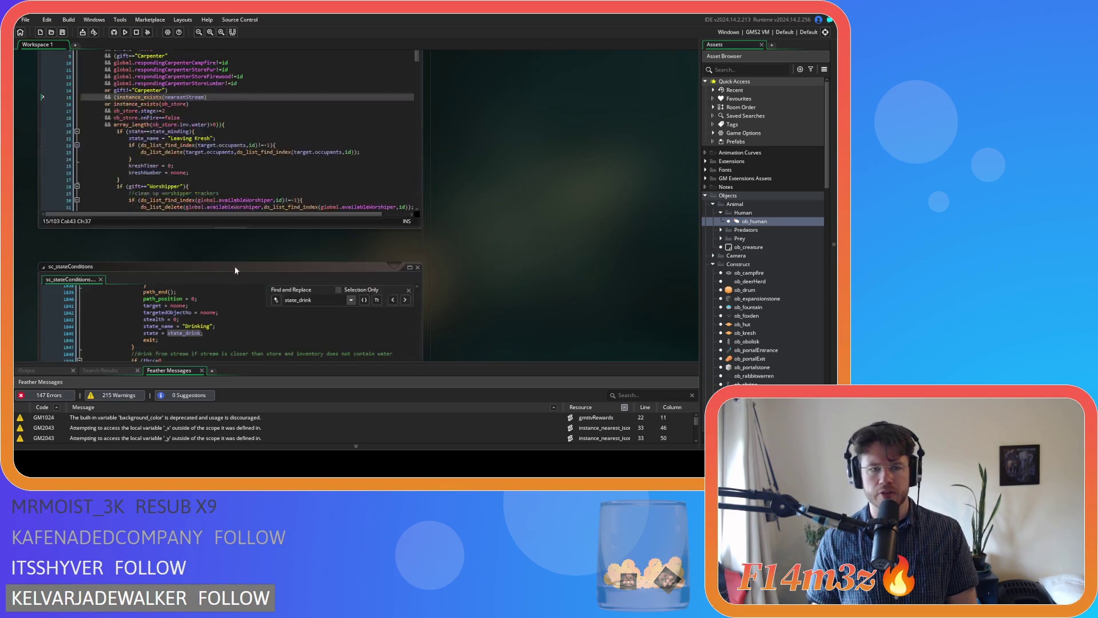
pyautogui.scroll(-5, 248, 263)
pyautogui.scroll(4, 420, 278)
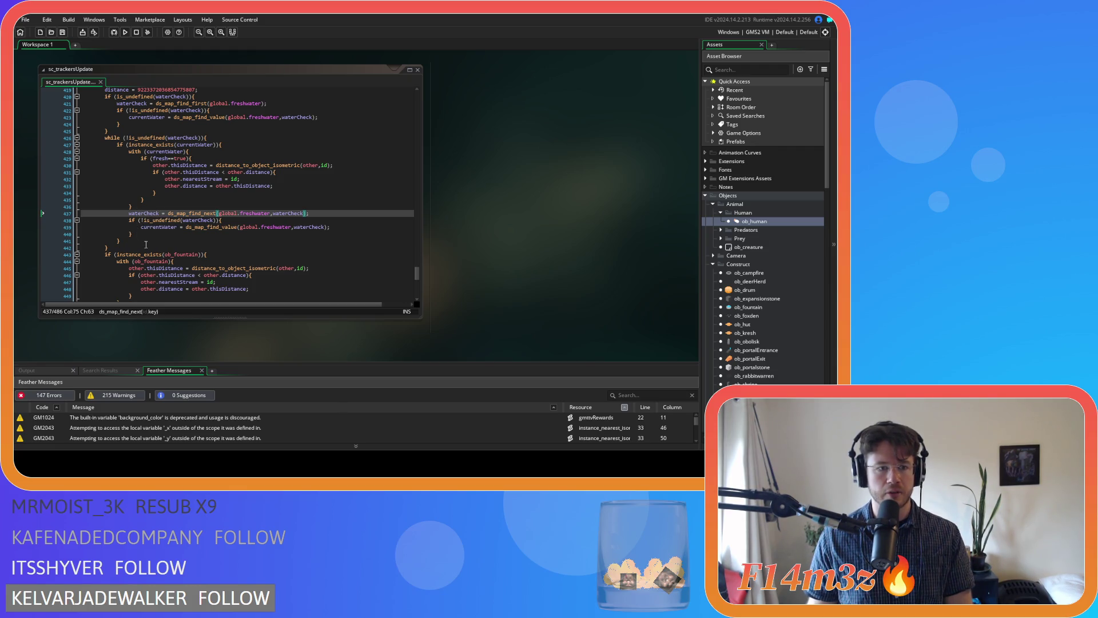
pyautogui.click(223, 144)
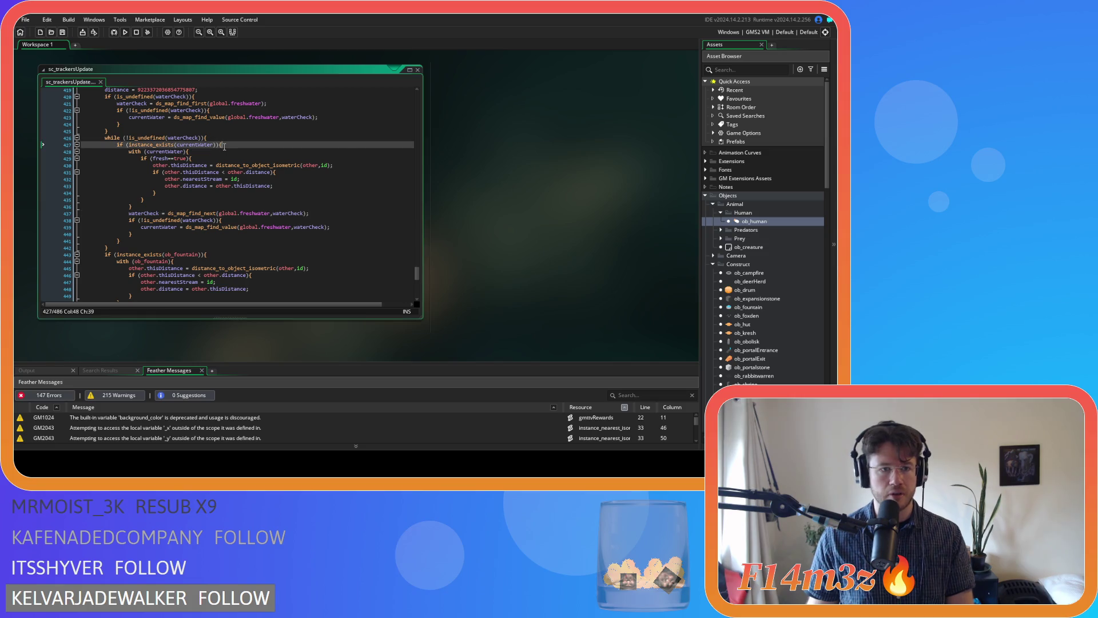
# Step: Try pasting over the sc_trackersUpdate freshwater loop, then undo it
pyautogui.moveTo(127, 242)
pyautogui.mouseDown()
pyautogui.moveTo(143, 166)
pyautogui.moveTo(114, 142)
pyautogui.mouseUp()
pyautogui.hotkey('ctrl', 'v')
pyautogui.hotkey('ctrl', 'z')
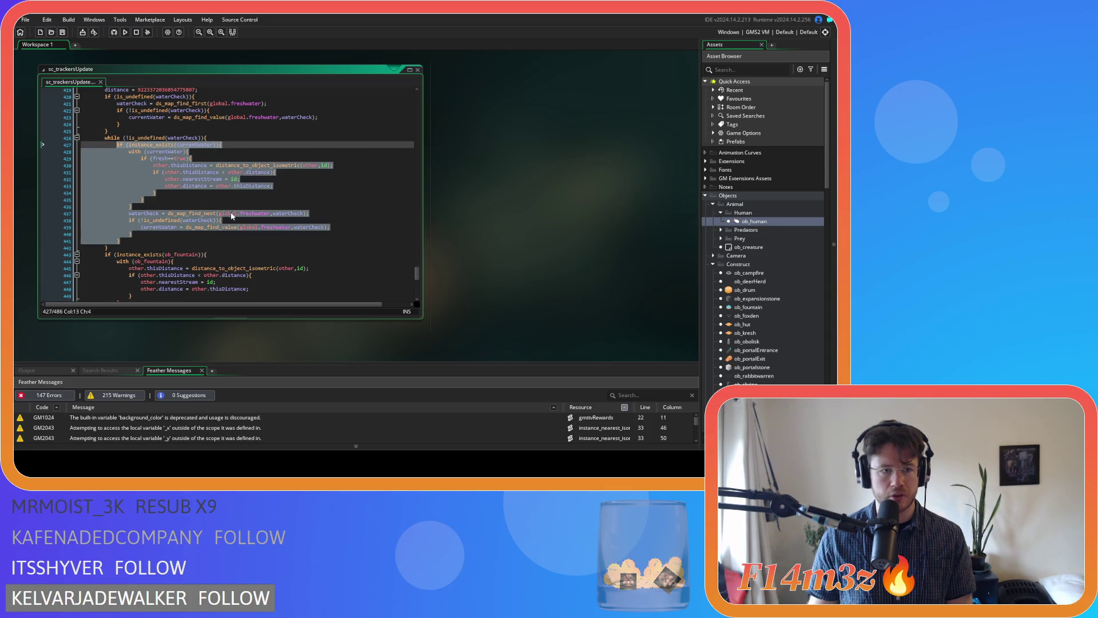
pyautogui.click(140, 206)
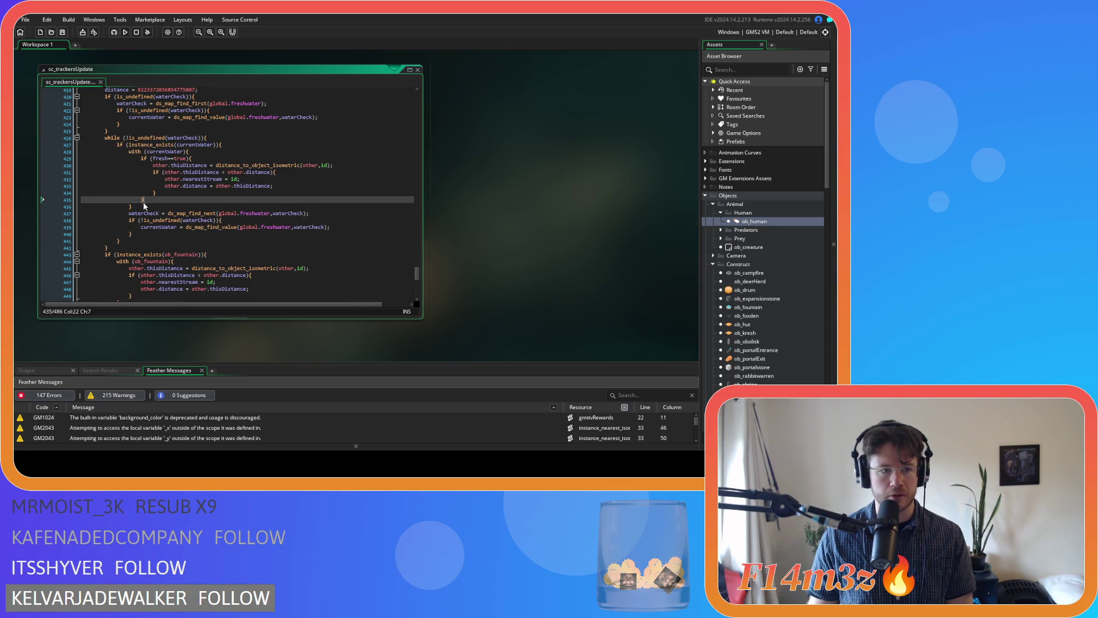
pyautogui.moveTo(140, 207); pyautogui.dragTo(135, 167)
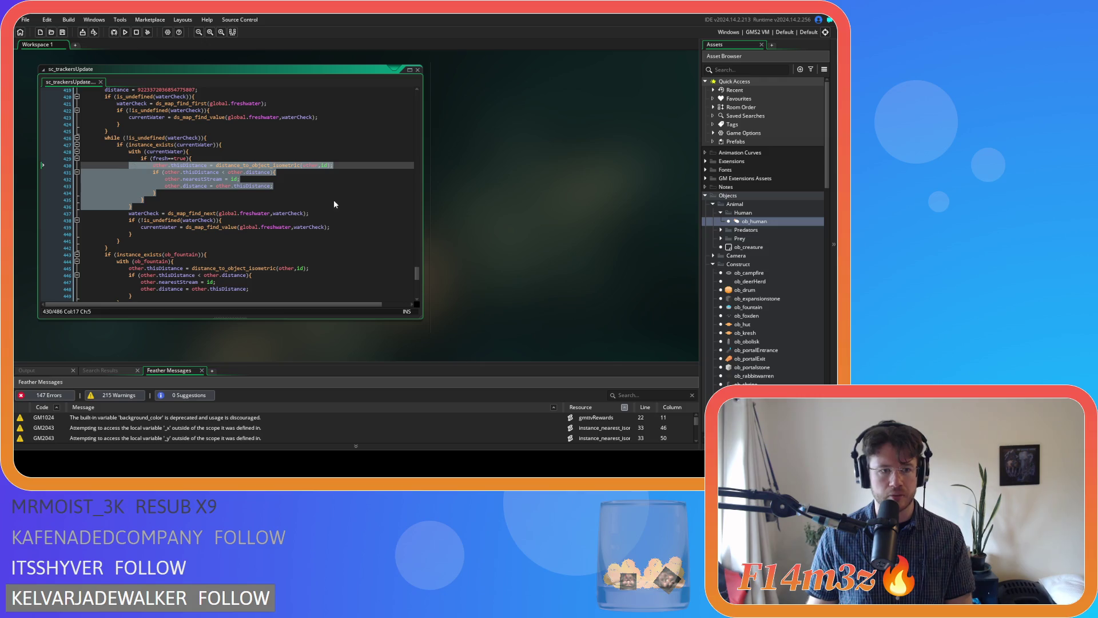
pyautogui.click(207, 213)
pyautogui.click(190, 192)
pyautogui.scroll(-10, 545, 188)
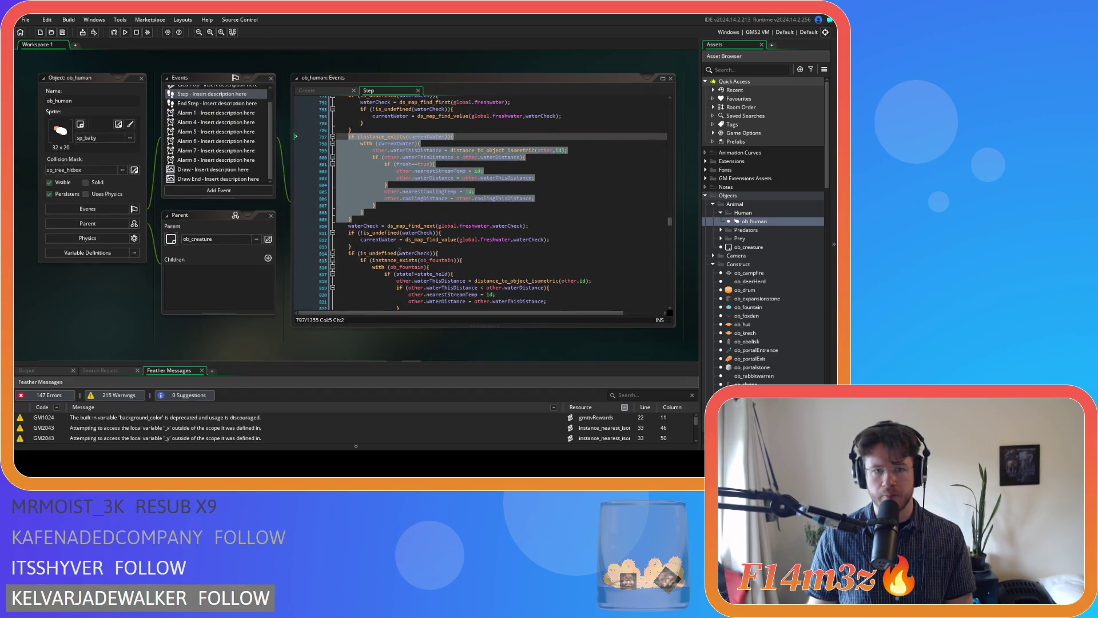
# Step: Copy the freshwater block from ob_human's Step code
pyautogui.moveTo(360, 245); pyautogui.dragTo(345, 136)
pyautogui.rightClick(359, 157)
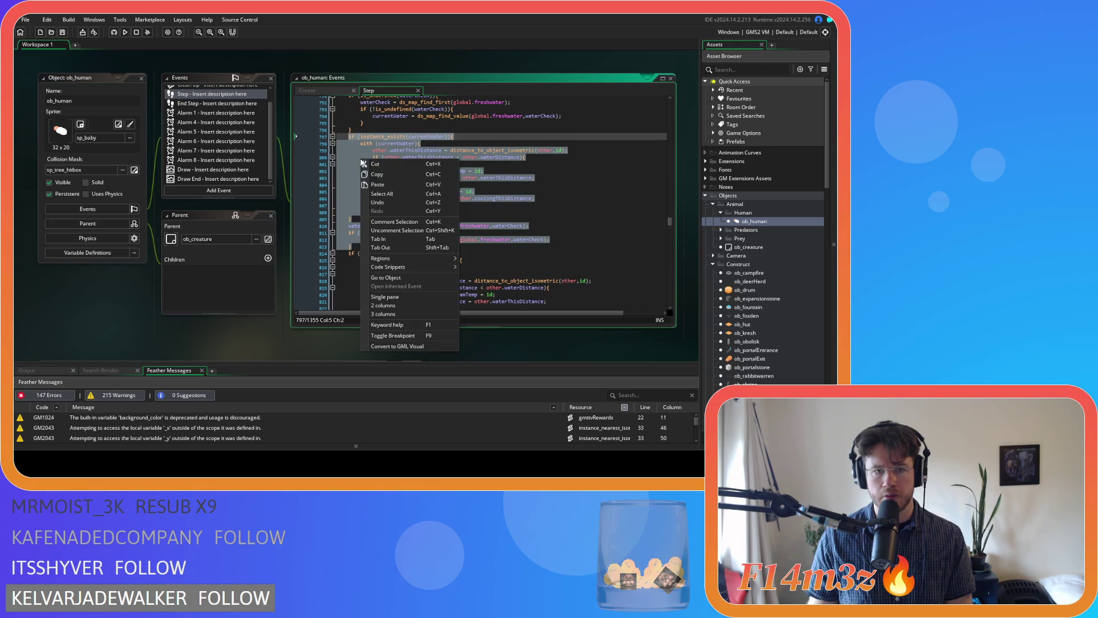
pyautogui.click(390, 174)
pyautogui.scroll(-10, 307, 214)
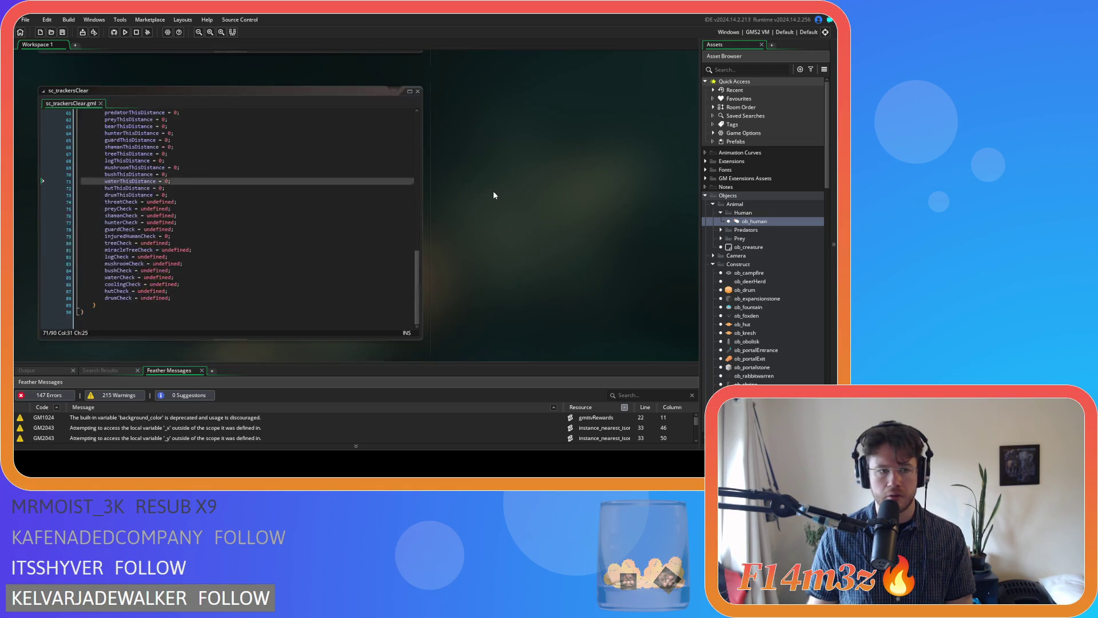
pyautogui.scroll(2, 491, 188)
# Step: Paste it over lines 427–441 in sc_trackersUpdate, indent one level, and save
pyautogui.click(117, 247)
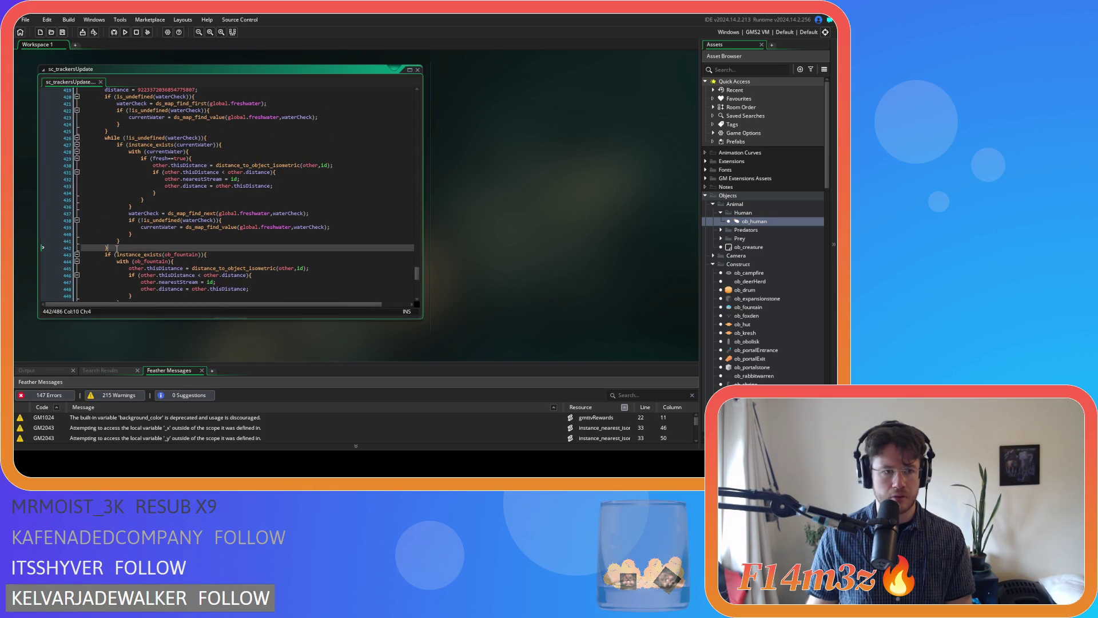
pyautogui.click(217, 144)
pyautogui.moveTo(121, 241); pyautogui.dragTo(123, 146)
pyautogui.hotkey('ctrl', 'v')
pyautogui.moveTo(108, 254)
pyautogui.mouseDown()
pyautogui.moveTo(75, 175)
pyautogui.moveTo(45, 149)
pyautogui.mouseUp()
pyautogui.press('Tab')
pyautogui.click(243, 180)
pyautogui.hotkey('ctrl', 's')
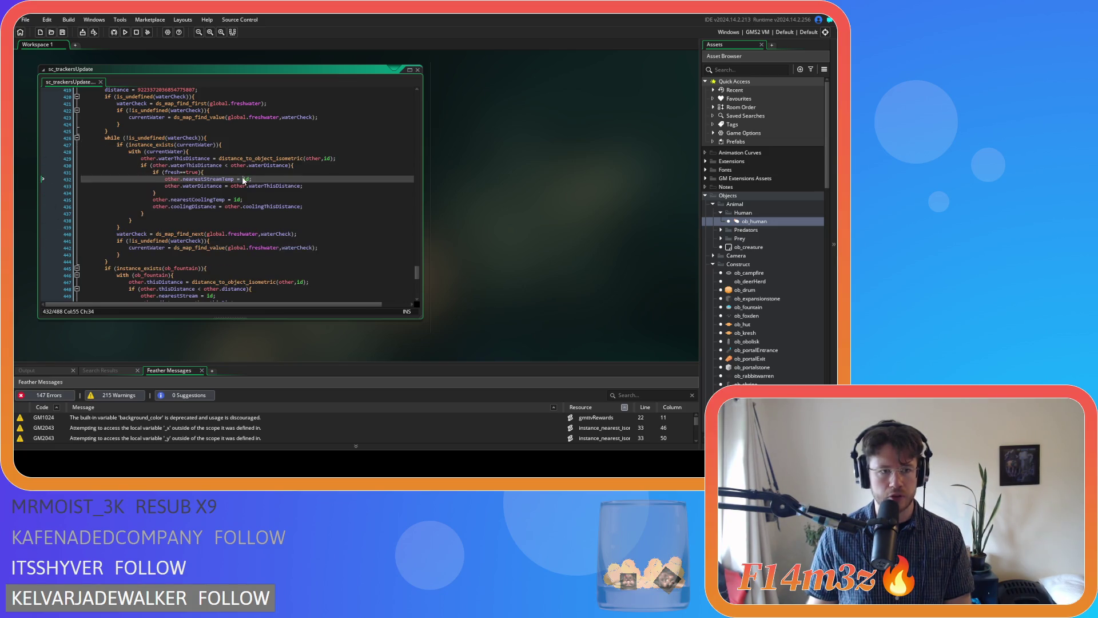
# Step: Review the pasted loop's braces and the waterThisDistance line around line 427
pyautogui.click(282, 145)
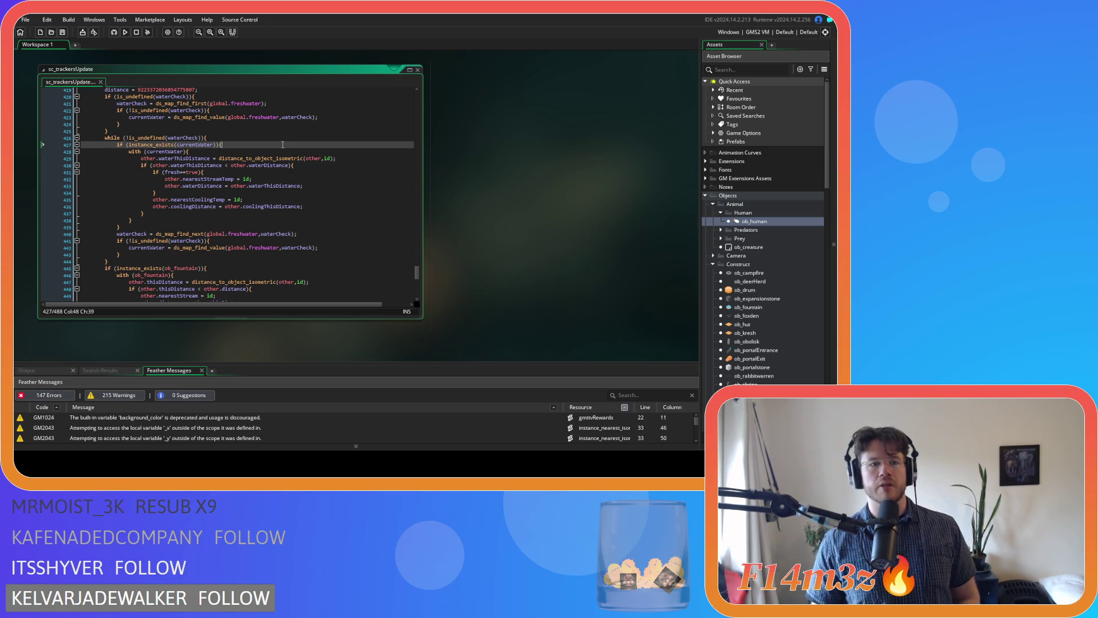
pyautogui.press('Down')
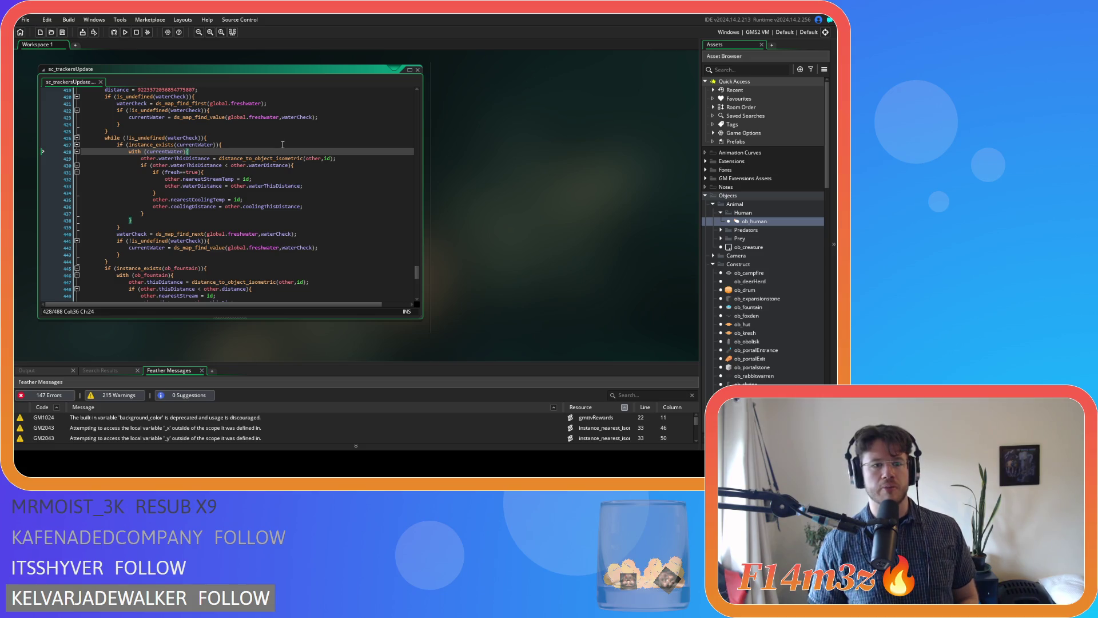
pyautogui.press('Up')
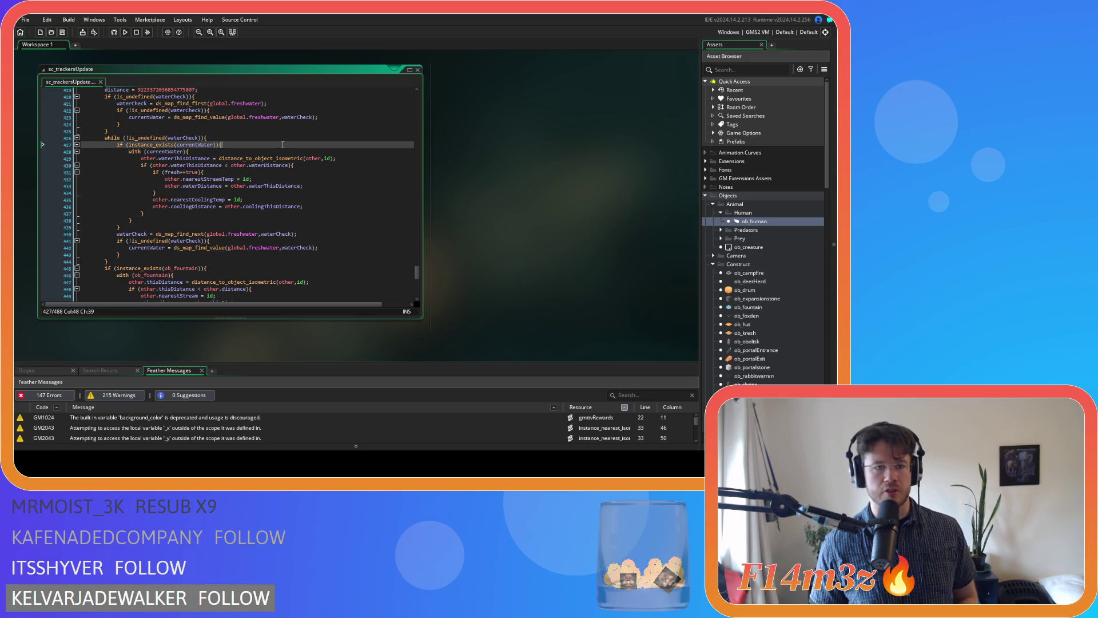
pyautogui.press('Left')
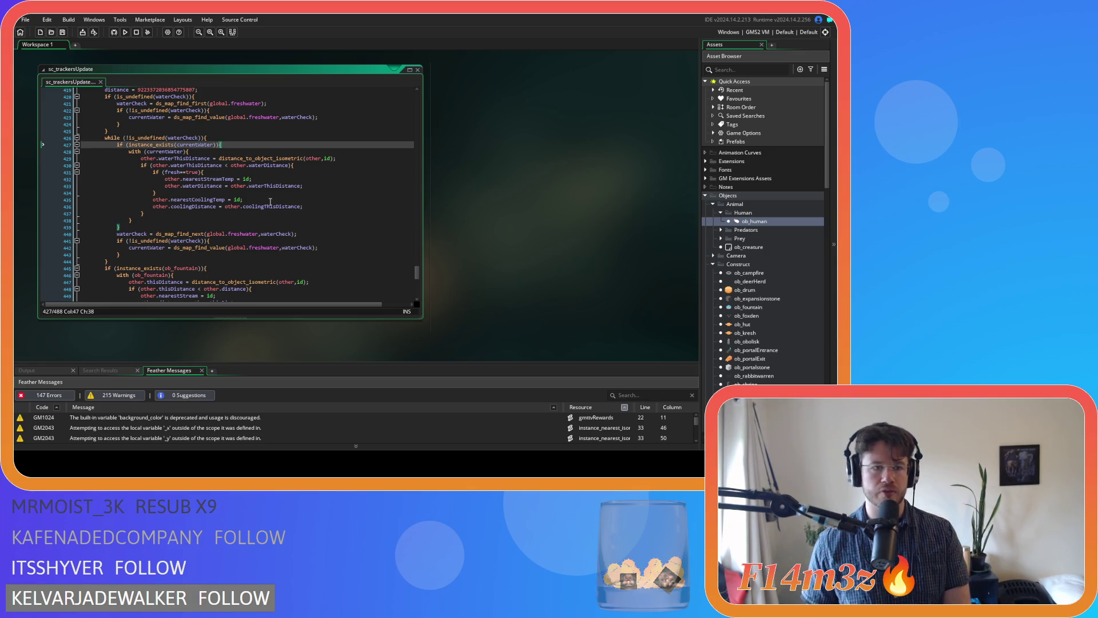
pyautogui.scroll(-3, 263, 198)
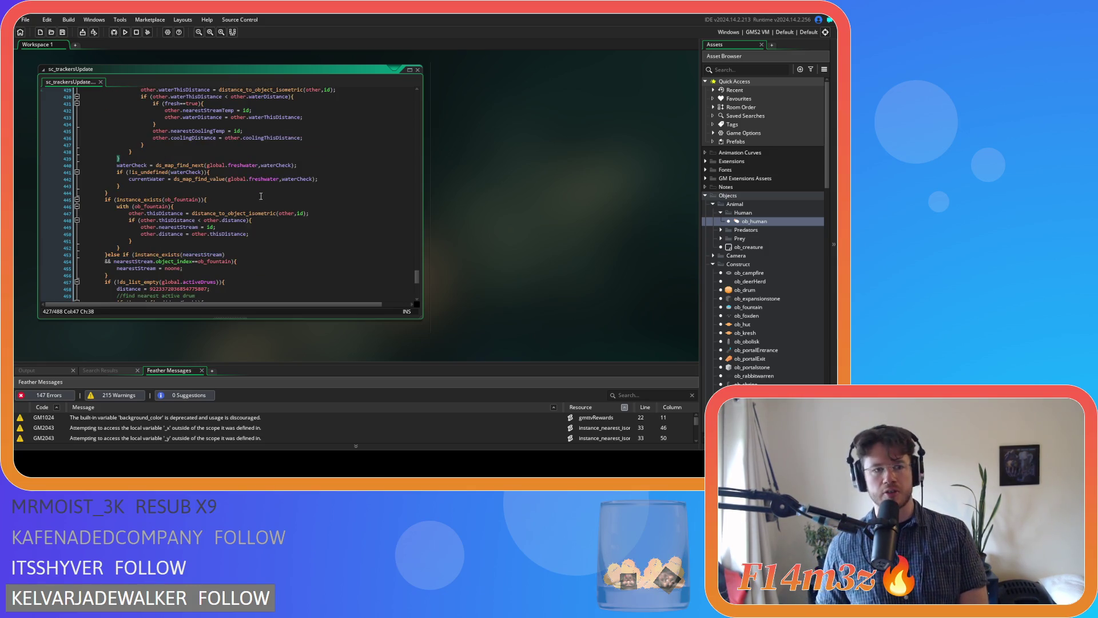
pyautogui.scroll(3, 246, 212)
pyautogui.press('Down')
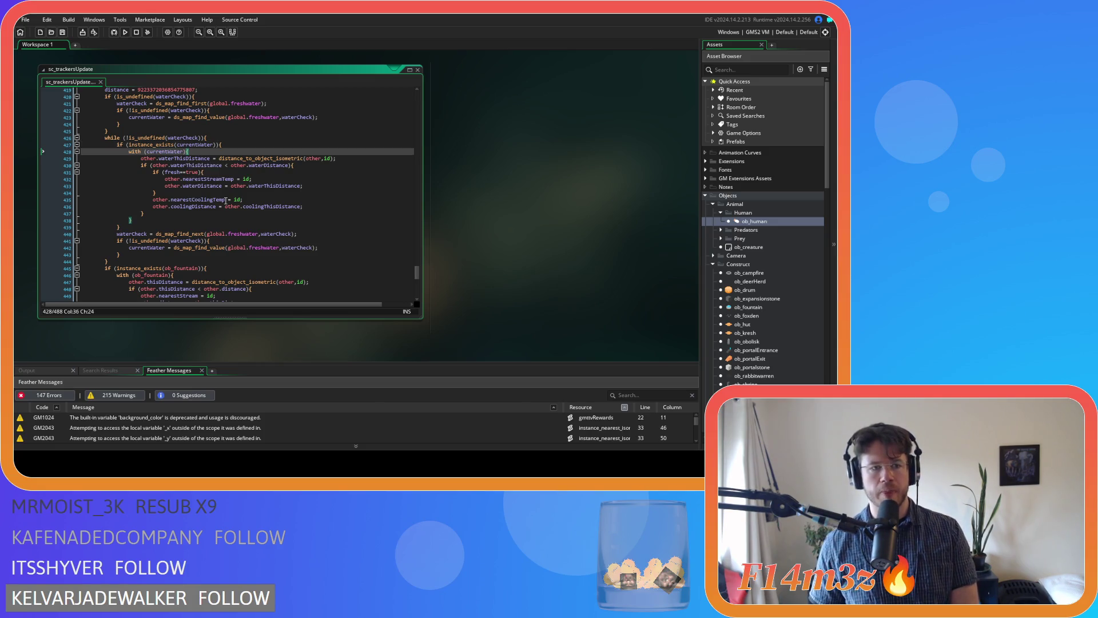
pyautogui.press('Down')
pyautogui.hotkey('ctrl', 'Right')
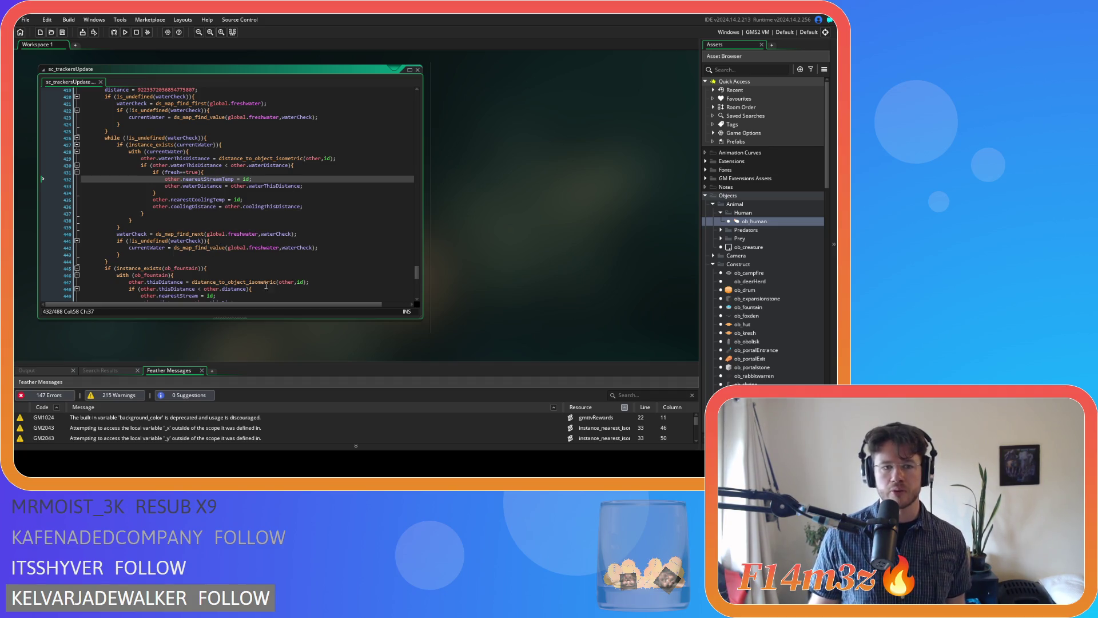
pyautogui.scroll(-3, 251, 266)
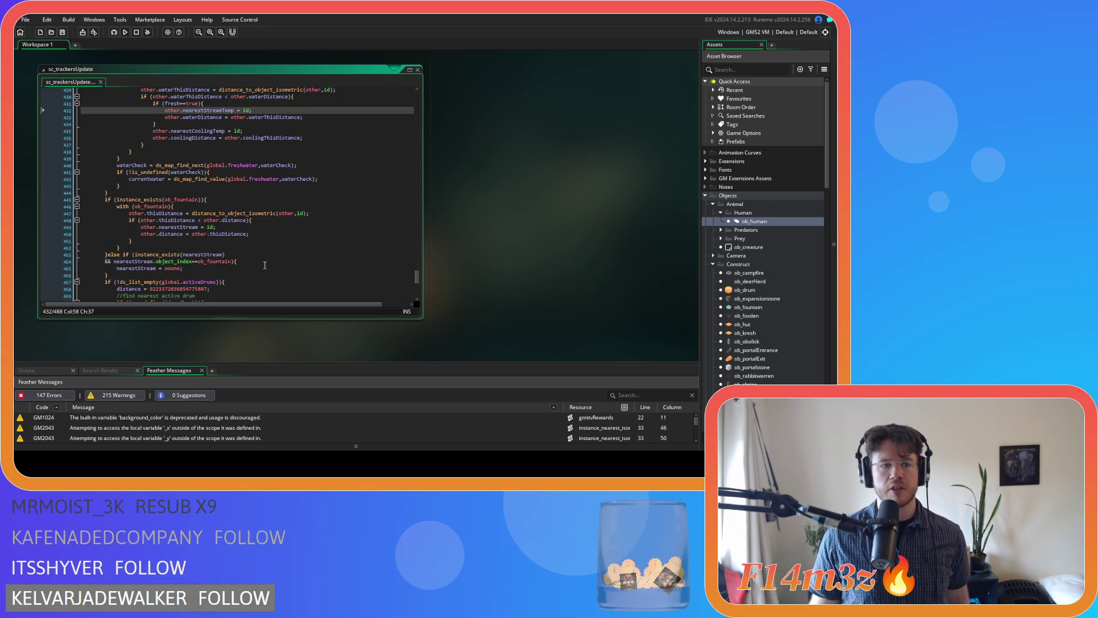
pyautogui.scroll(10, 610, 215)
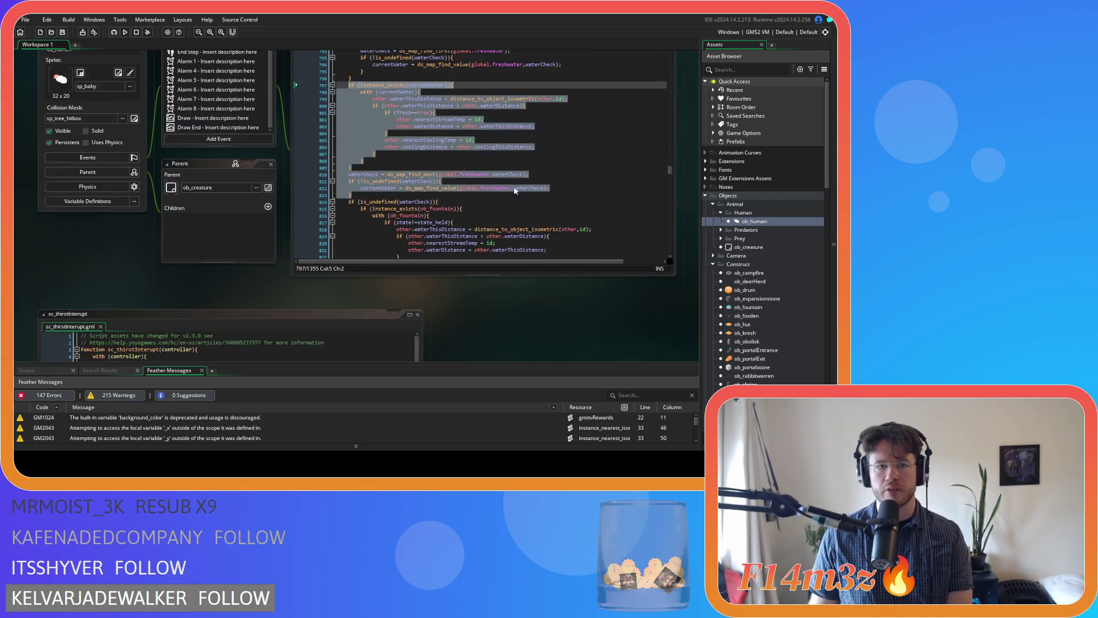
pyautogui.scroll(1, 479, 245)
# Step: Review the waterCheck and ob_fountain state_held checks further down ob_human's Step code
pyautogui.click(510, 211)
pyautogui.scroll(-4, 511, 210)
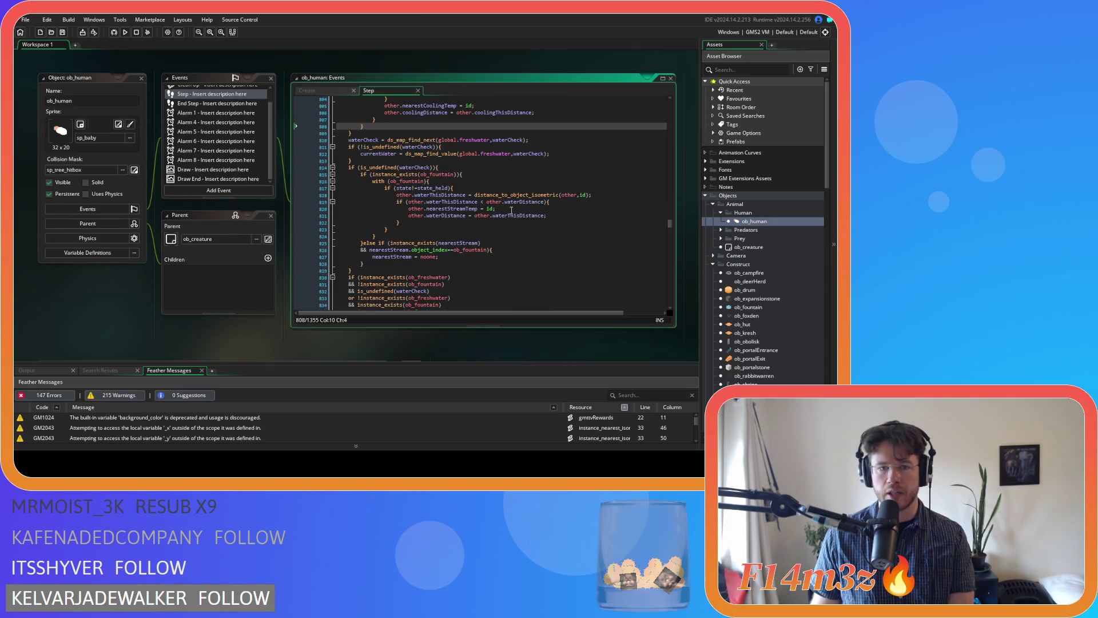
pyautogui.click(499, 167)
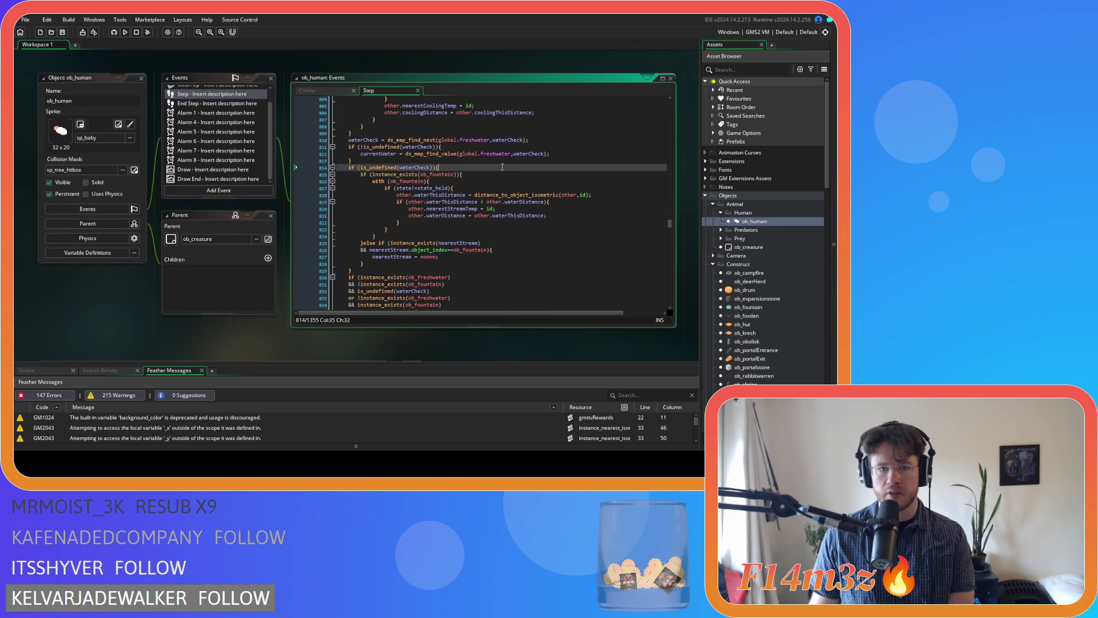
pyautogui.click(498, 172)
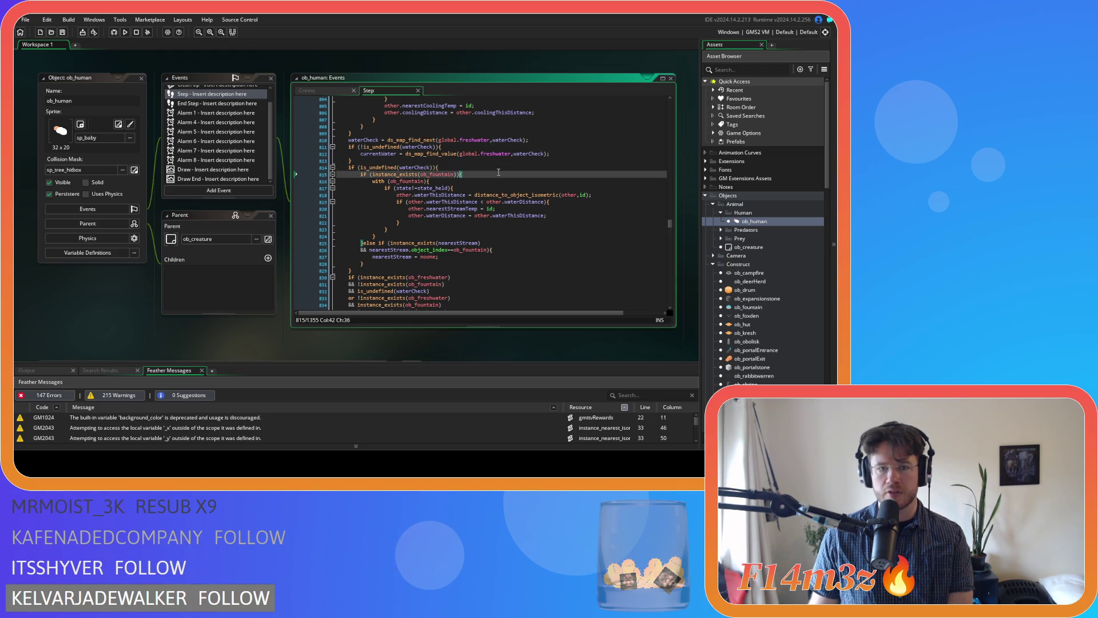
pyautogui.scroll(-1, 498, 172)
pyautogui.press('Down')
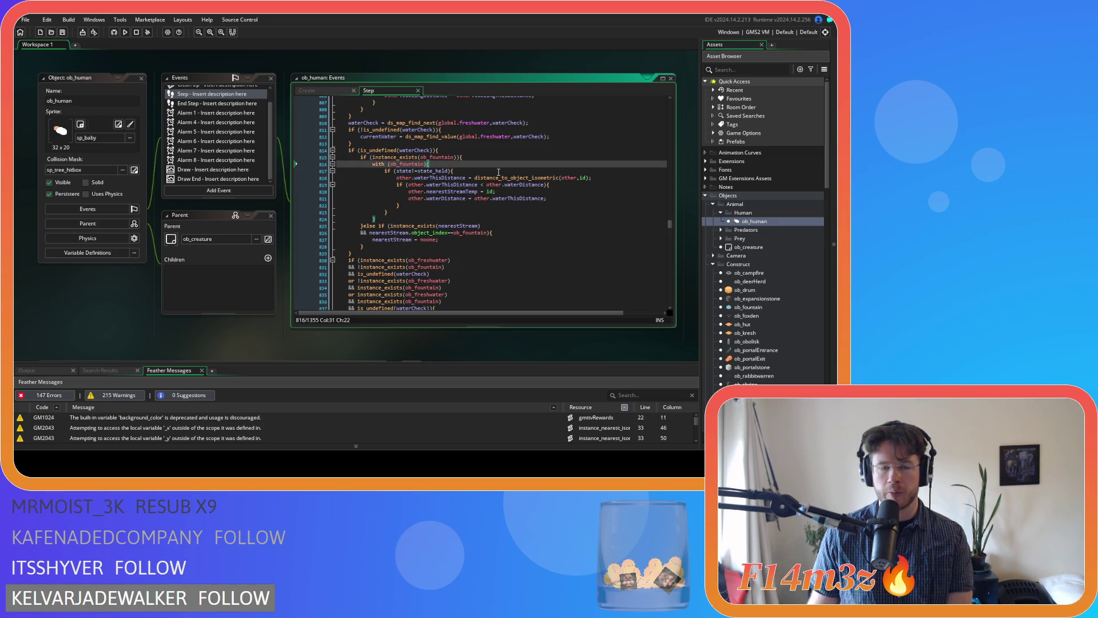
pyautogui.moveTo(490, 174)
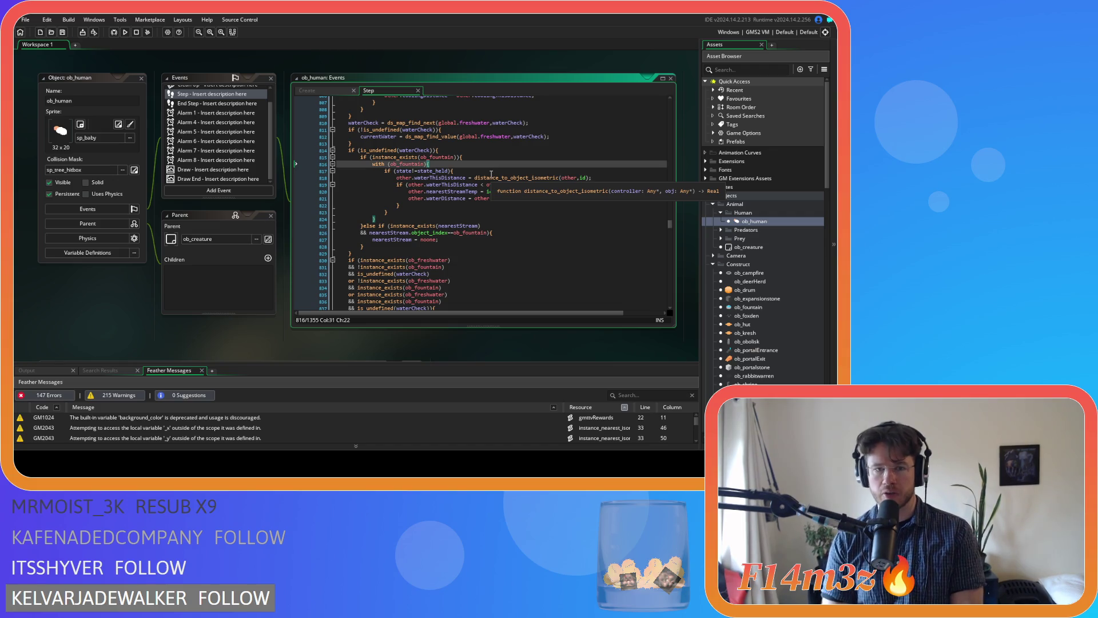
pyautogui.press('Down')
pyautogui.click(477, 171)
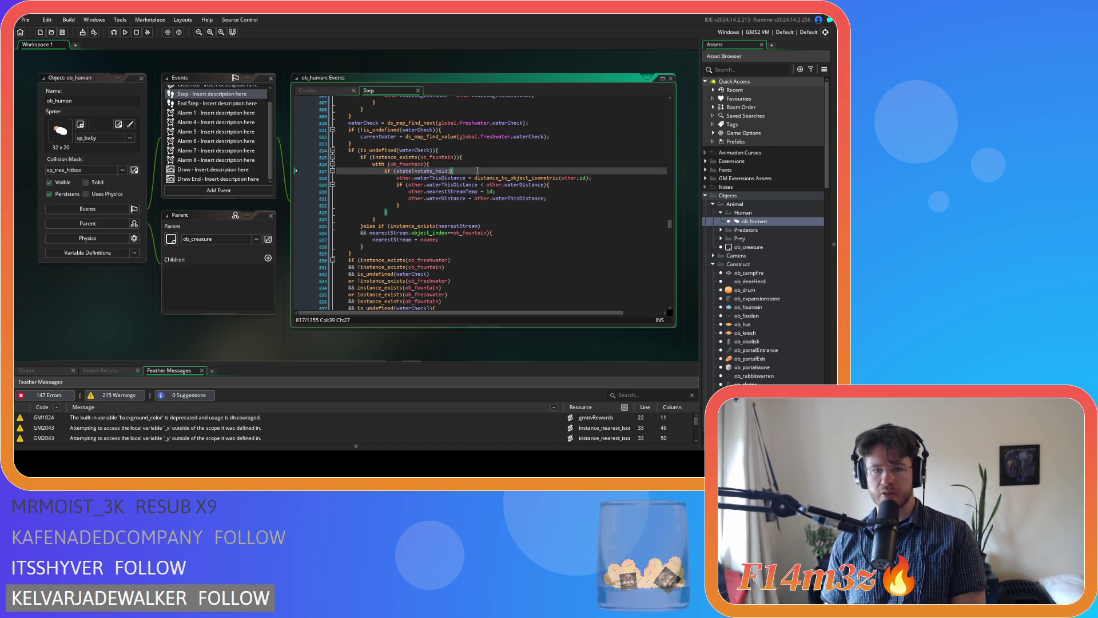
pyautogui.press('Down')
pyautogui.press('Down')
pyautogui.press('Down')
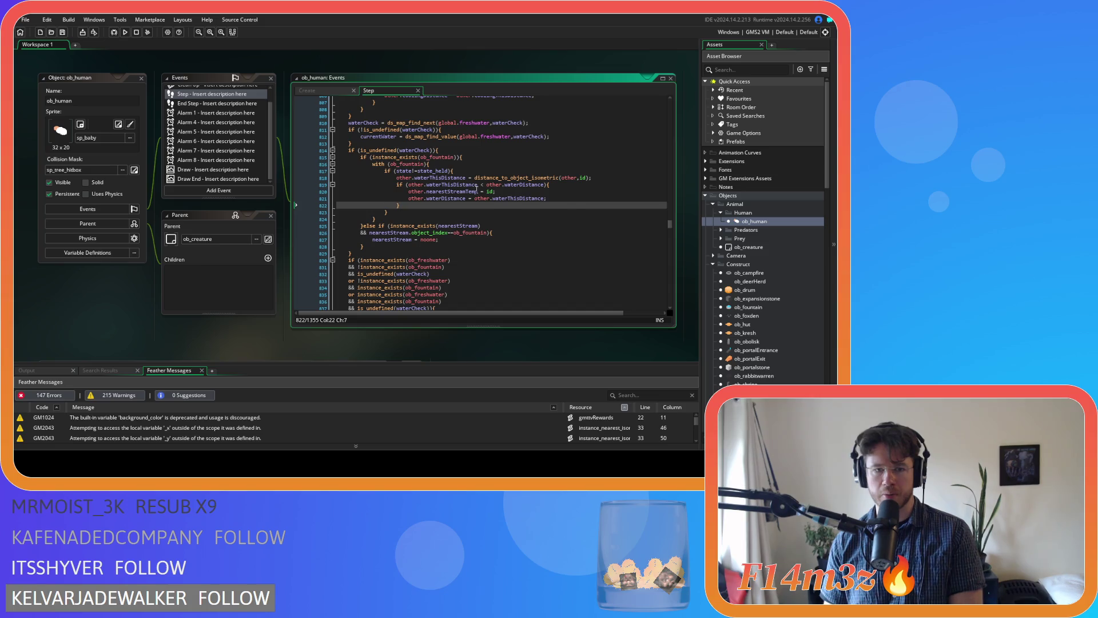
# Step: Select the nearestCoolingTemp and coolingDistance lines and bring up the editor context menu
pyautogui.scroll(1, 490, 212)
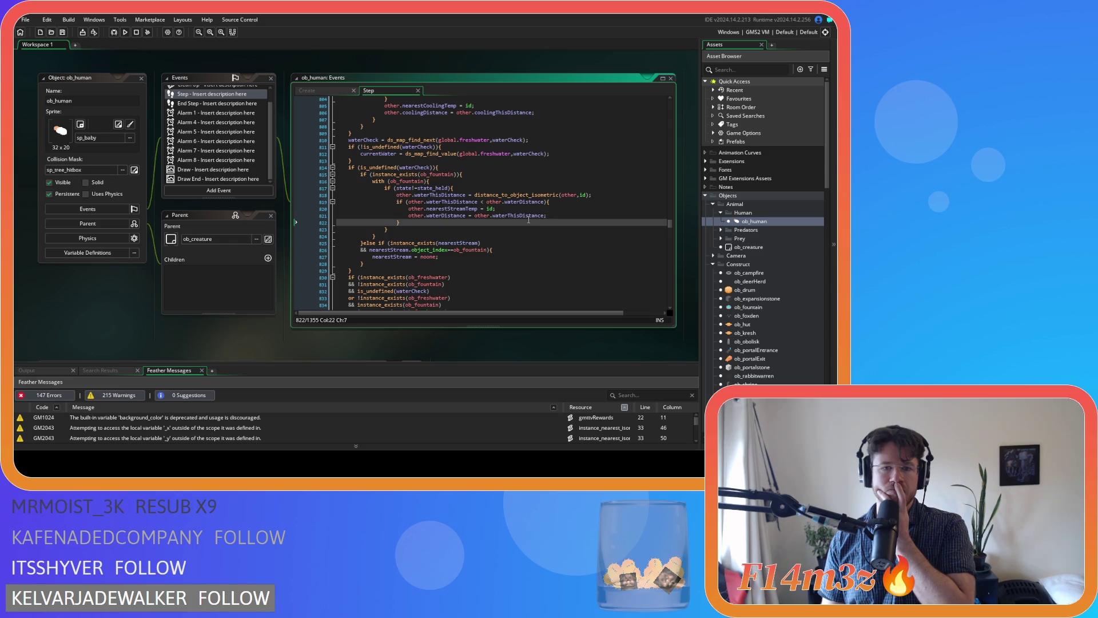
pyautogui.scroll(2, 528, 220)
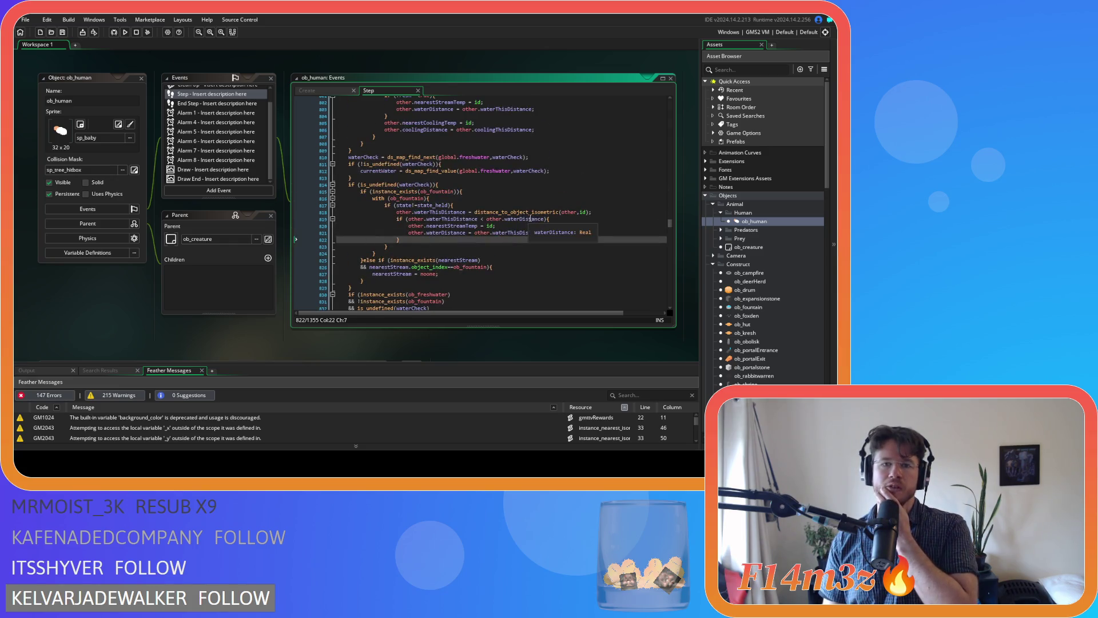
pyautogui.moveTo(549, 147); pyautogui.dragTo(384, 144)
pyautogui.rightClick(384, 144)
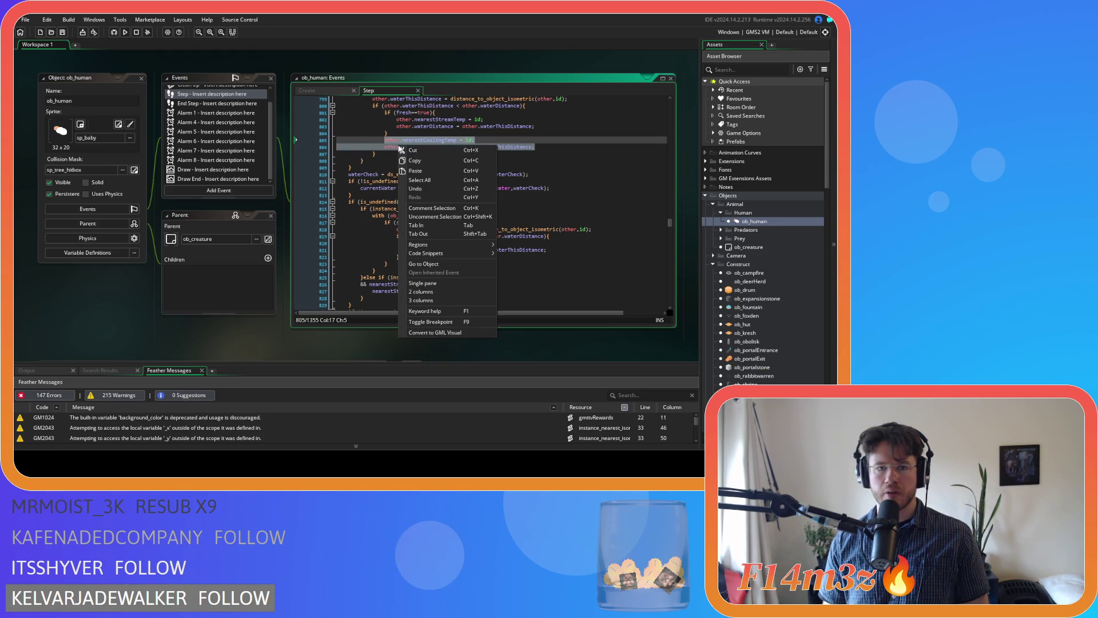
# Step: Copy the nearestCoolingTemp and coolingDistance lines and check ob_fountain's Create code
pyautogui.click(431, 163)
pyautogui.scroll(-3, 761, 287)
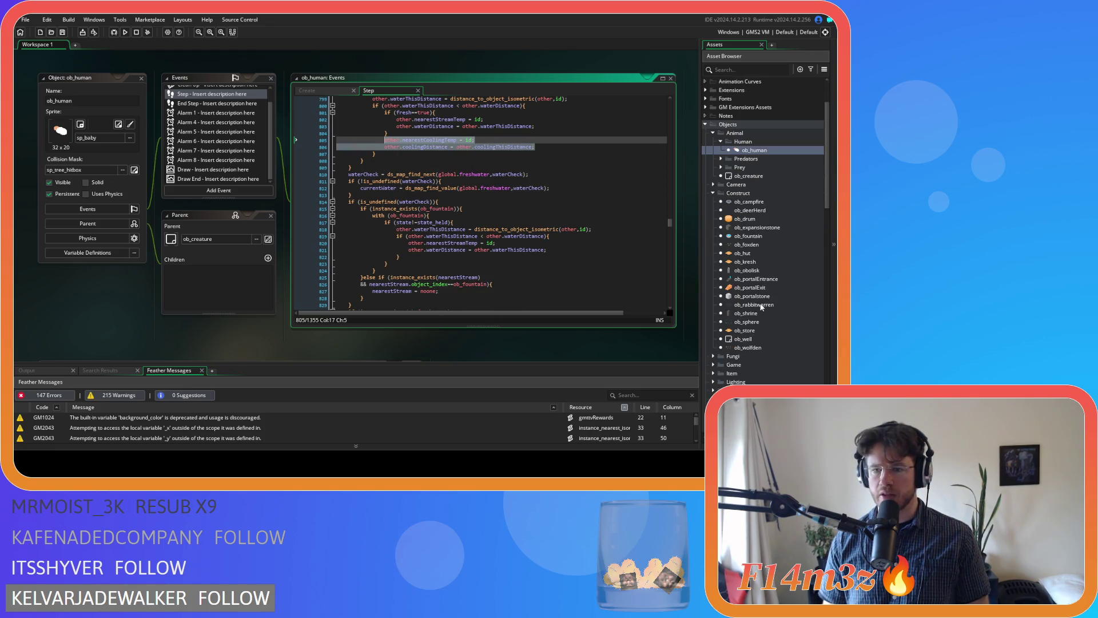
pyautogui.doubleClick(750, 236)
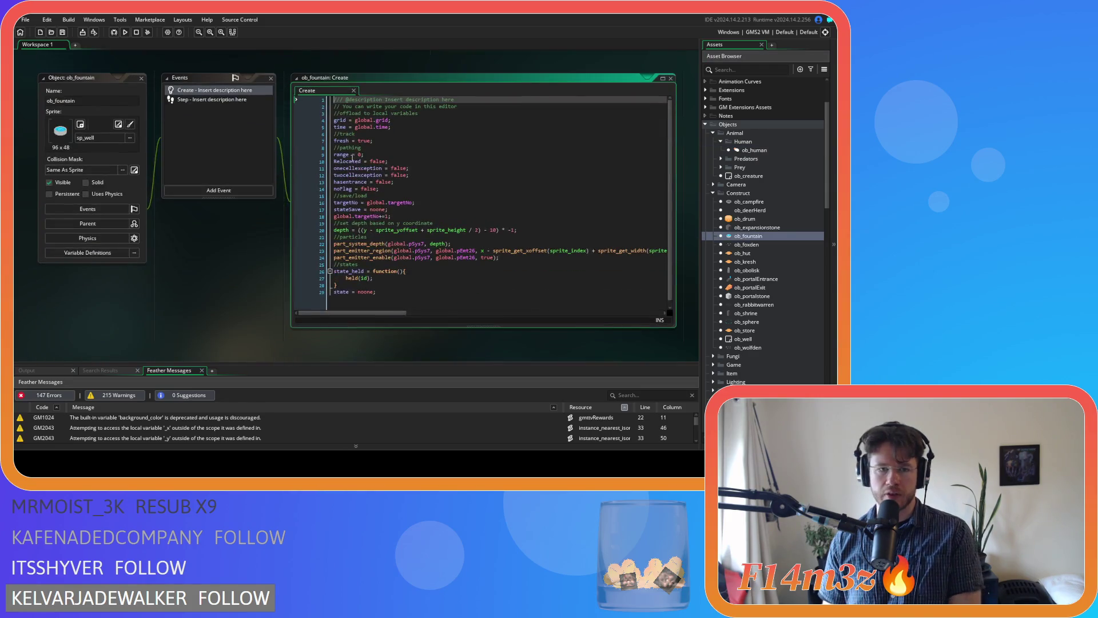
pyautogui.click(372, 140)
pyautogui.keyDown('shift'); pyautogui.click(392, 127); pyautogui.keyUp('shift')
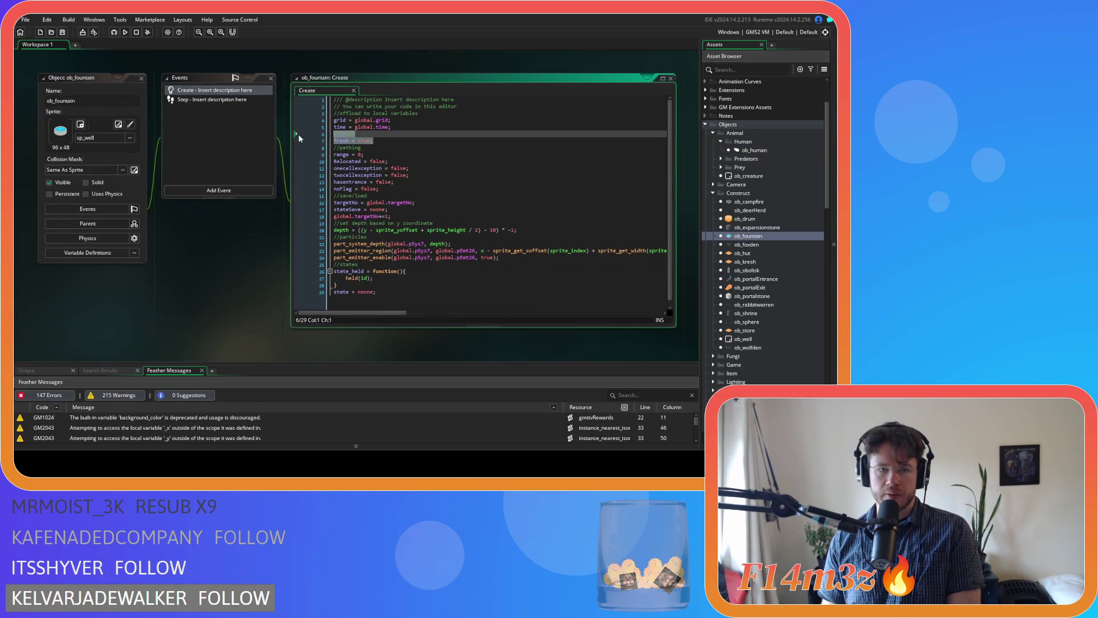
pyautogui.press('BackSpace')
# Step: Paste the two cooling lines after the fountain waterDistance line in ob_human Step, then save
pyautogui.scroll(5, 499, 259)
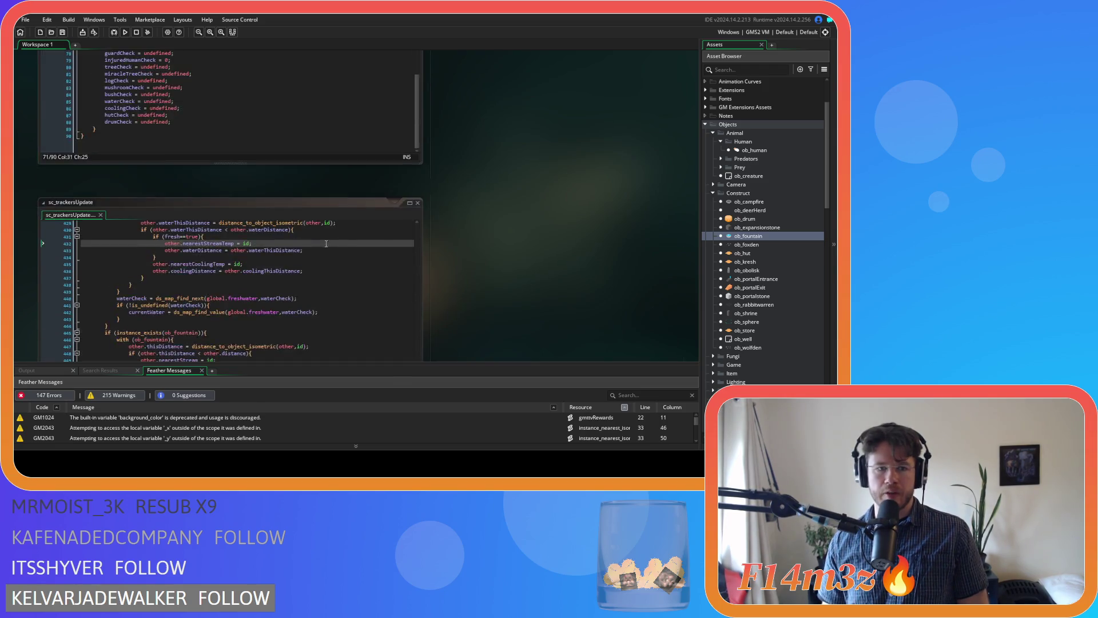
pyautogui.scroll(5, 499, 259)
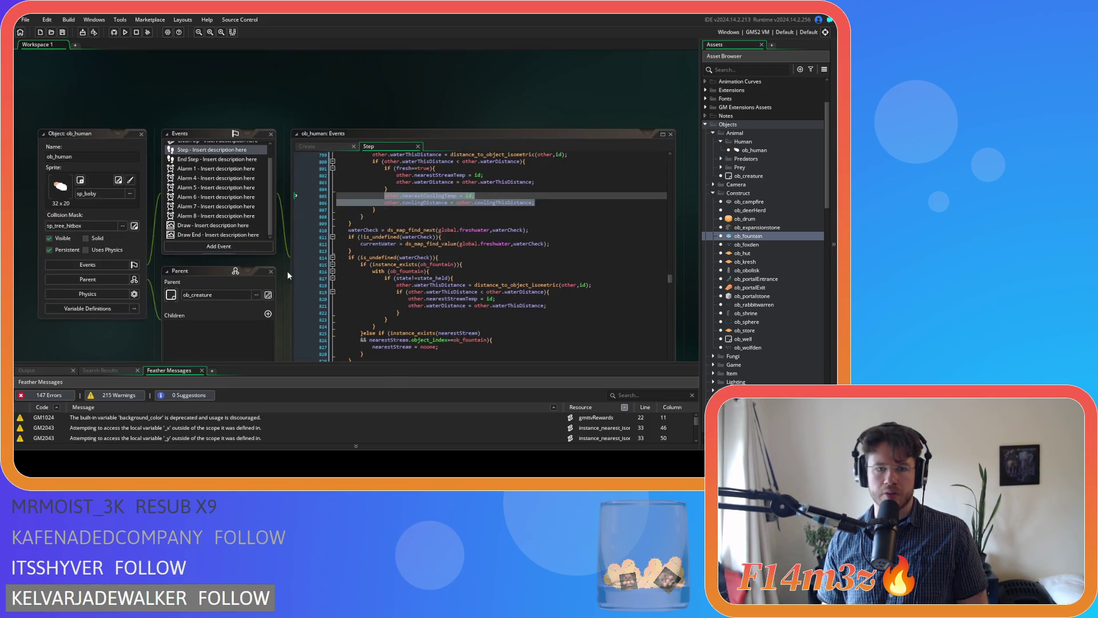
pyautogui.scroll(-2, 287, 275)
pyautogui.click(494, 254)
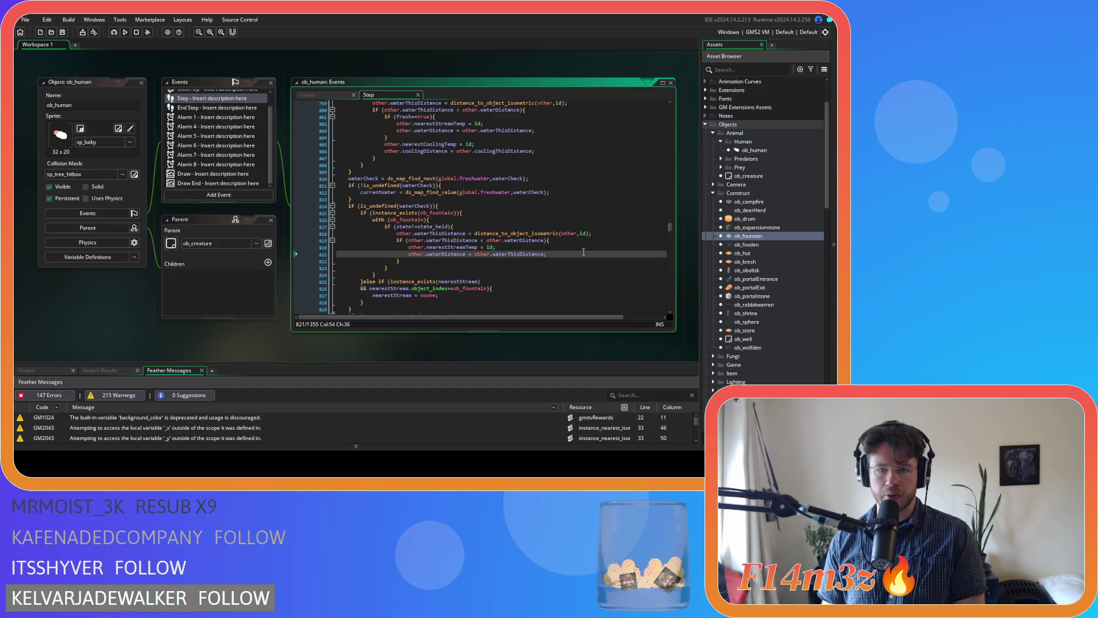
pyautogui.press('Return')
pyautogui.hotkey('ctrl', 'v')
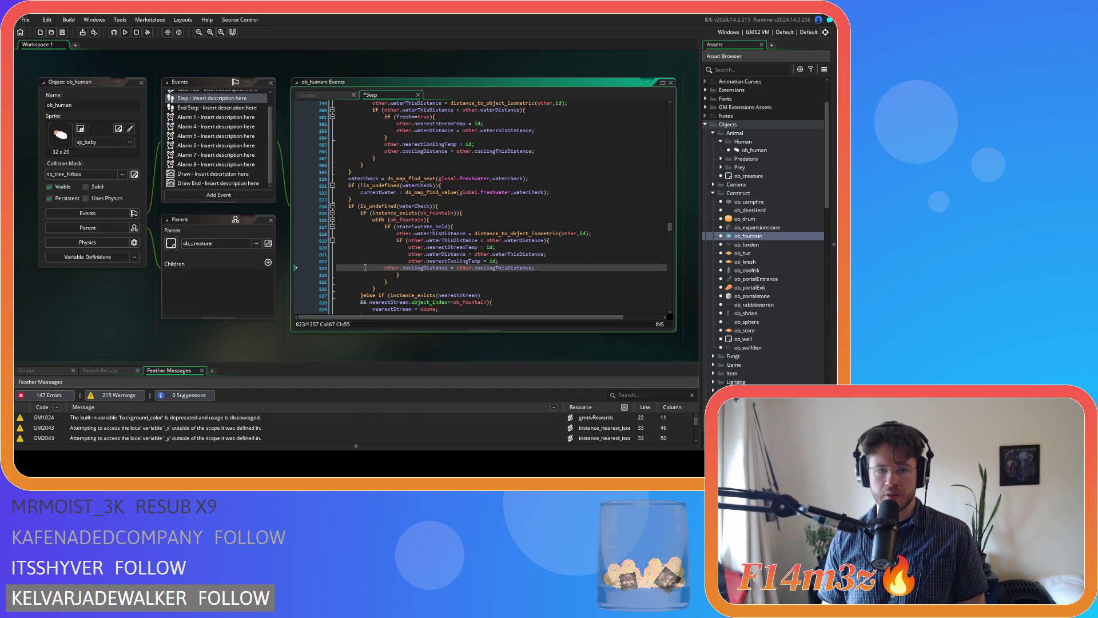
pyautogui.hotkey('ctrl', 's')
pyautogui.click(576, 262)
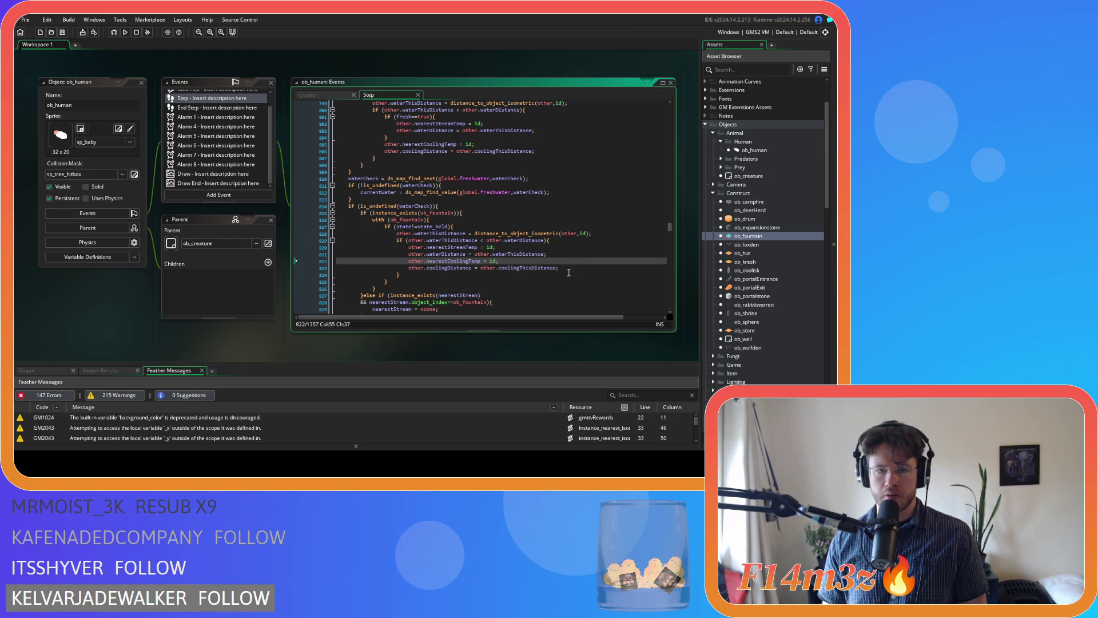
pyautogui.click(572, 268)
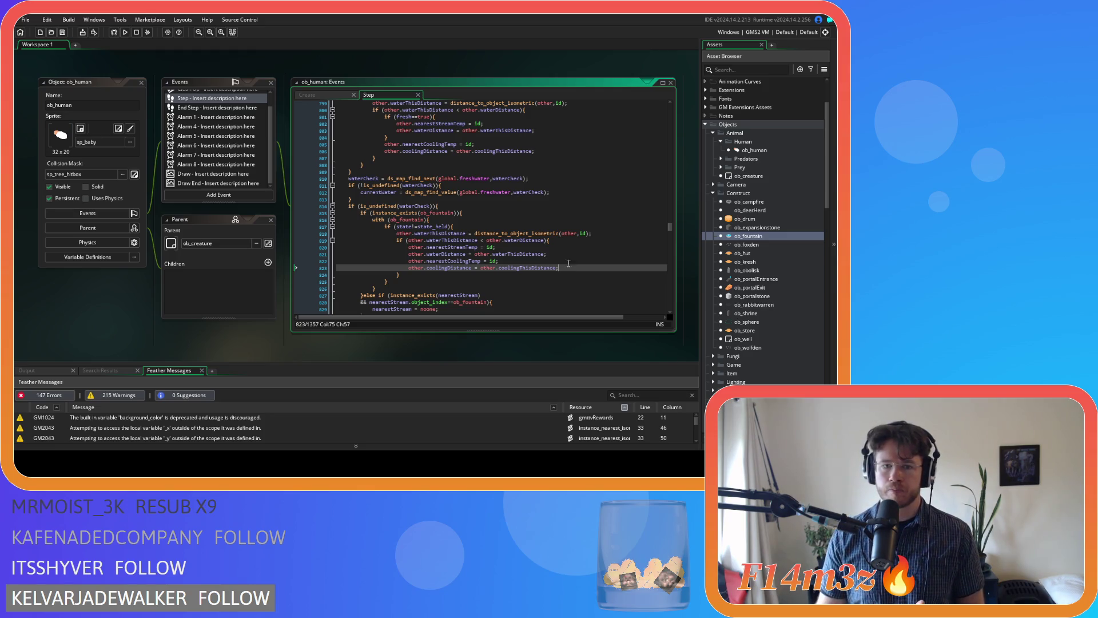
pyautogui.scroll(-3, 571, 268)
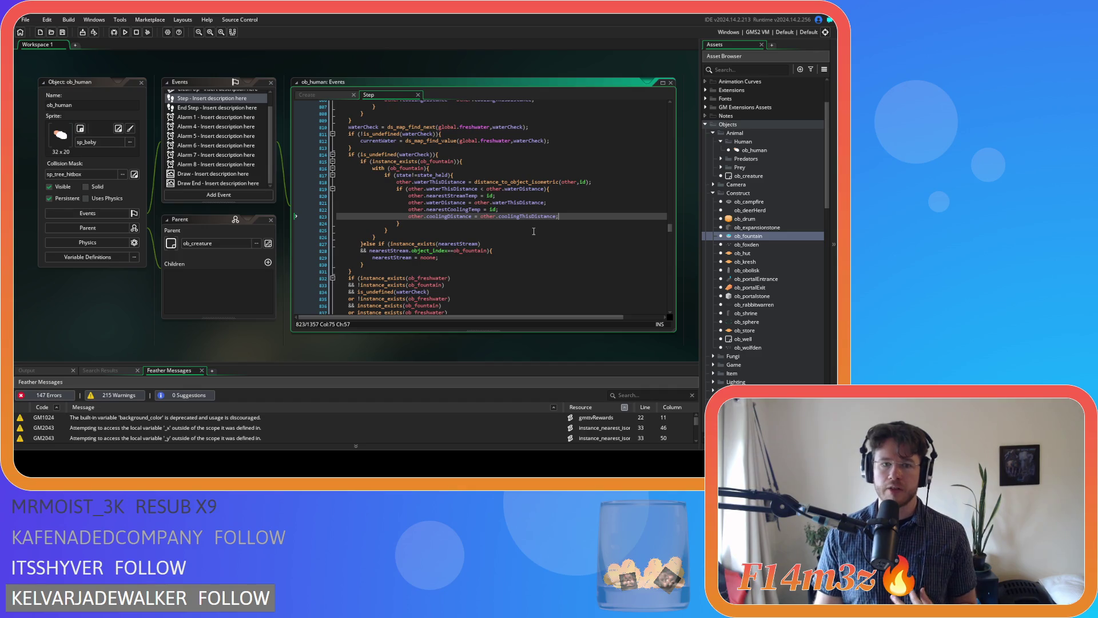
pyautogui.click(460, 264)
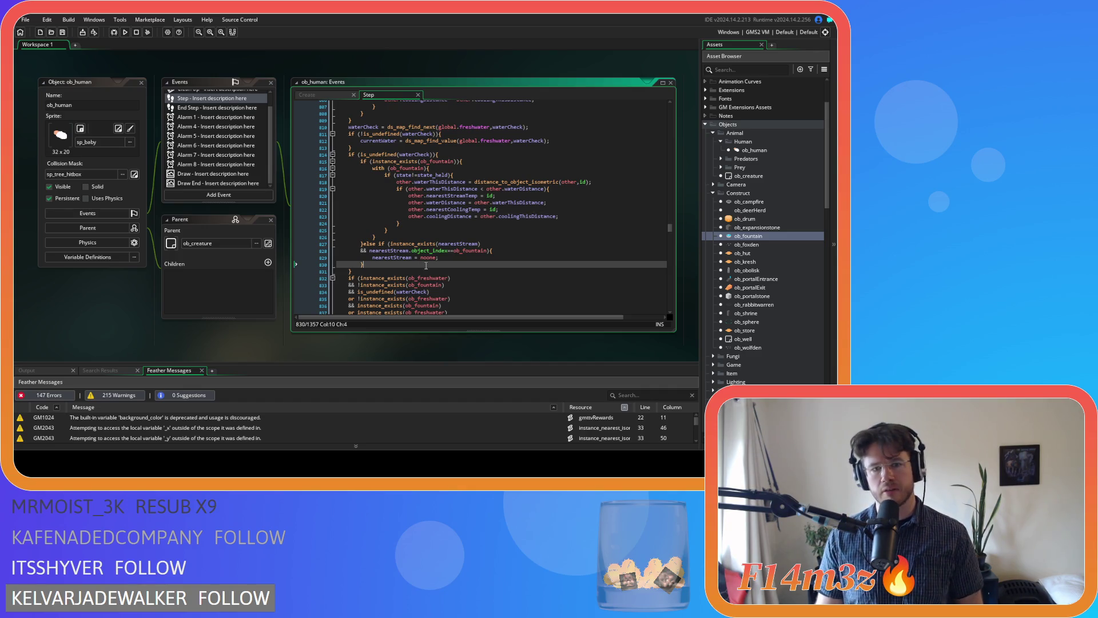
pyautogui.press('Up')
pyautogui.press('Up')
pyautogui.press('Up')
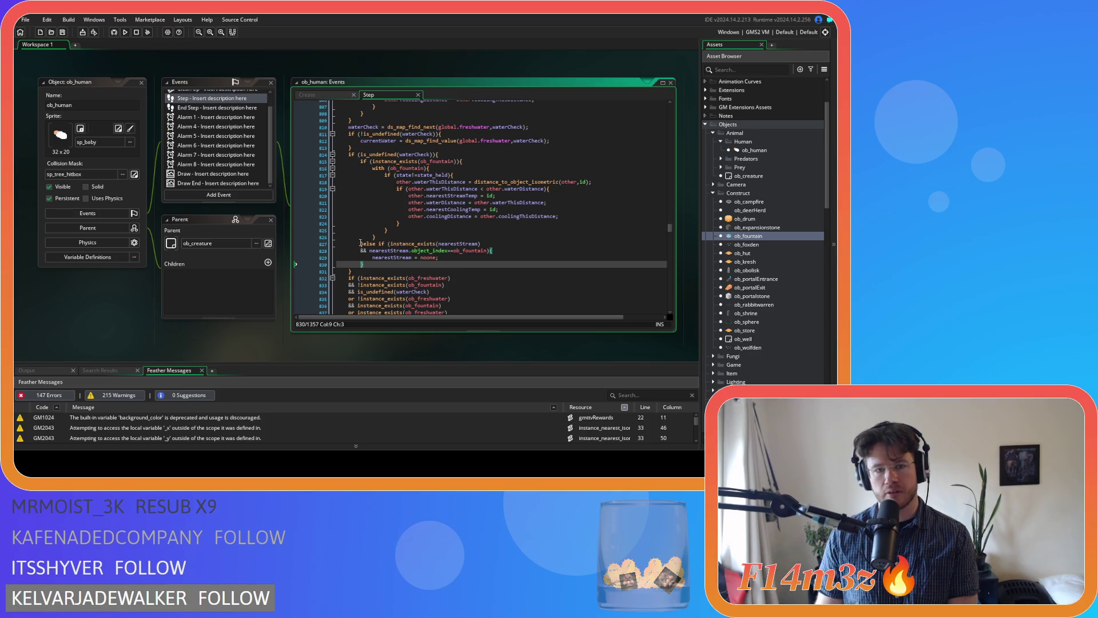
pyautogui.moveTo(493, 196)
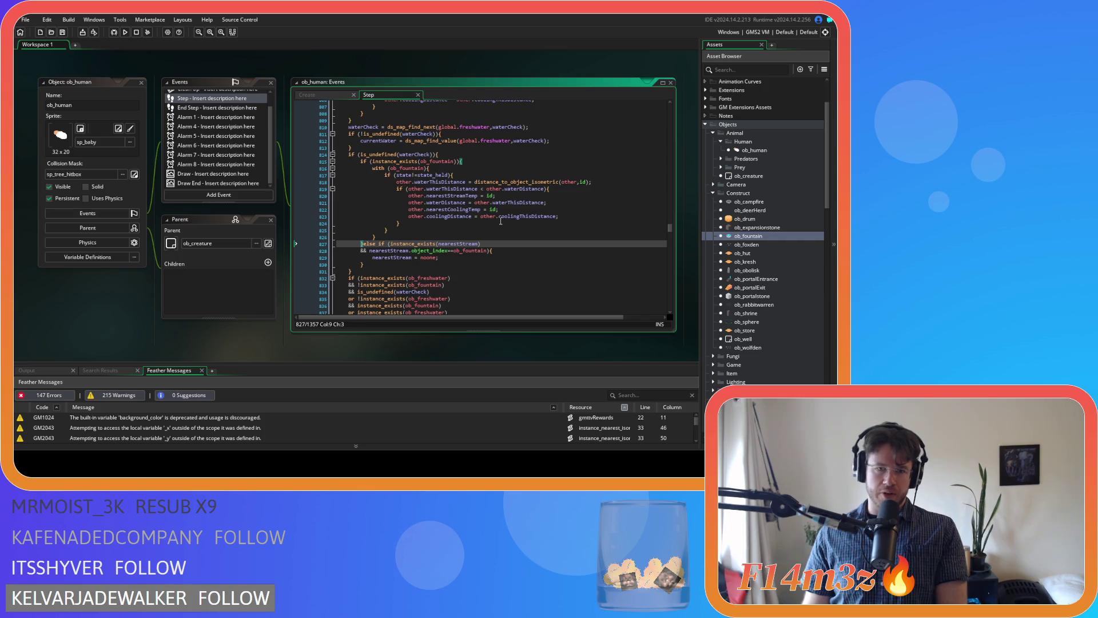
pyautogui.press('Down')
pyautogui.press('Down')
pyautogui.press('Down')
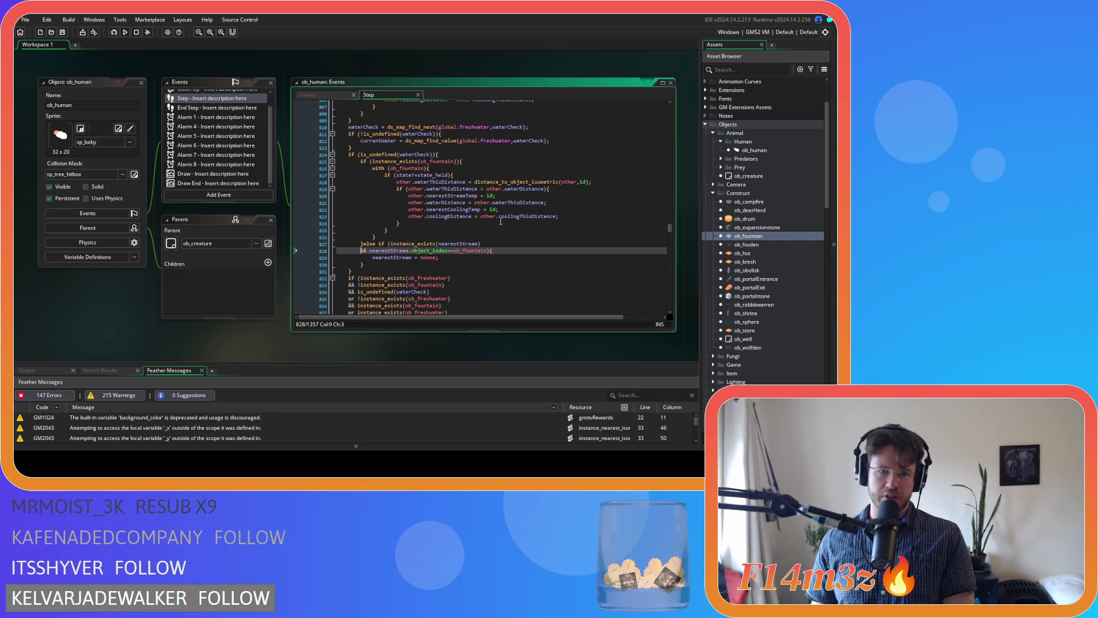
pyautogui.press('Up')
pyautogui.press('Up')
pyautogui.press('Up')
pyautogui.click(416, 263)
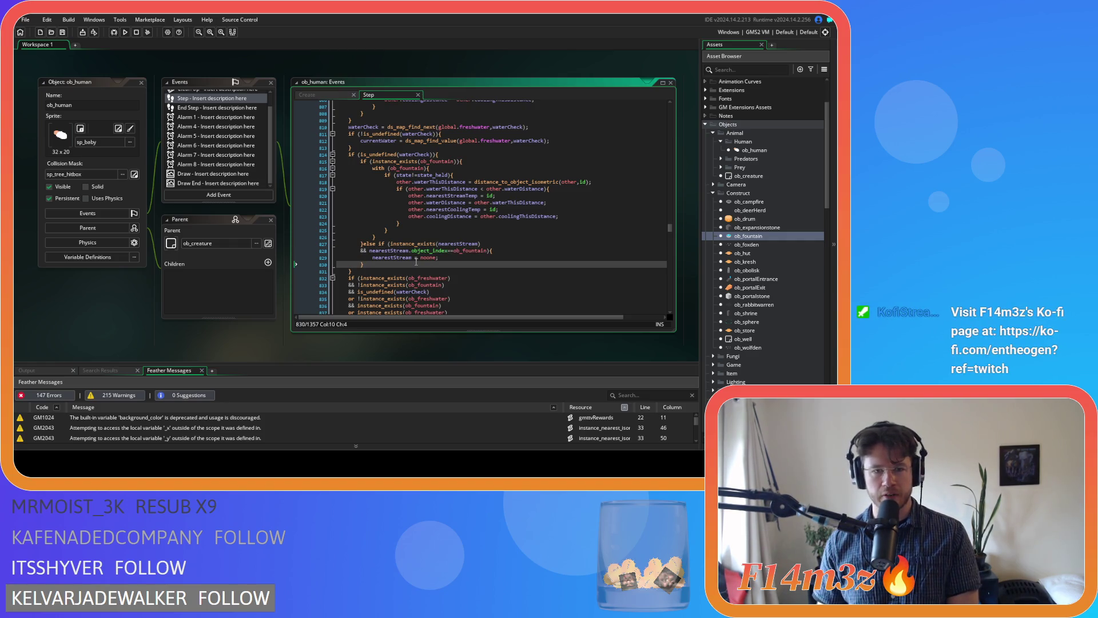
pyautogui.click(364, 245)
pyautogui.scroll(-2, 469, 253)
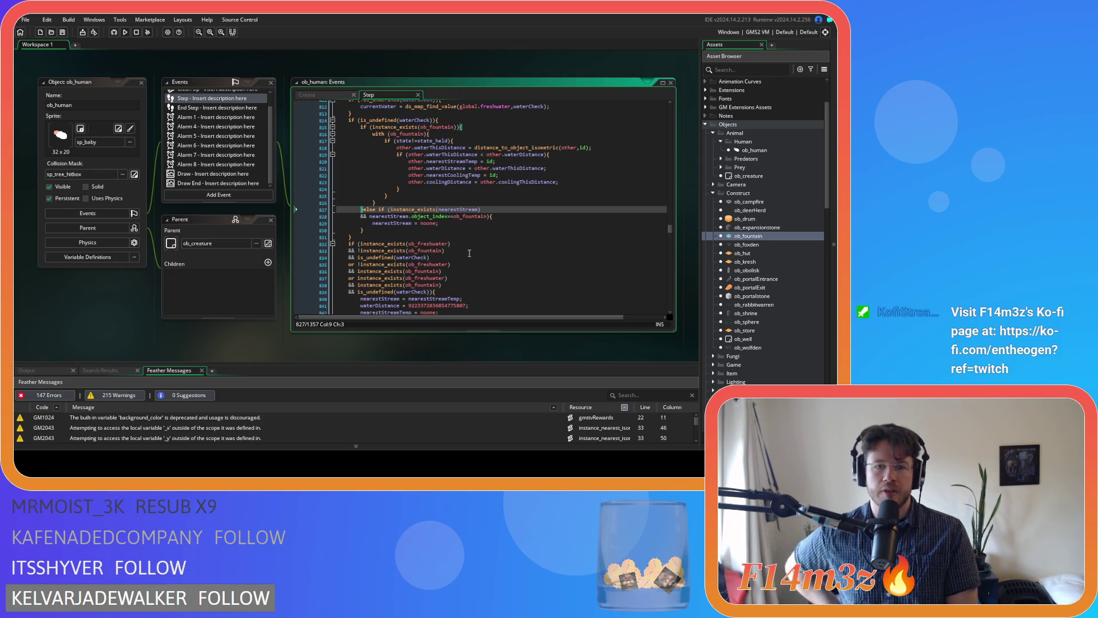
# Step: Duplicate the nearestStream assignment as nearestCooling = nearestCoolingTemp
pyautogui.press('Down')
pyautogui.press('Down')
pyautogui.scroll(-2, 469, 252)
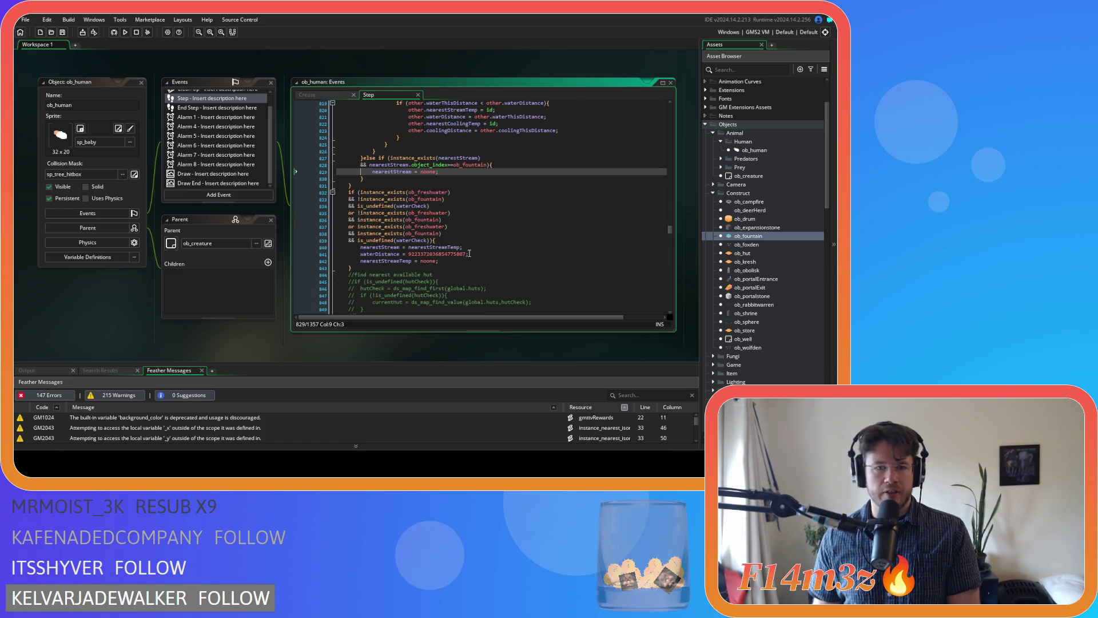
pyautogui.press('Down')
pyautogui.press('Down')
pyautogui.press('Down')
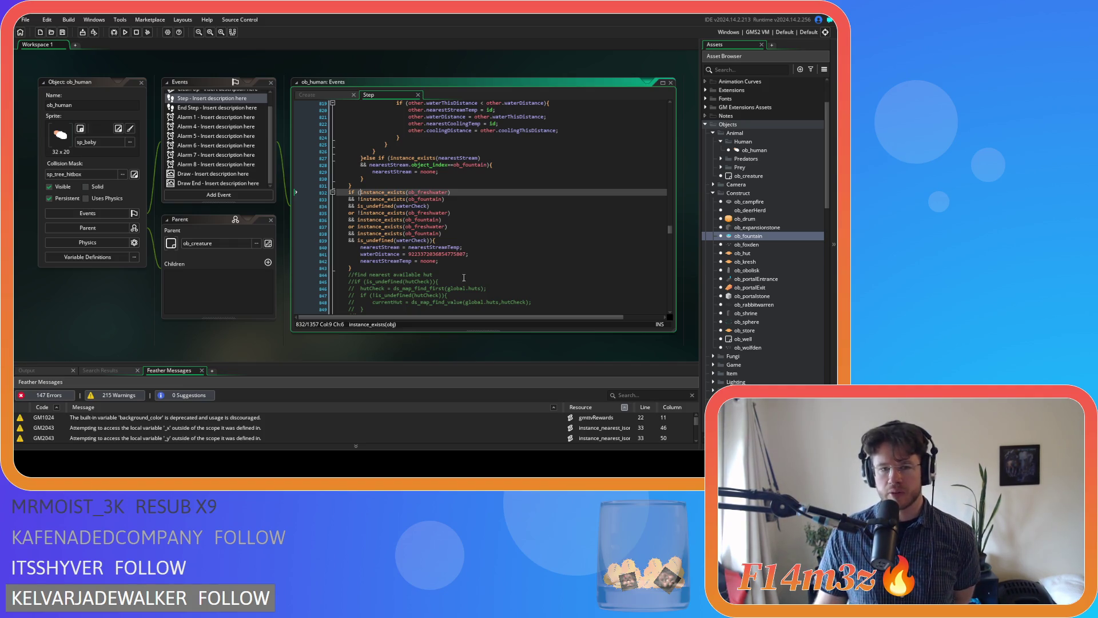
pyautogui.click(478, 248)
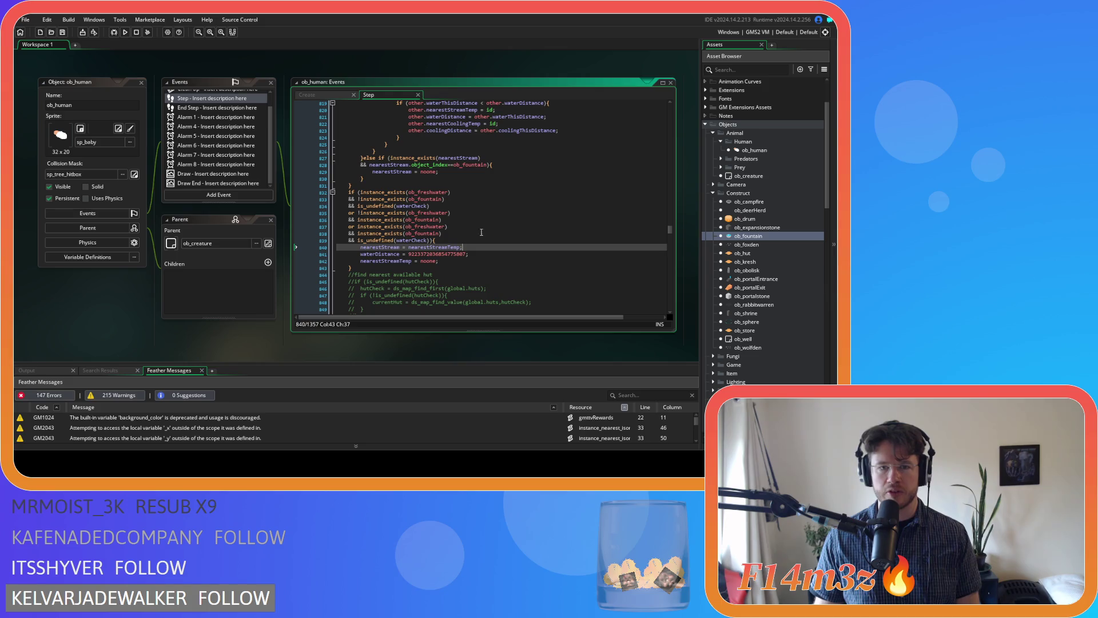
pyautogui.hotkey('ctrl', 'd')
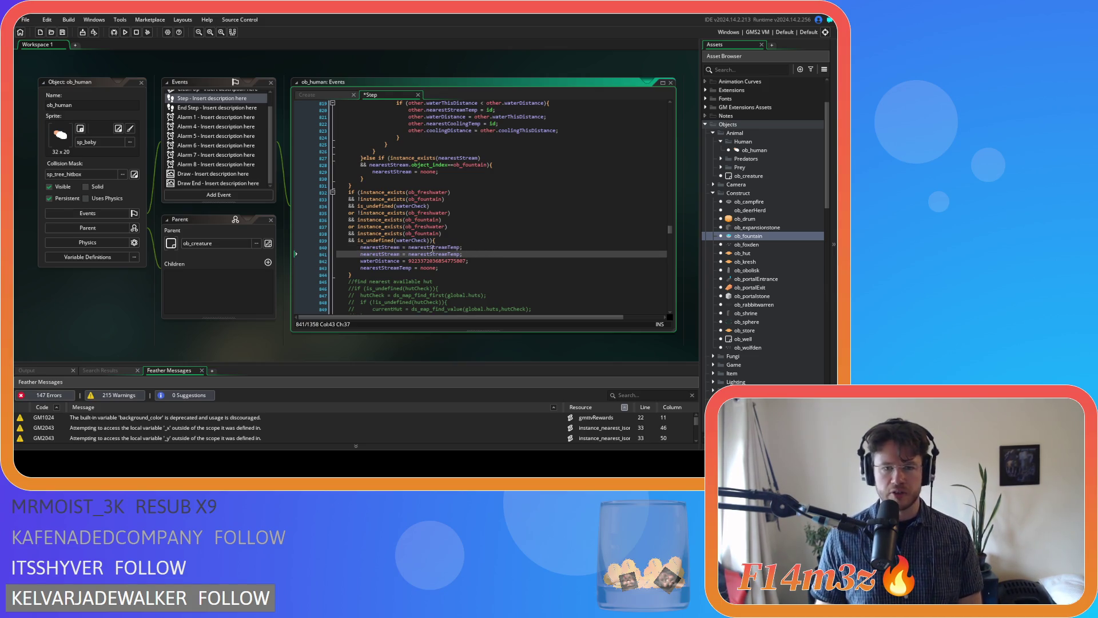
pyautogui.moveTo(381, 254); pyautogui.dragTo(399, 254)
pyautogui.write('Cooling')
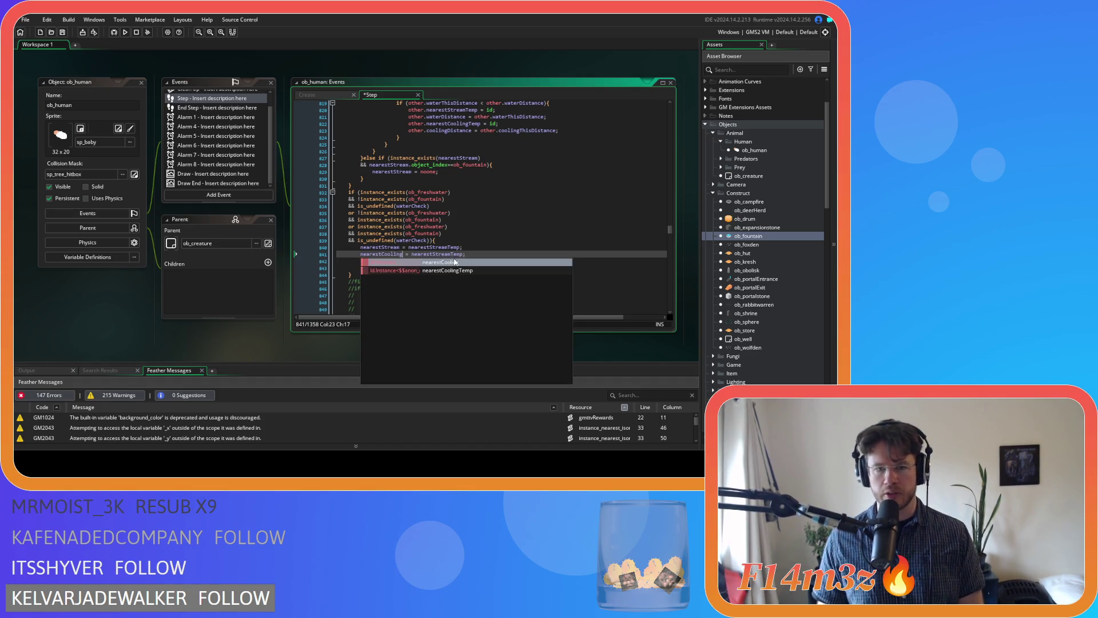
pyautogui.moveTo(451, 254); pyautogui.dragTo(433, 255)
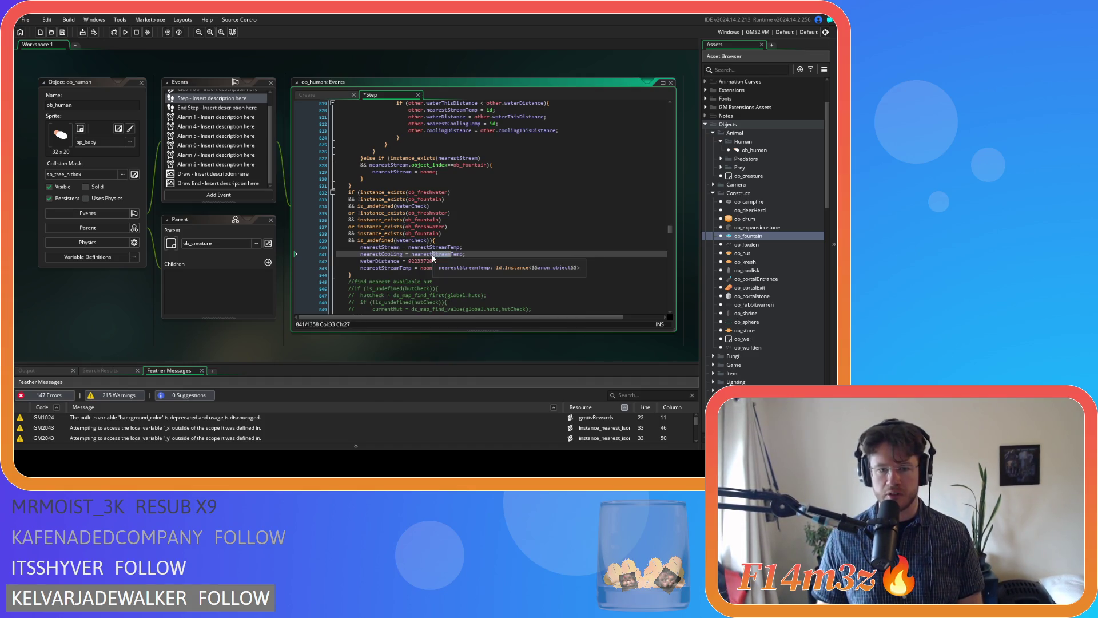
pyautogui.write('Cooling')
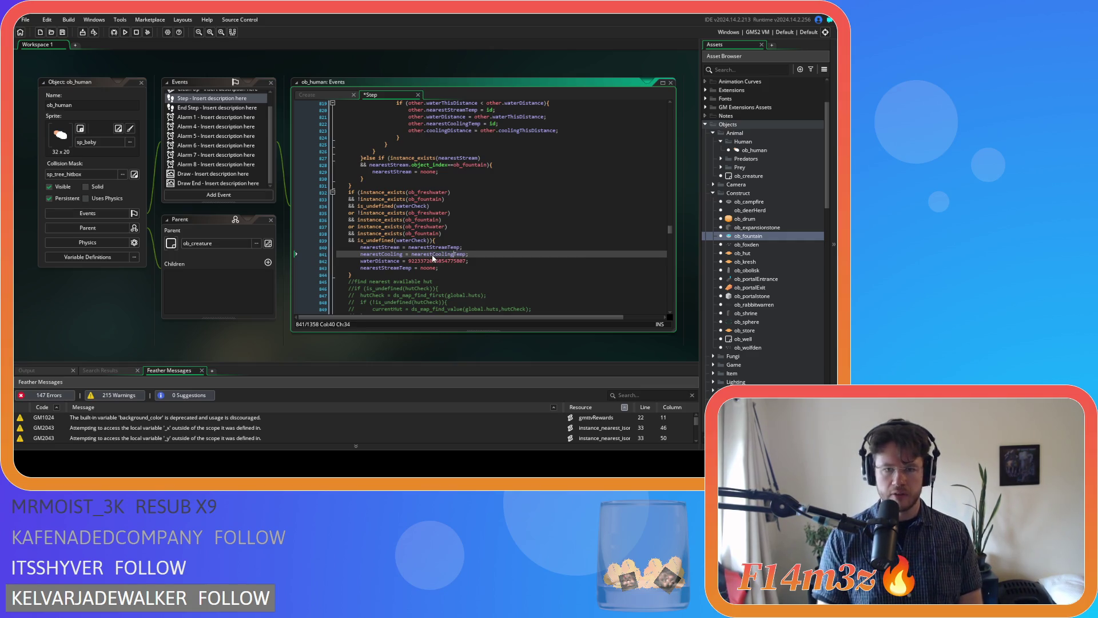
# Step: Duplicate the nearestStreamTemp reset line as nearestCoolingTemp = noone and save the Step event
pyautogui.click(408, 267)
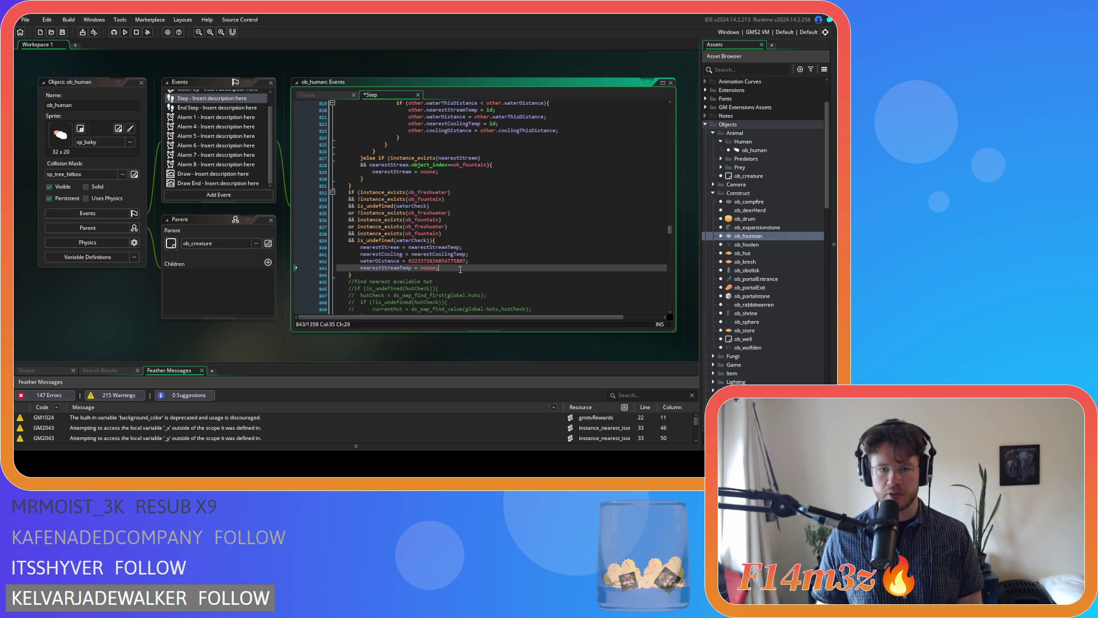
pyautogui.hotkey('ctrl', 'd')
pyautogui.moveTo(382, 275); pyautogui.dragTo(398, 276)
pyautogui.write('C')
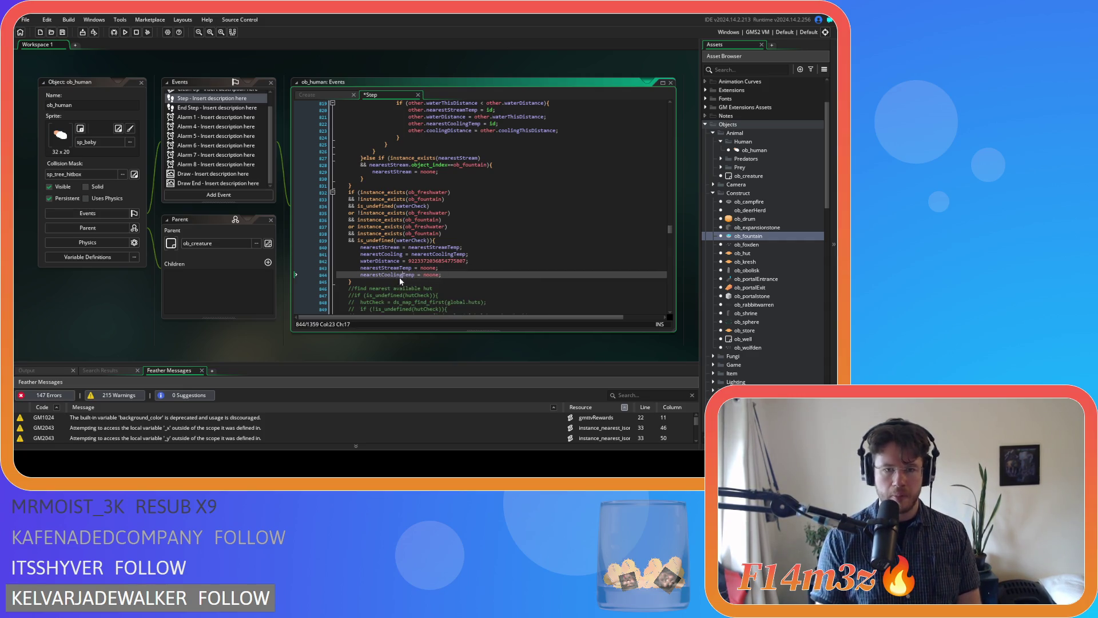
pyautogui.click(462, 276)
pyautogui.hotkey('ctrl', 's')
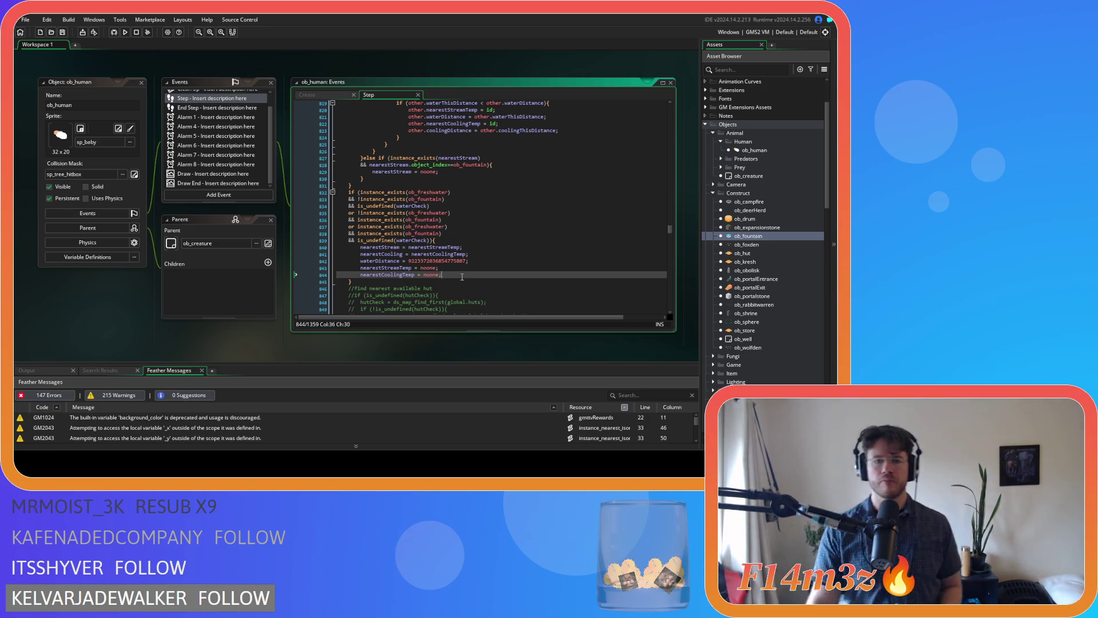
pyautogui.moveTo(462, 277); pyautogui.dragTo(360, 247)
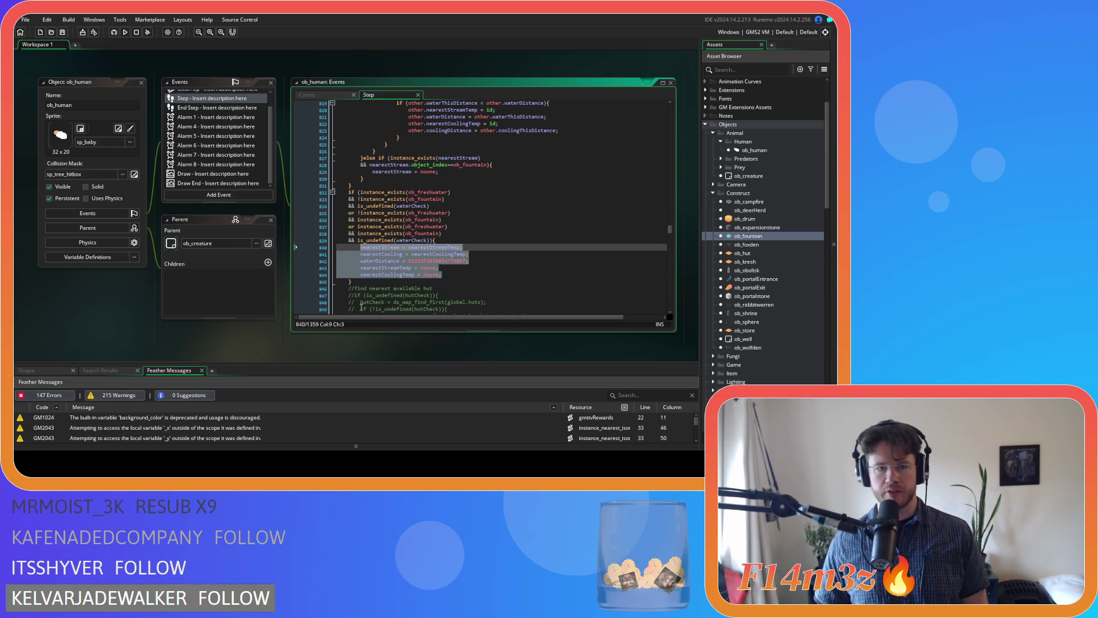
pyautogui.scroll(-3, 93, 280)
pyautogui.scroll(-3, 93, 281)
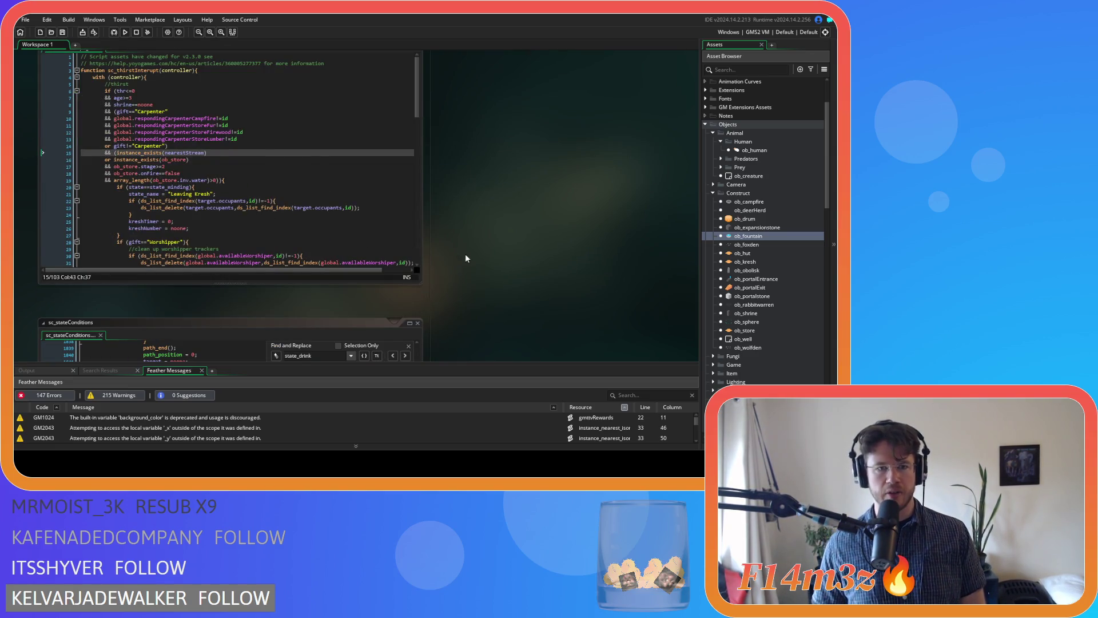
# Step: Paste the nearestCooling and coolingDistance lines into sc_trackersUpdate's ob_fountain block
pyautogui.scroll(3, 465, 259)
pyautogui.scroll(3, 514, 257)
pyautogui.click(567, 210)
pyautogui.click(412, 201)
pyautogui.scroll(-3, 132, 303)
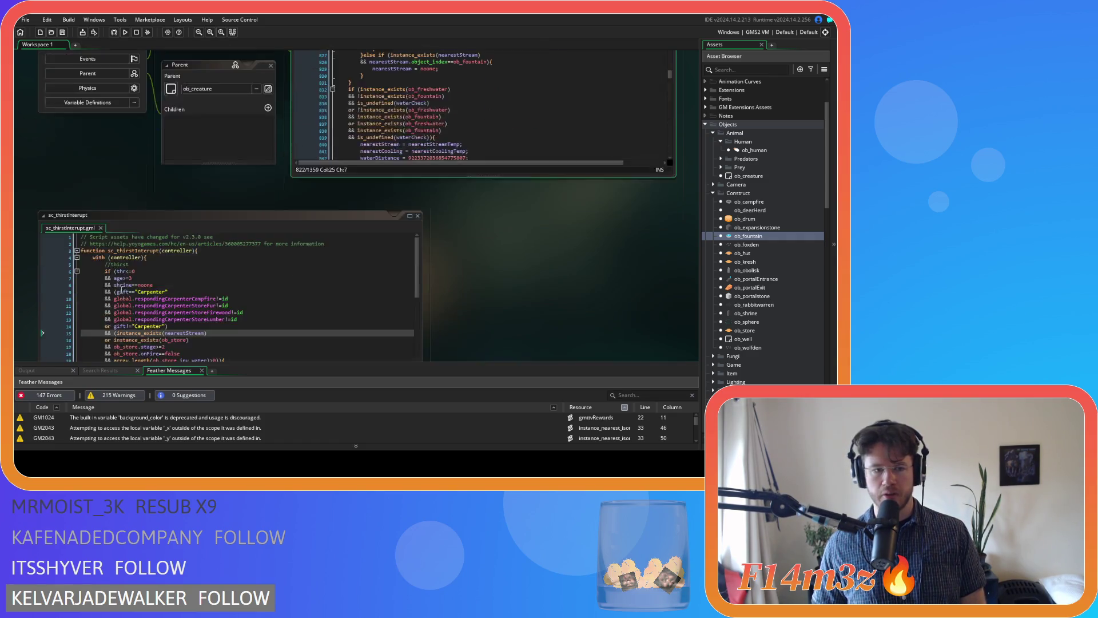
pyautogui.scroll(-5, 445, 269)
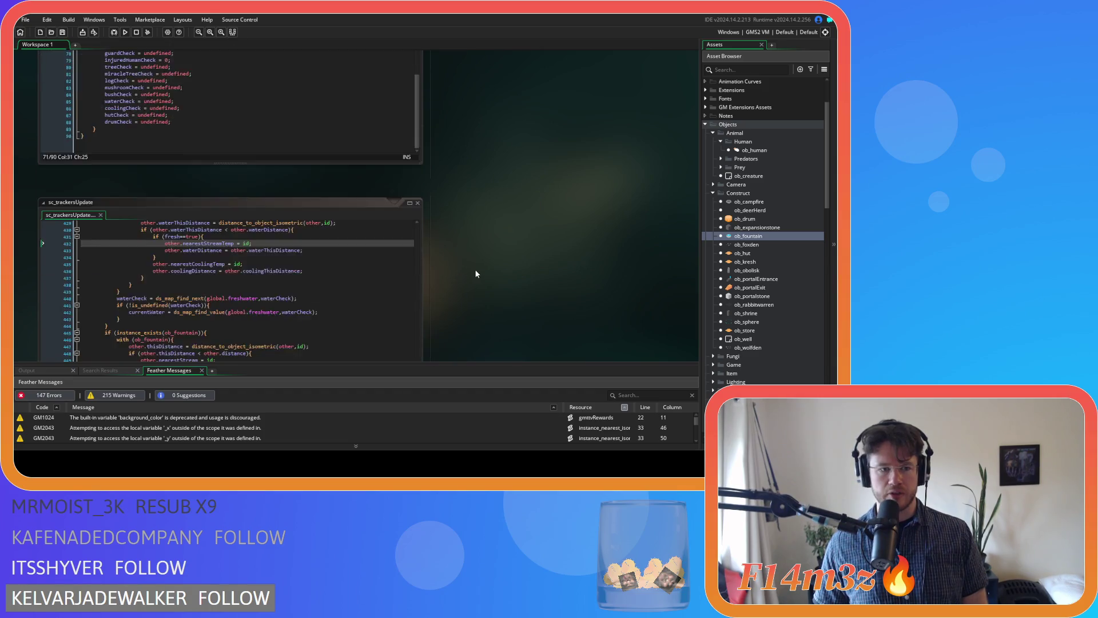
pyautogui.scroll(-2, 477, 268)
pyautogui.click(306, 204)
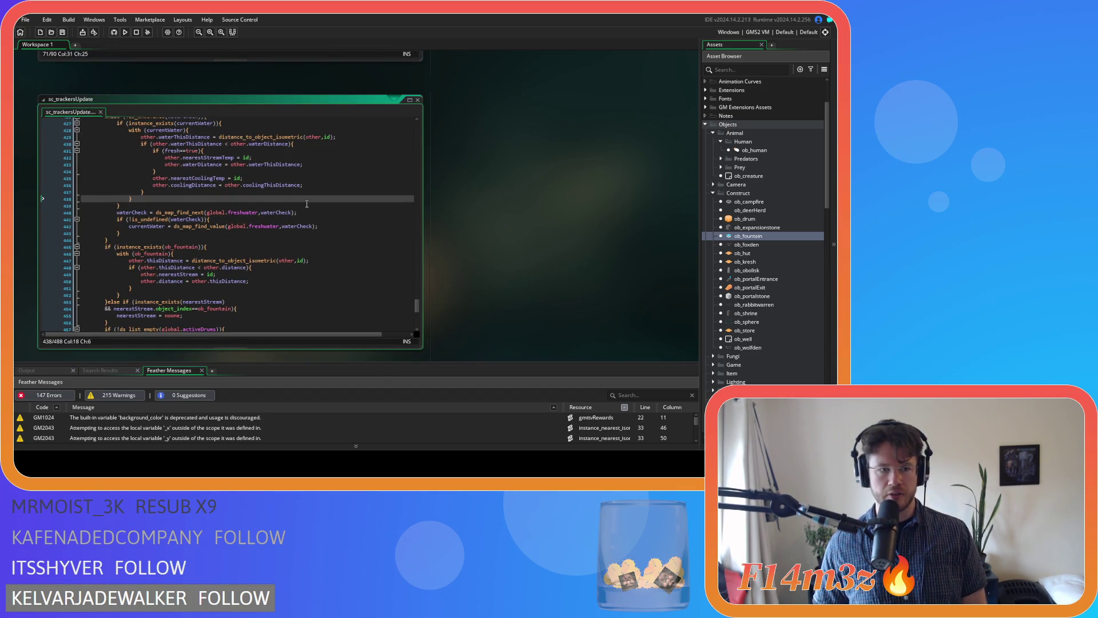
pyautogui.scroll(2, 306, 204)
pyautogui.scroll(-4, 306, 195)
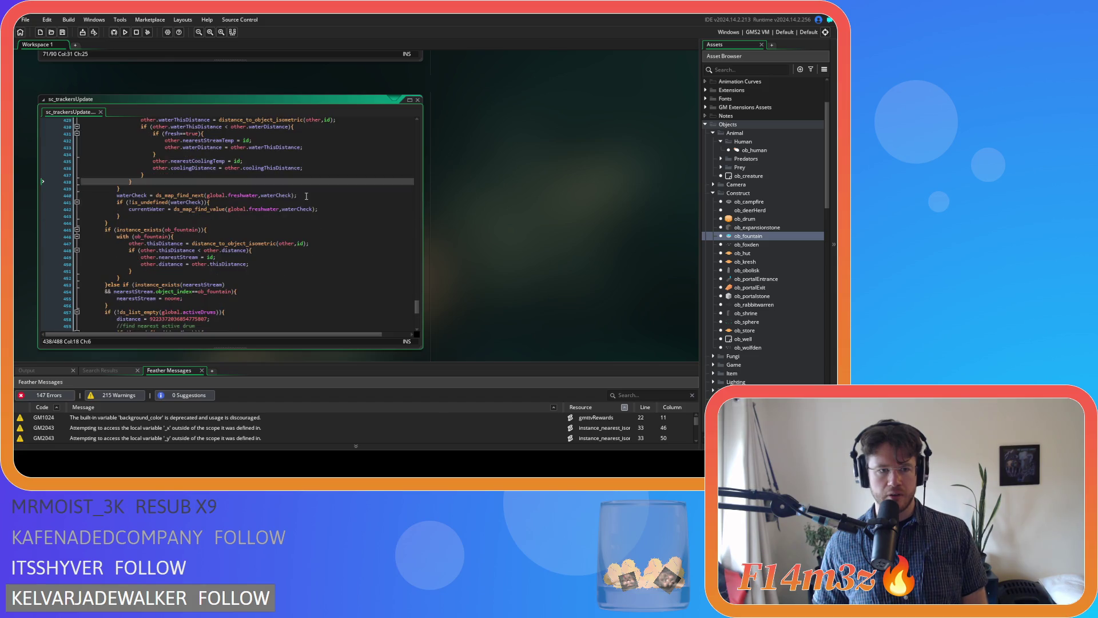
pyautogui.click(283, 229)
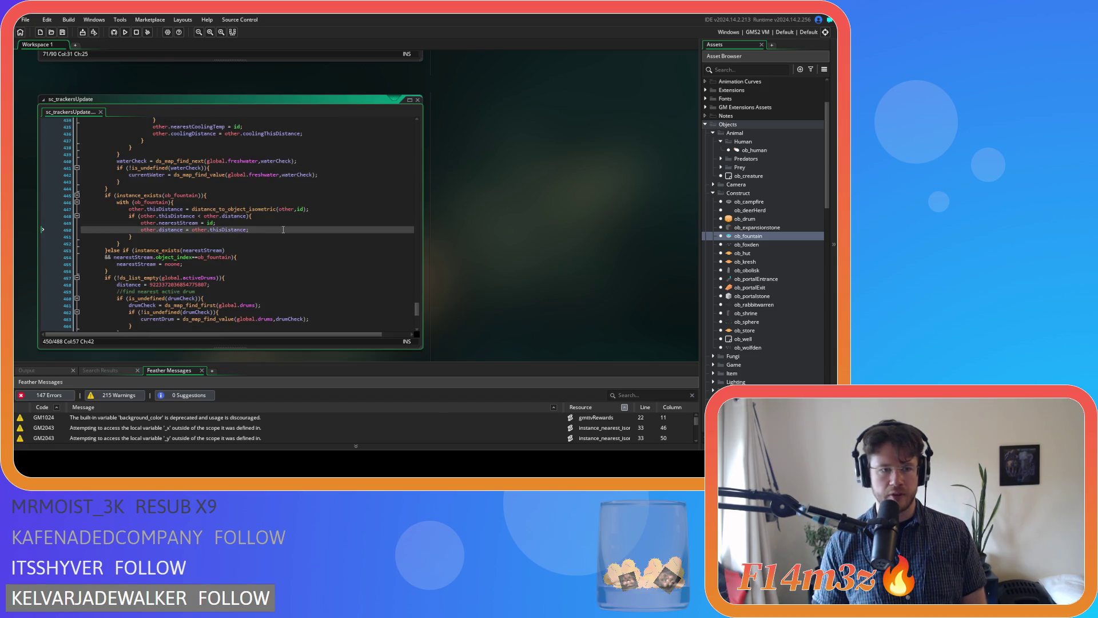
pyautogui.hotkey('ctrl', 'v')
pyautogui.press('BackSpace')
# Step: Remove 'Temp' from the fountain's nearestCoolingTemp line and save sc_trackersUpdate
pyautogui.scroll(-4, 281, 277)
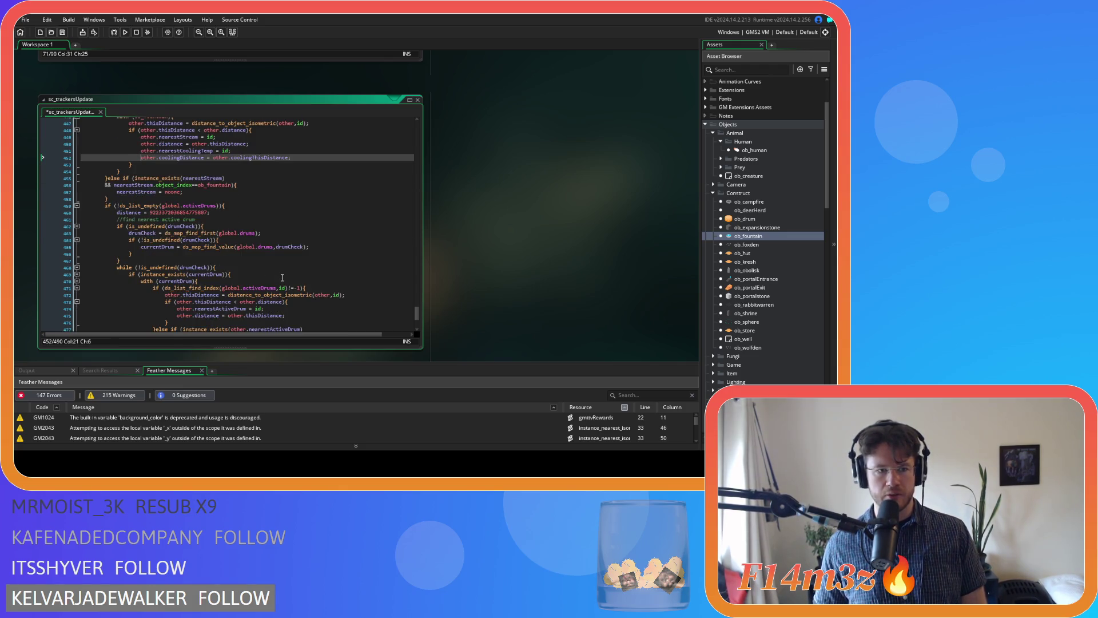
pyautogui.scroll(-1, 282, 278)
pyautogui.scroll(2, 282, 277)
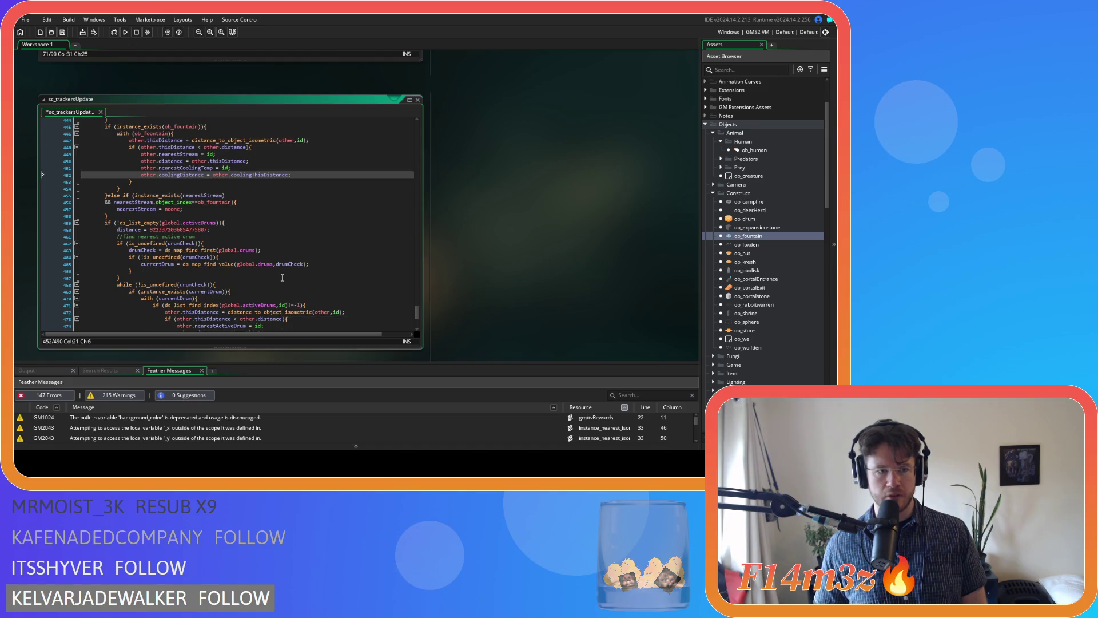
pyautogui.scroll(-1, 282, 278)
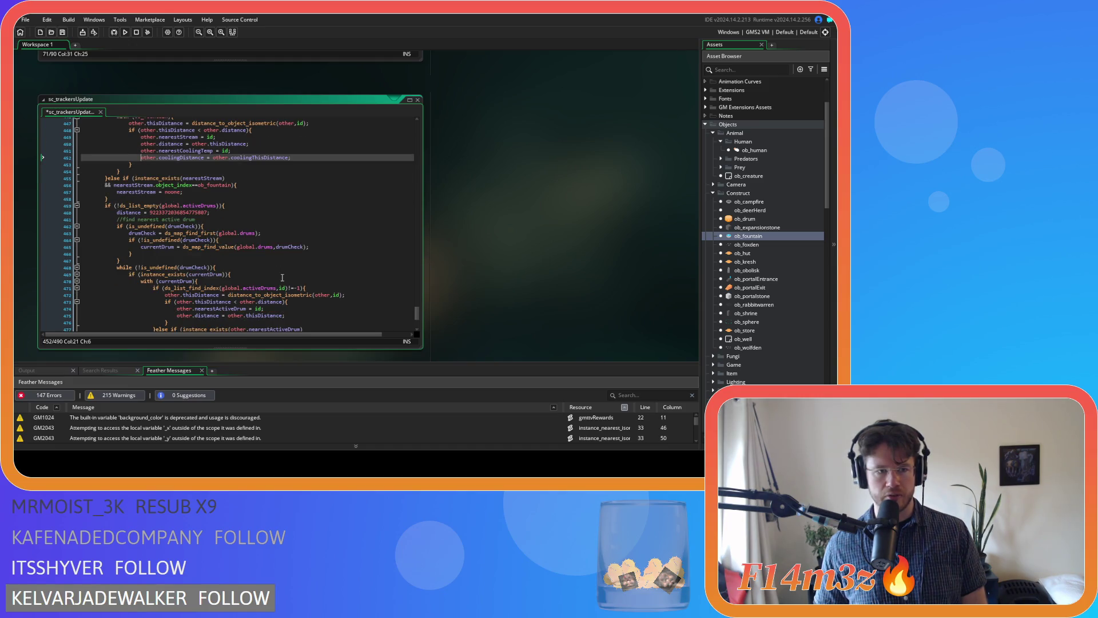
pyautogui.scroll(3, 282, 278)
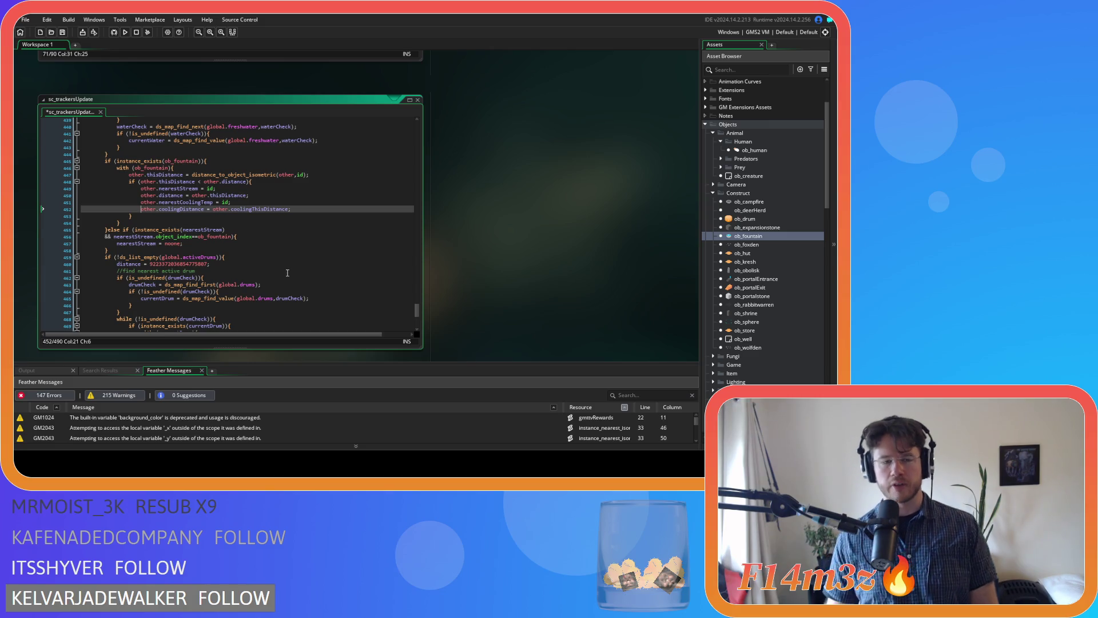
pyautogui.scroll(2, 283, 277)
pyautogui.moveTo(251, 318)
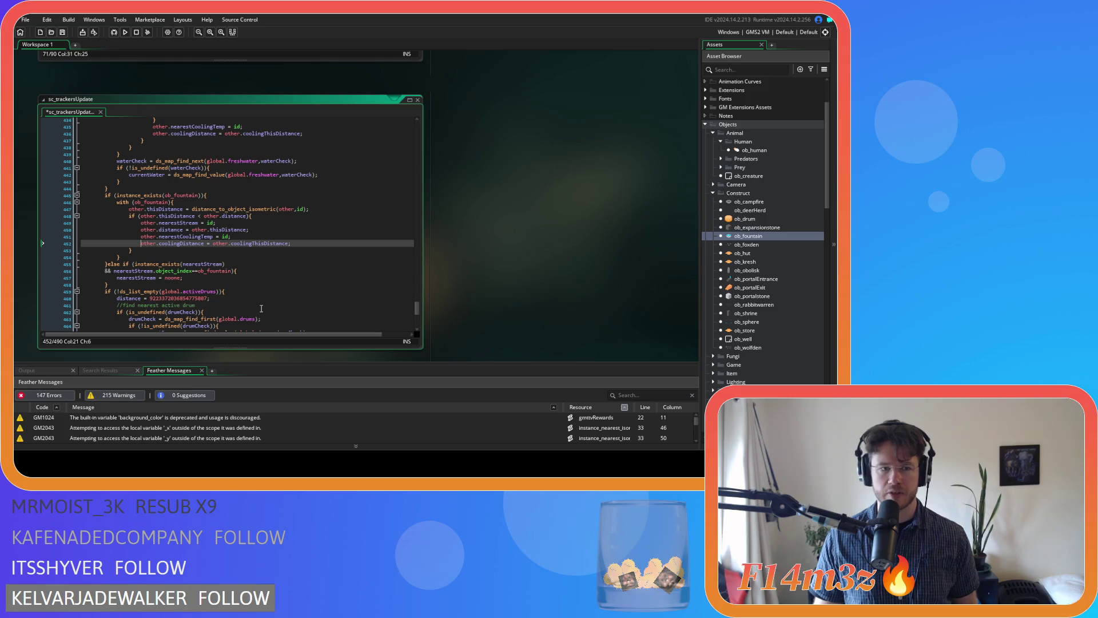
pyautogui.click(210, 238)
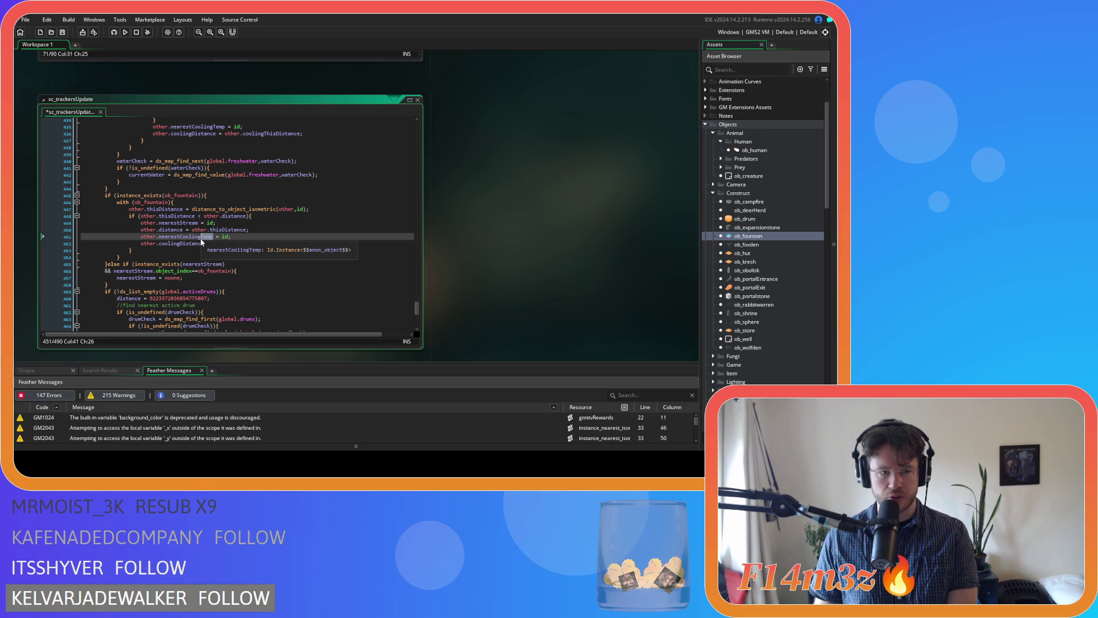
pyautogui.press('Delete')
pyautogui.press('BackSpace')
pyautogui.press('BackSpace')
pyautogui.press('BackSpace')
pyautogui.hotkey('ctrl', 's')
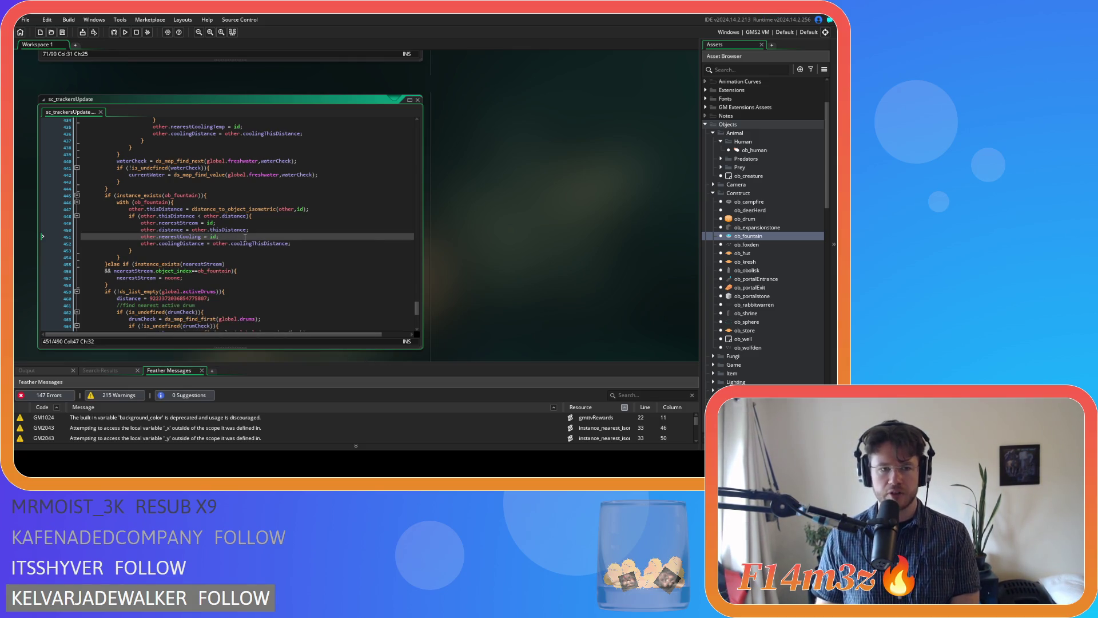
# Step: Rename the freshwater loop's nearestStreamTemp and nearestCoolingTemp to nearestStream and nearestCooling
pyautogui.scroll(4, 245, 237)
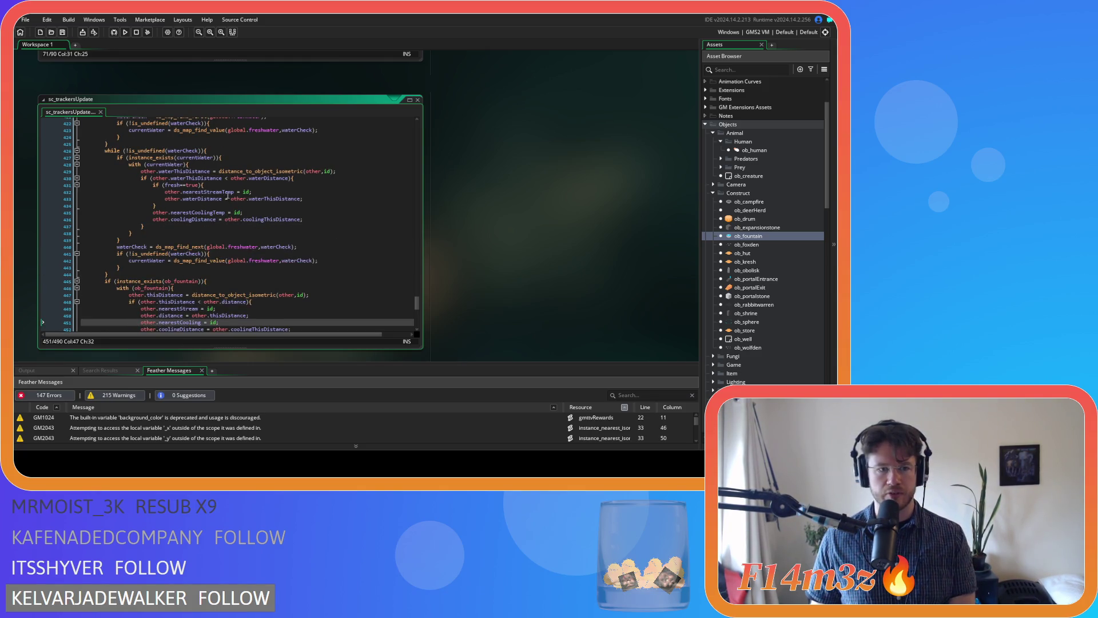
pyautogui.moveTo(220, 191); pyautogui.dragTo(231, 193)
pyautogui.press('BackSpace')
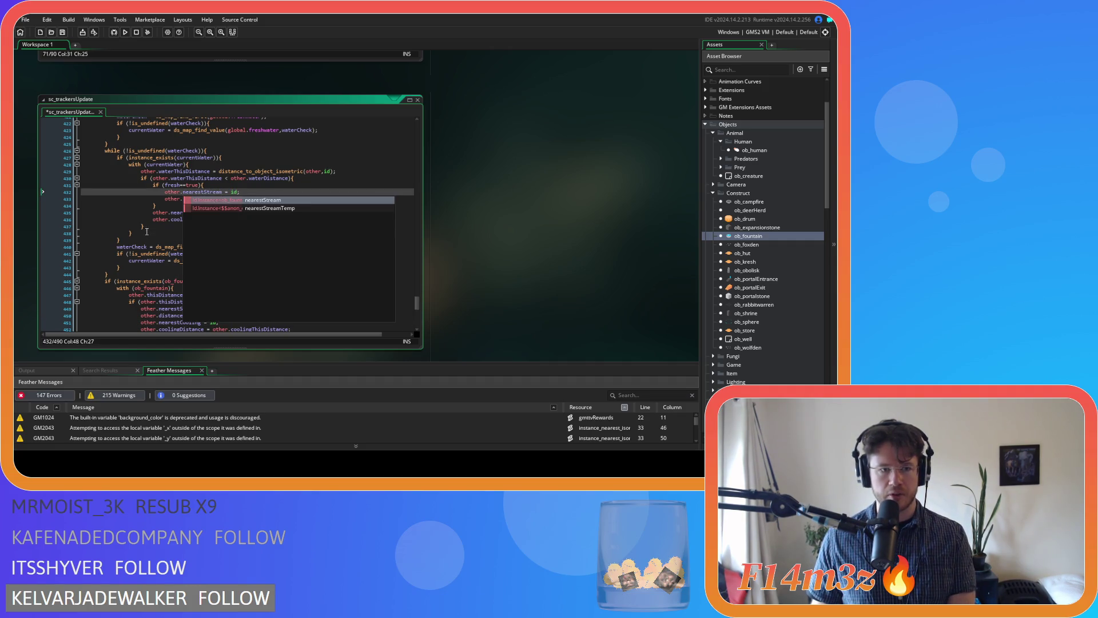
pyautogui.click(142, 220)
pyautogui.moveTo(213, 212); pyautogui.dragTo(225, 213)
pyautogui.press('BackSpace')
pyautogui.click(145, 253)
pyautogui.scroll(-2, 151, 263)
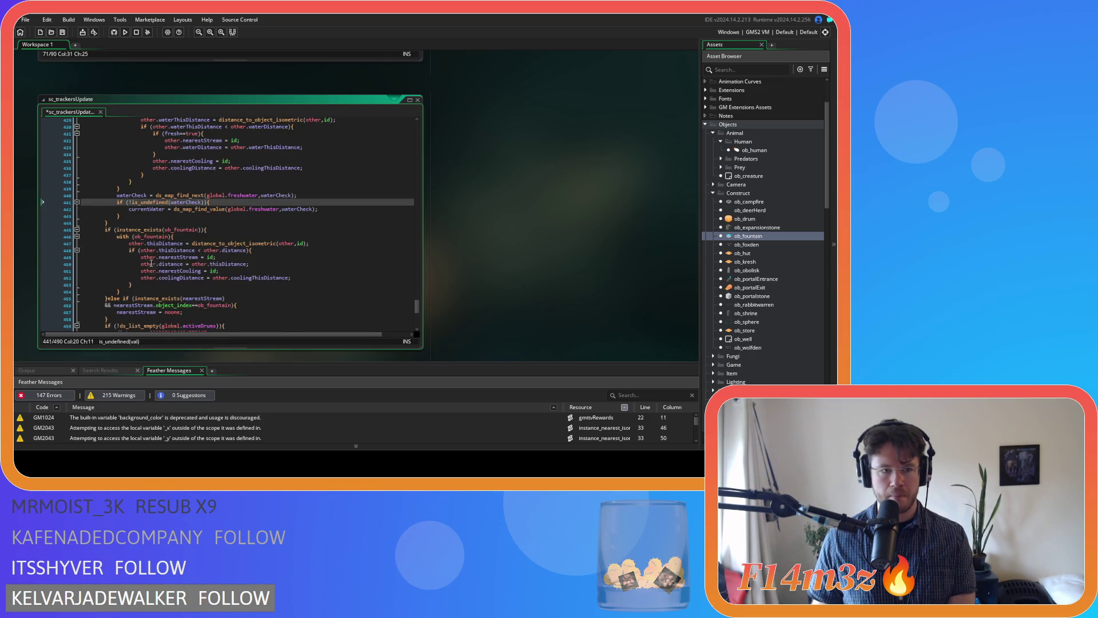
pyautogui.click(210, 257)
# Step: Save sc_trackersUpdate with the nearestStream and nearestCooling renames
pyautogui.hotkey('ctrl', 's')
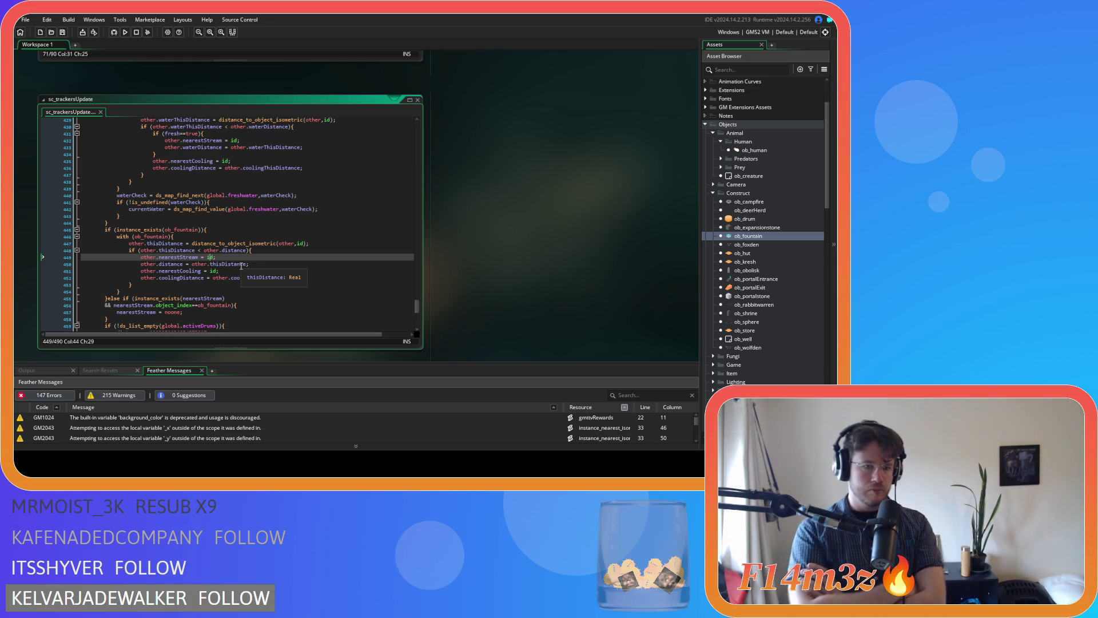
pyautogui.scroll(-10, 805, 238)
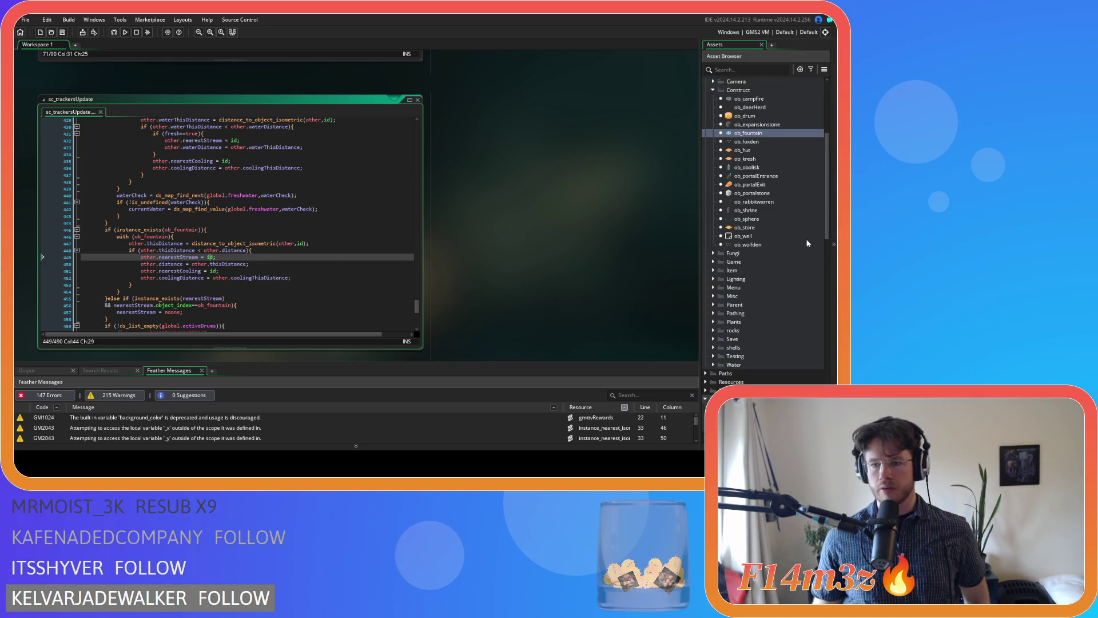
# Step: Review sc_trackersClearHumanOnfire from the On Fire folder, then close it and collapse the folder
pyautogui.scroll(-5, 769, 280)
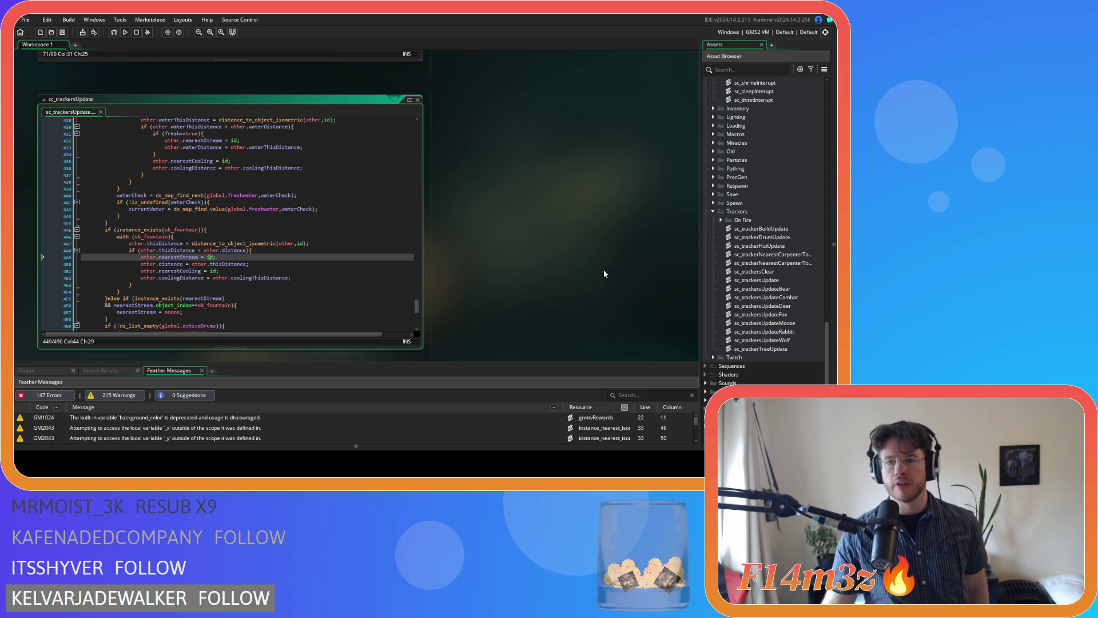
pyautogui.click(720, 220)
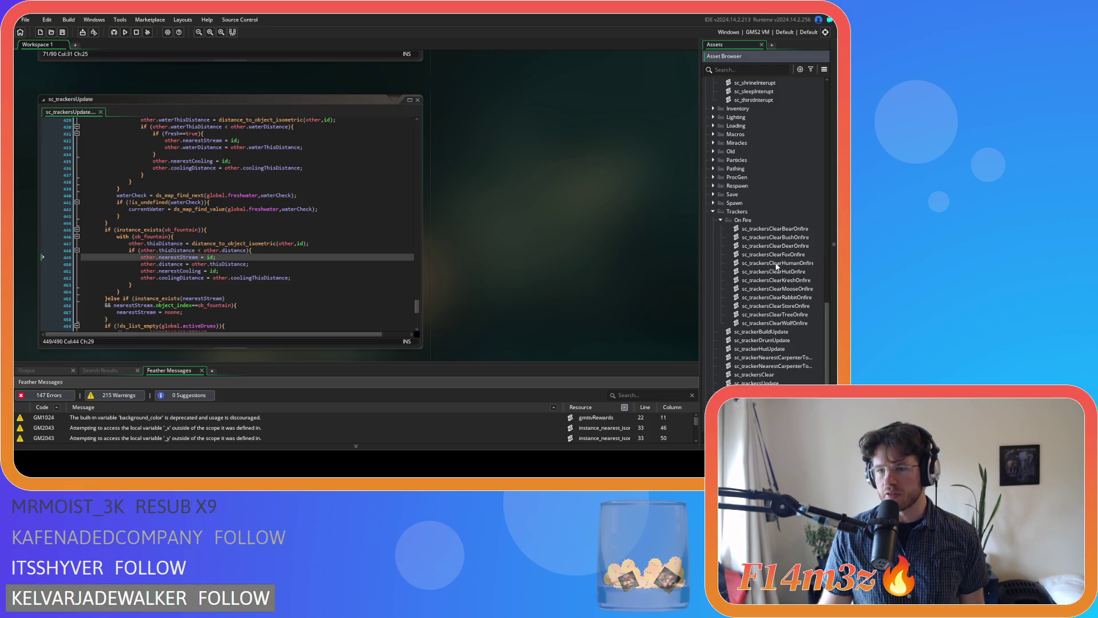
pyautogui.doubleClick(776, 264)
pyautogui.click(416, 173)
pyautogui.moveTo(416, 174)
pyautogui.mouseDown()
pyautogui.moveTo(417, 289)
pyautogui.moveTo(404, 172)
pyautogui.mouseUp()
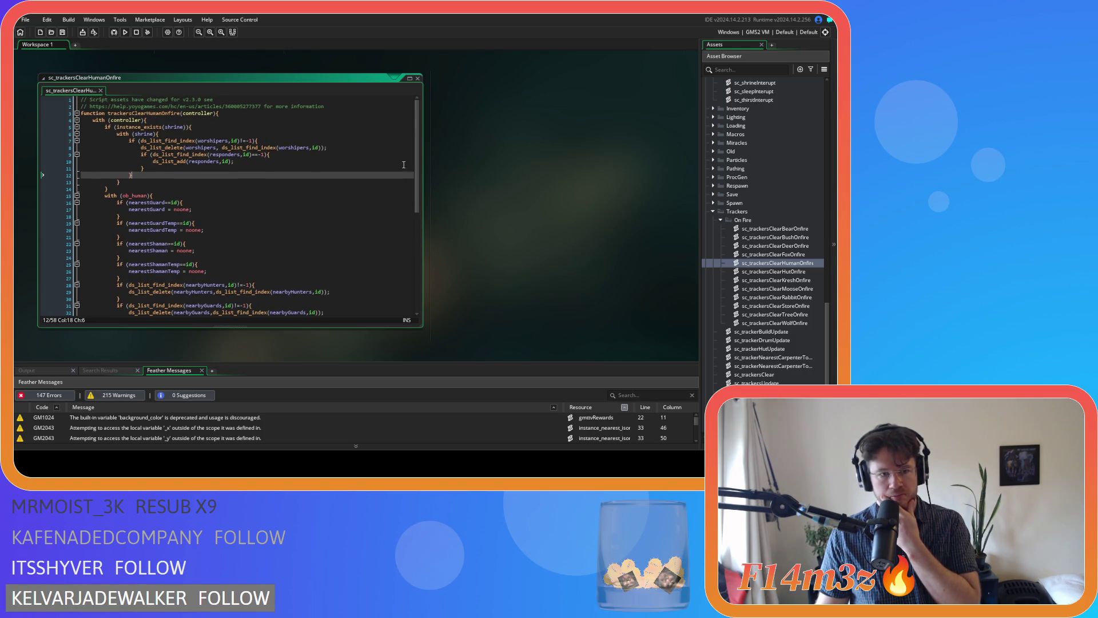
pyautogui.scroll(-3, 403, 166)
pyautogui.scroll(3, 404, 160)
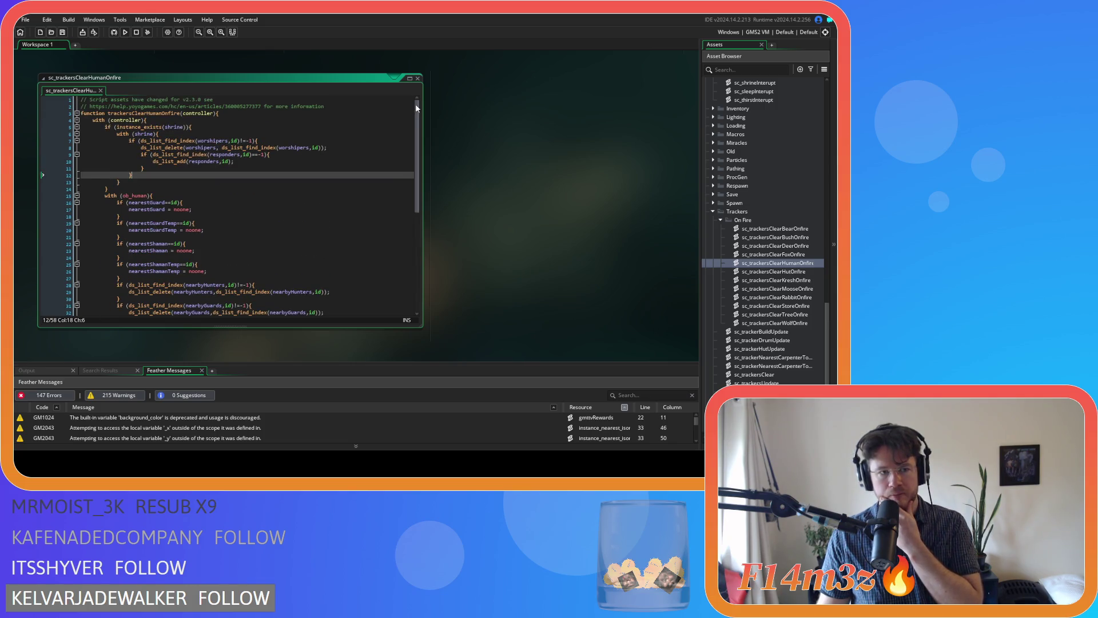
pyautogui.click(418, 78)
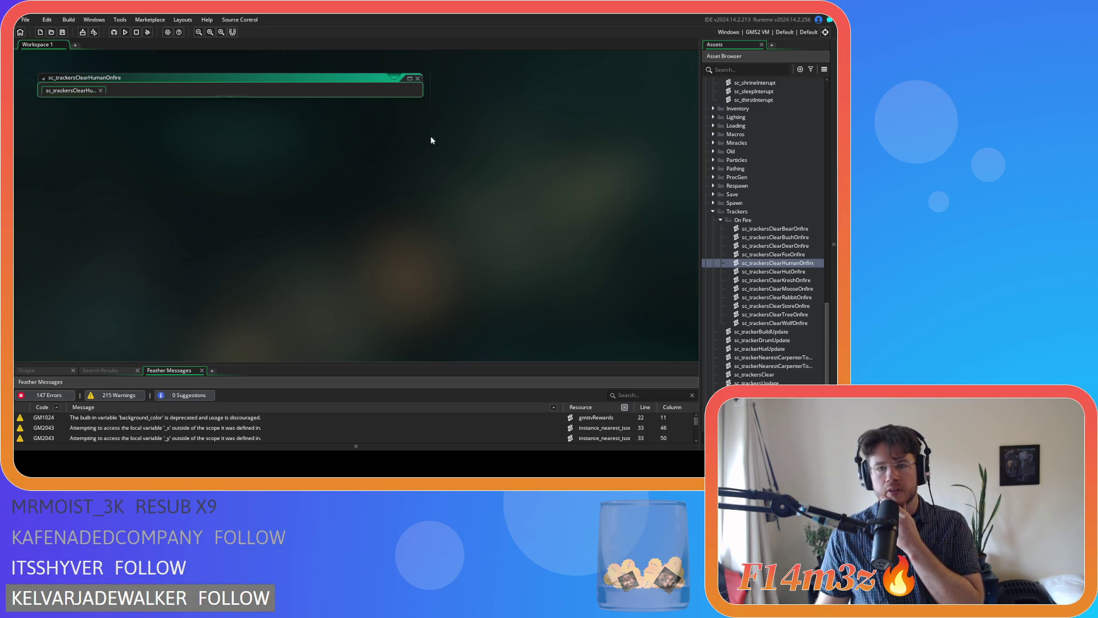
pyautogui.click(721, 219)
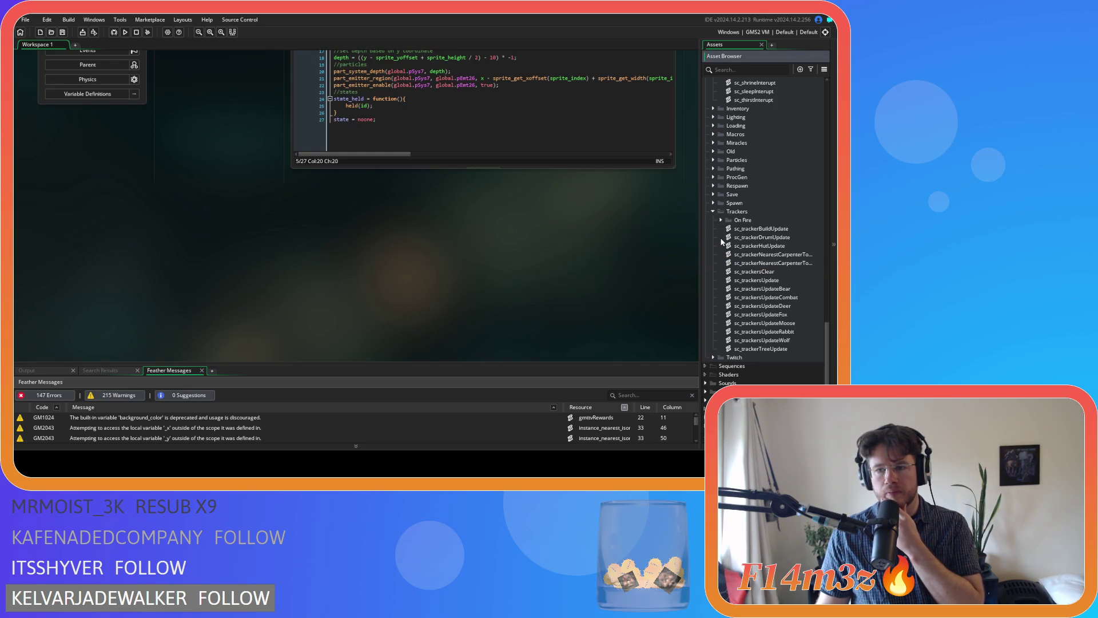
pyautogui.scroll(3, 526, 329)
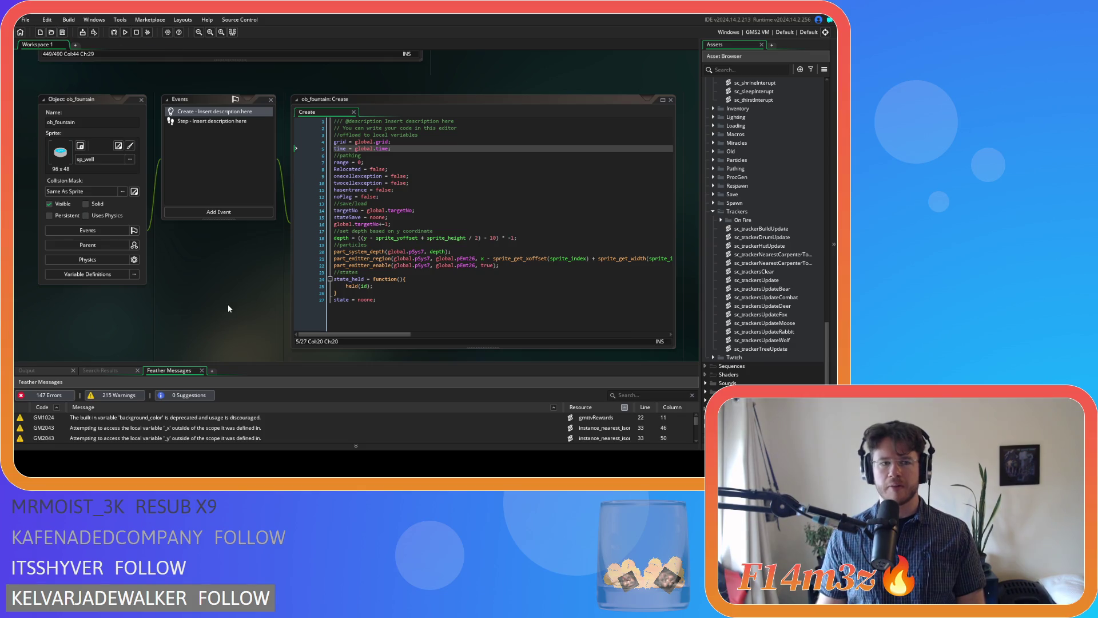
# Step: Collapse the sc_trackersClear code window and the Trackers, Definitions, Conditions and Scripts folders
pyautogui.scroll(5, 228, 308)
pyautogui.rightClick(467, 244)
pyautogui.moveTo(503, 250)
pyautogui.click(544, 311)
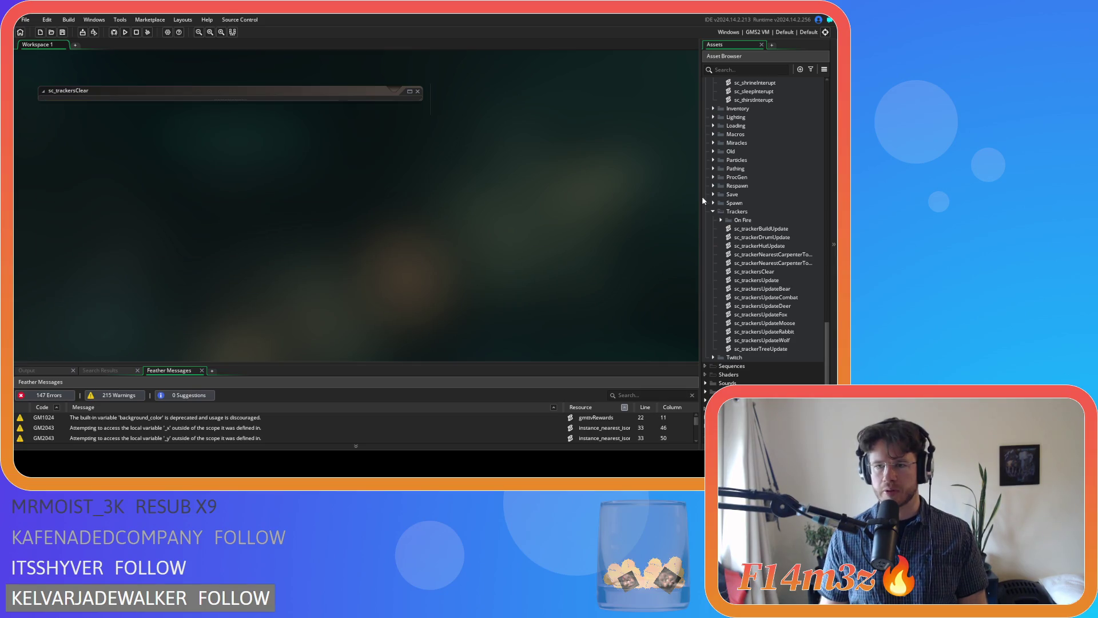
pyautogui.click(713, 212)
pyautogui.scroll(2, 714, 200)
pyautogui.click(713, 180)
pyautogui.scroll(3, 714, 182)
pyautogui.click(714, 152)
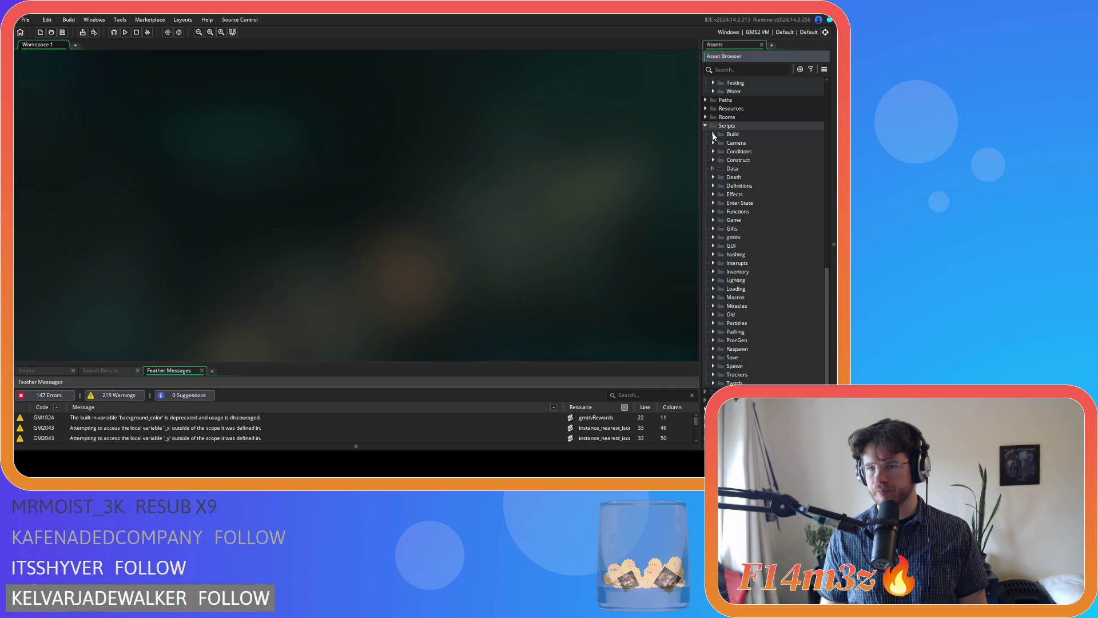
pyautogui.click(705, 125)
pyautogui.scroll(5, 743, 172)
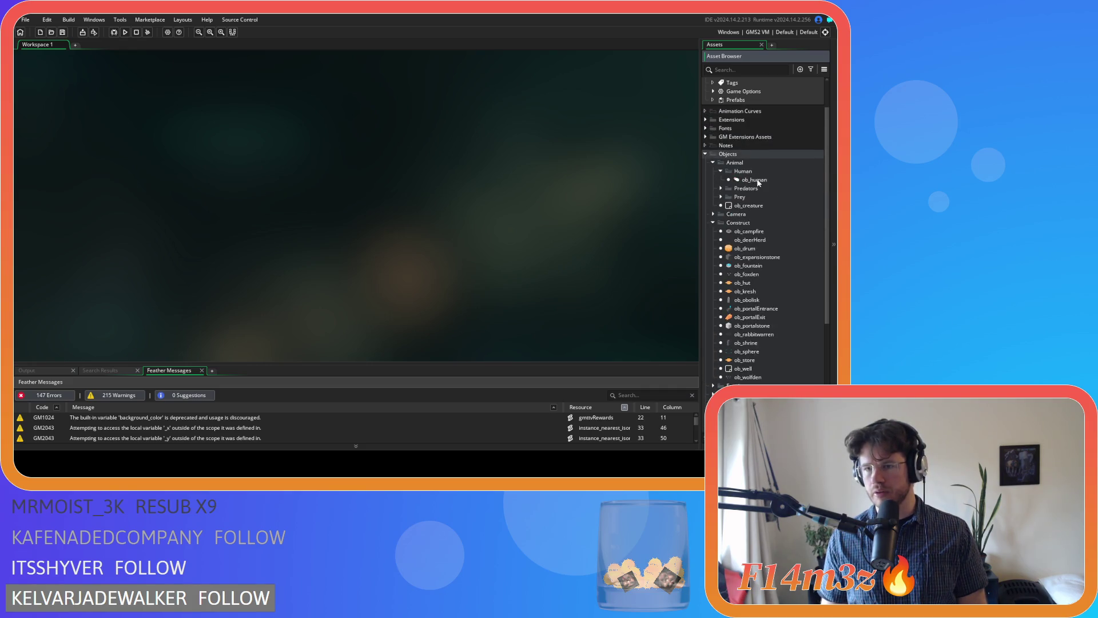
# Step: Reopen ob_human, then open sc_stateConditions from Scripts > Conditions
pyautogui.click(758, 180)
pyautogui.doubleClick(758, 180)
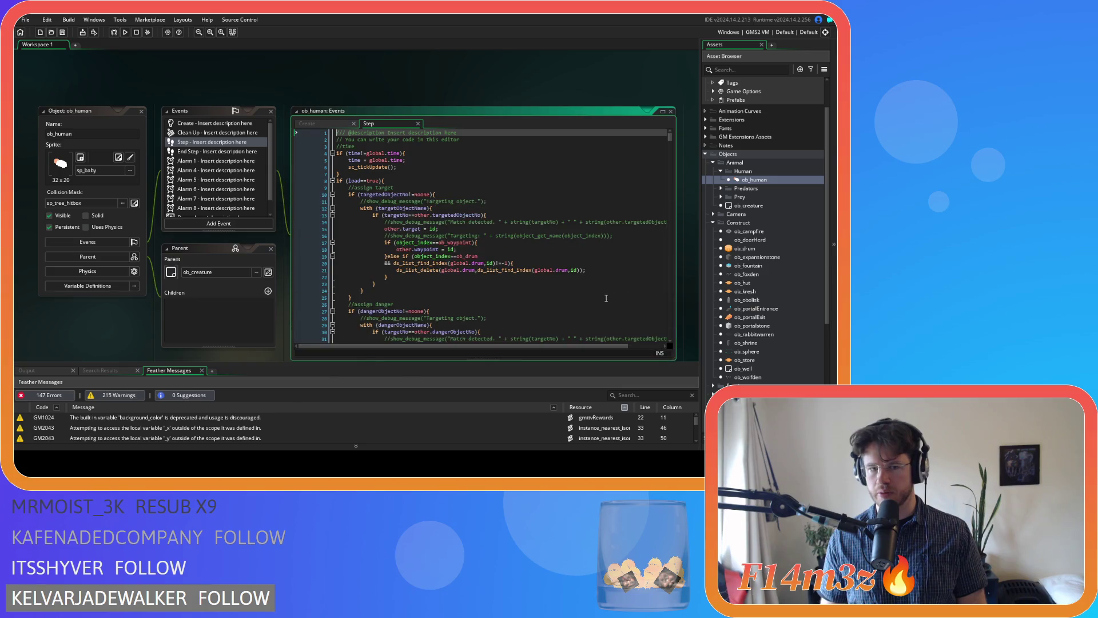
pyautogui.scroll(-6, 743, 298)
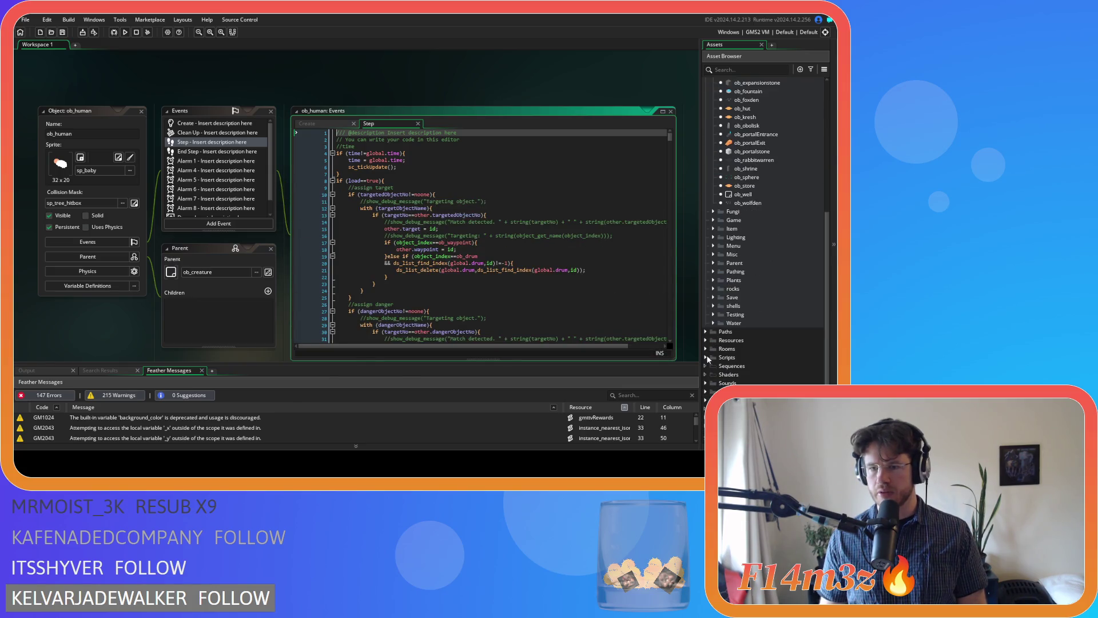
pyautogui.click(709, 357)
pyautogui.scroll(-1, 719, 372)
pyautogui.click(714, 366)
pyautogui.scroll(-5, 766, 320)
pyautogui.doubleClick(756, 315)
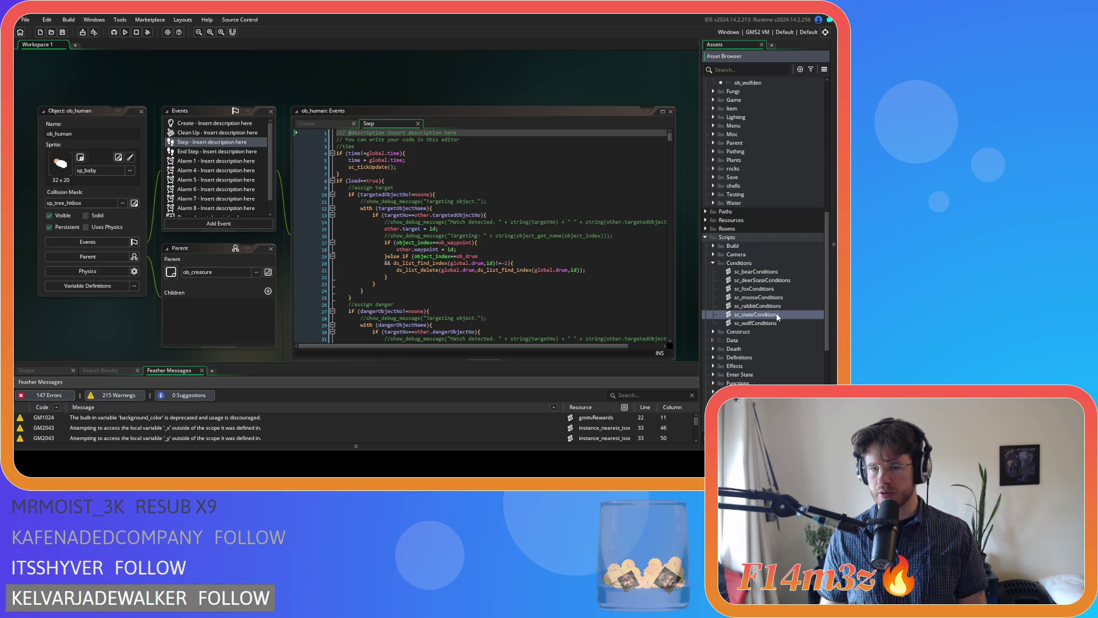
# Step: Find state_shade in sc_stateConditions and place the caret on the ob_hut existence check
pyautogui.click(267, 203)
pyautogui.hotkey('ctrl', 'f')
pyautogui.write('s')
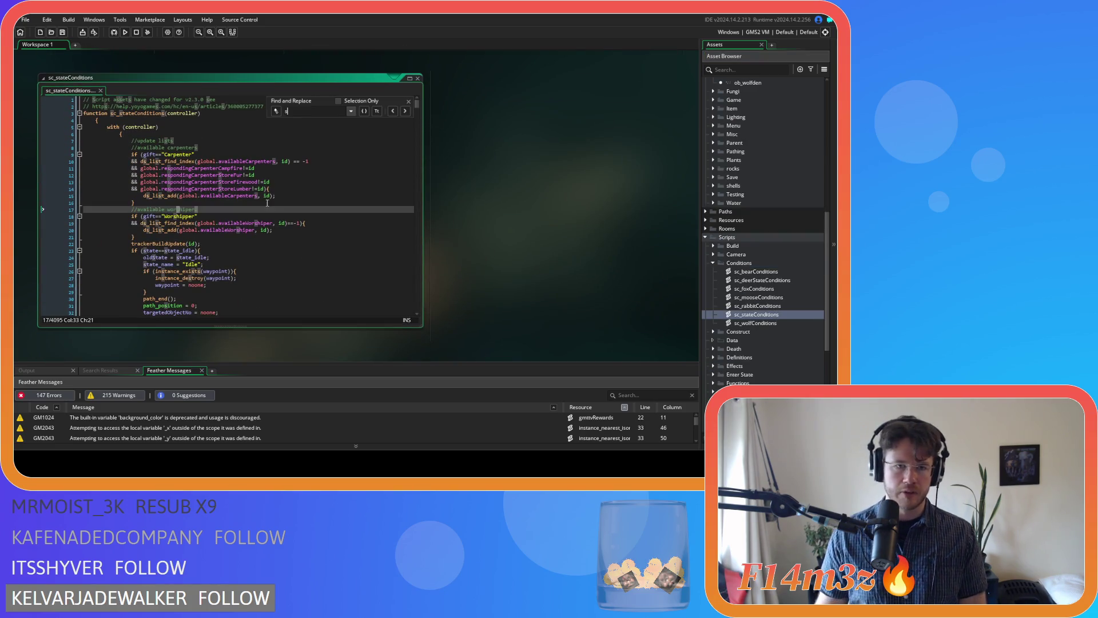
pyautogui.write('tate_cooling')
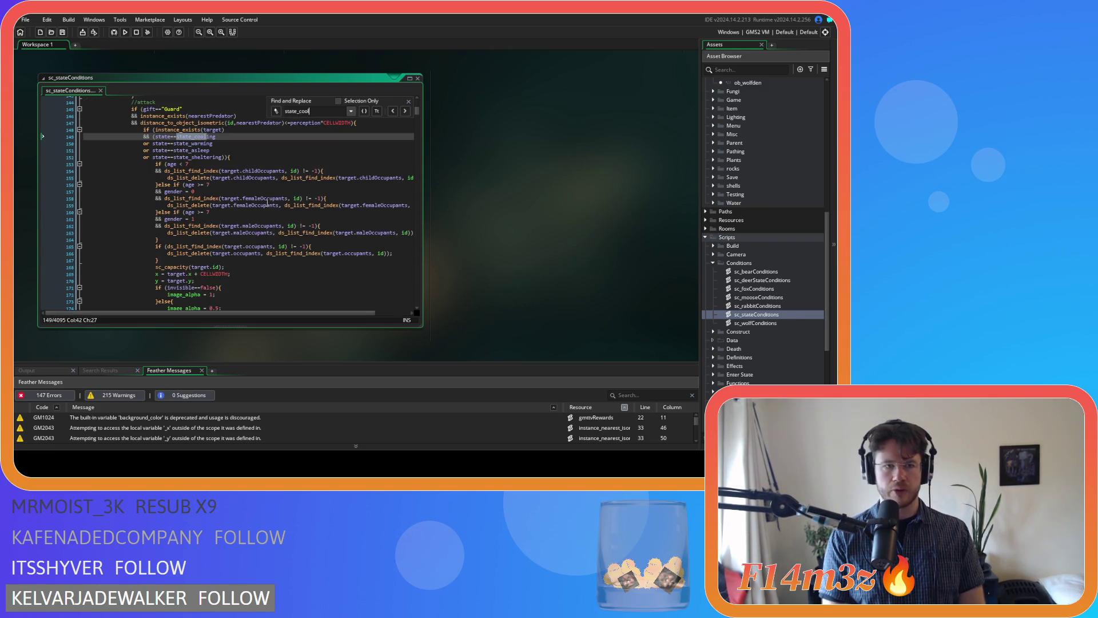
pyautogui.press('BackSpace')
pyautogui.press('BackSpace')
pyautogui.press('BackSpace')
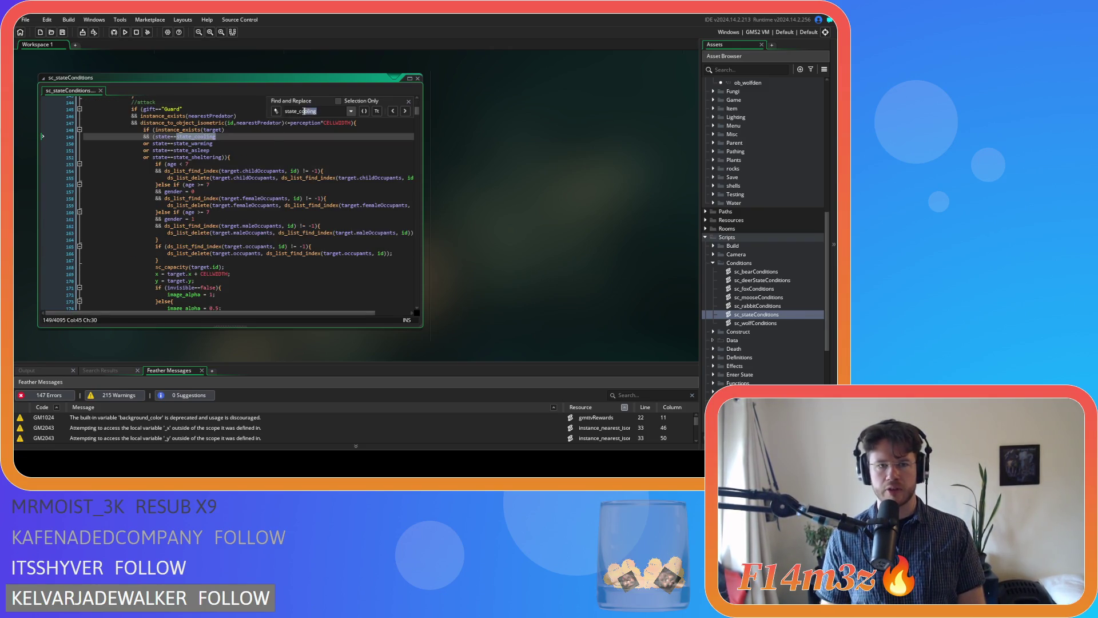
pyautogui.write('shade')
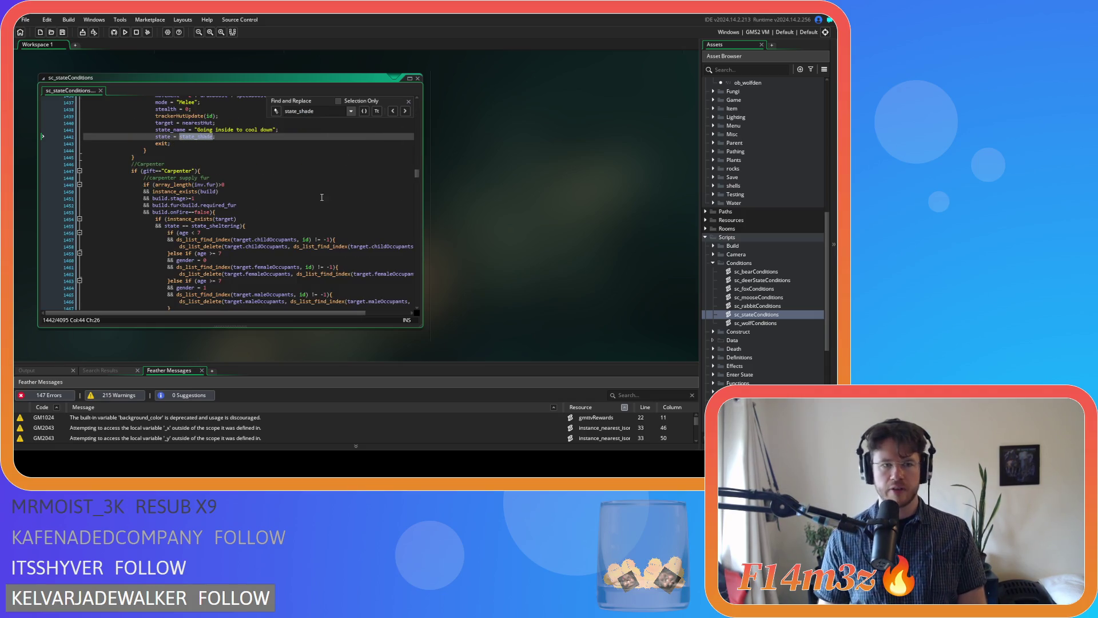
pyautogui.scroll(-3, 319, 202)
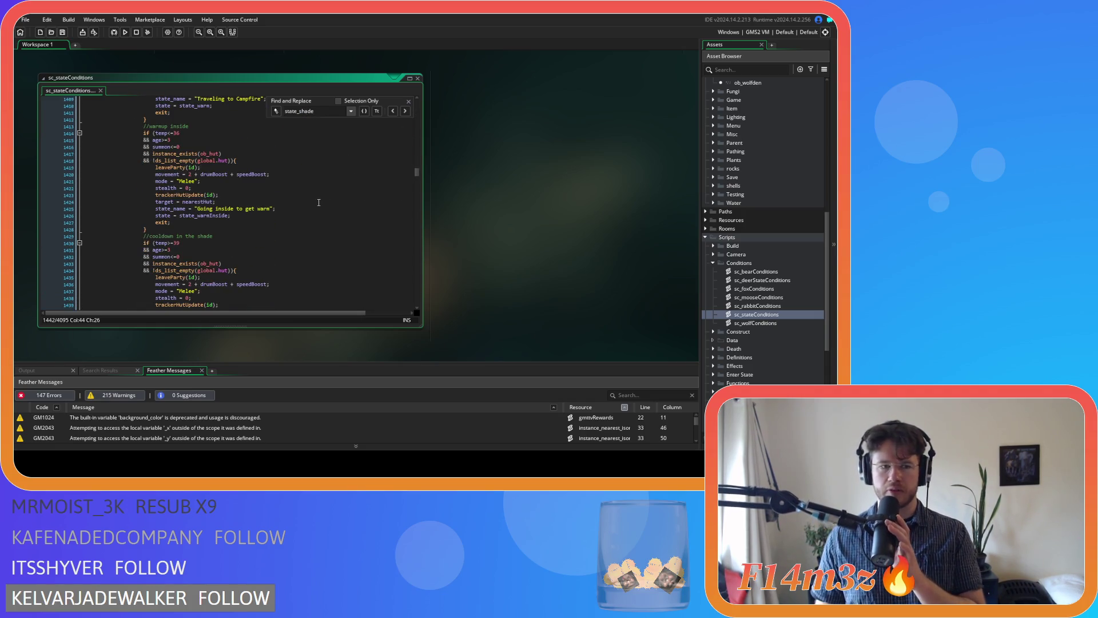
pyautogui.scroll(-2, 319, 203)
pyautogui.click(222, 194)
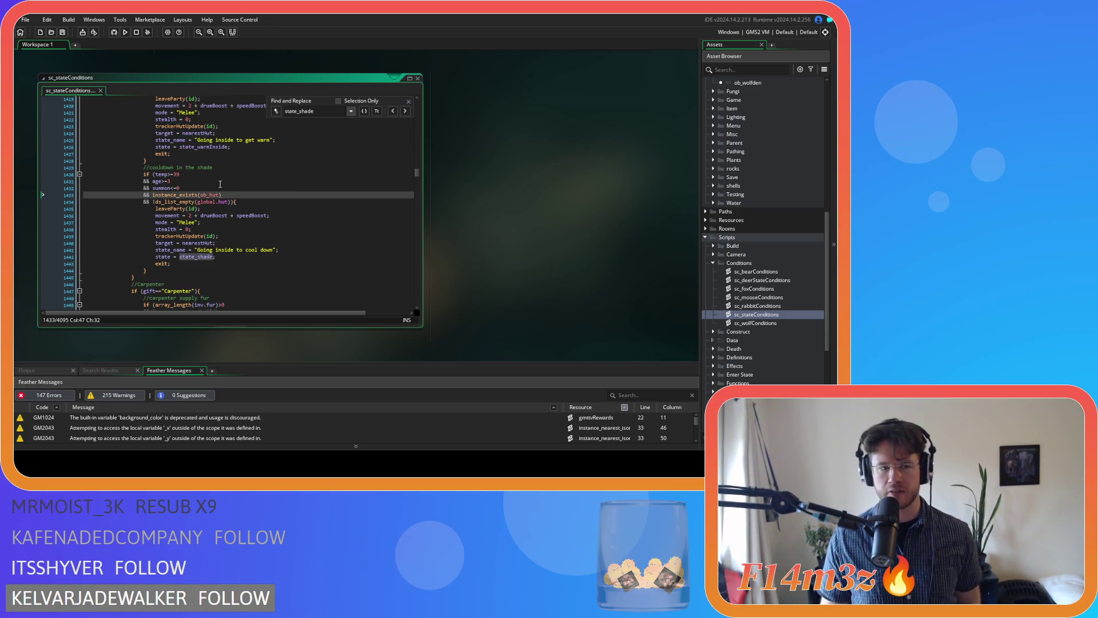
pyautogui.click(409, 101)
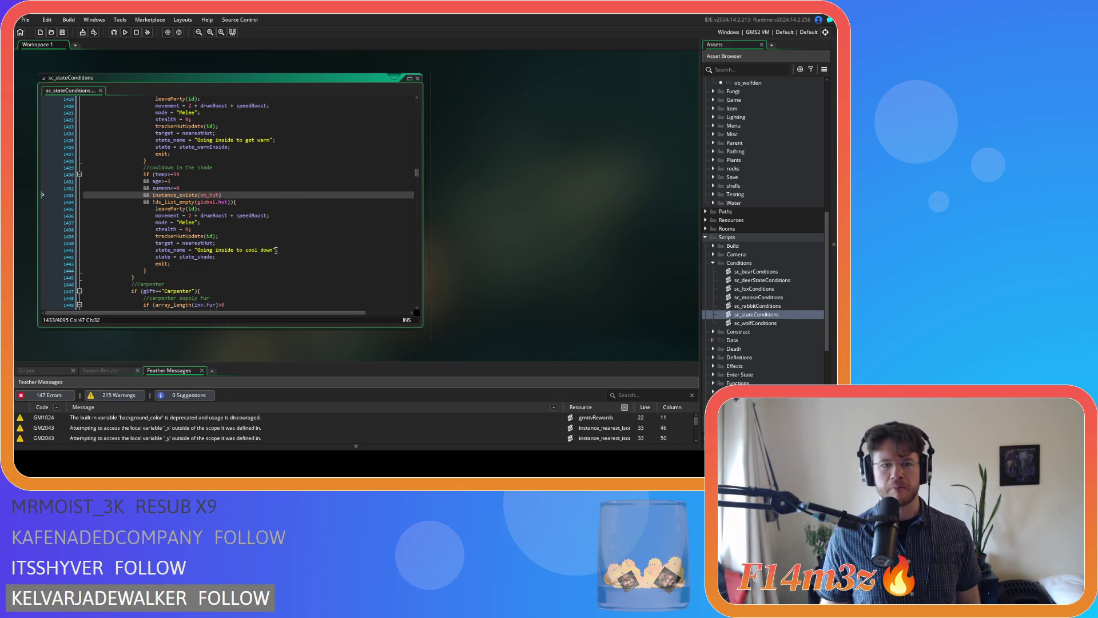
# Step: Replace the shade state name 'Going inside to cool down' with 'Cooling off'
pyautogui.moveTo(273, 249); pyautogui.dragTo(200, 254)
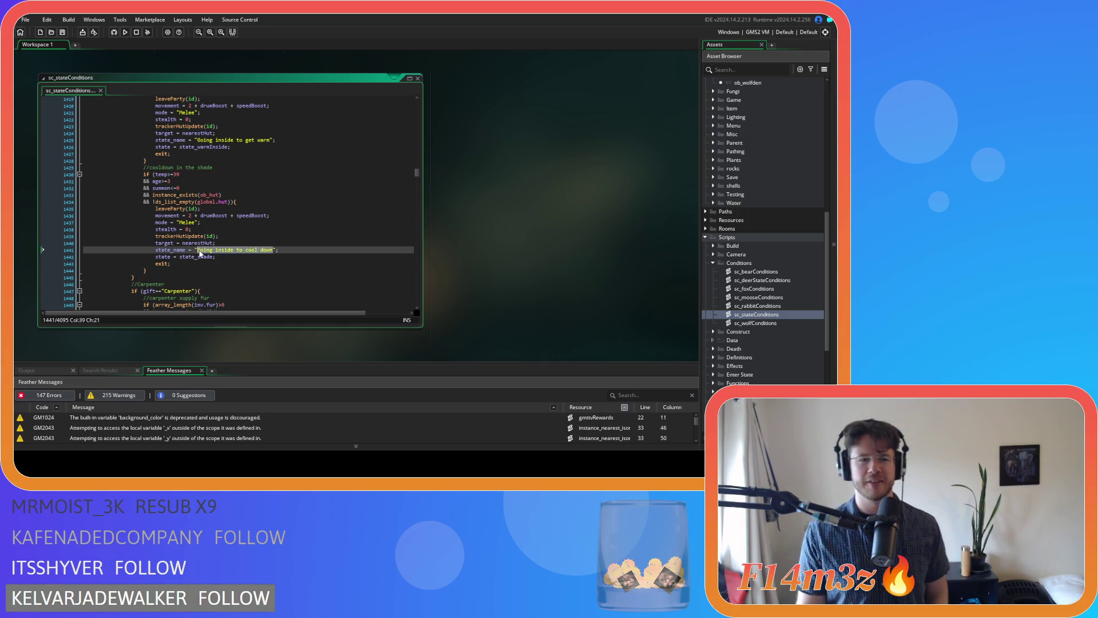
pyautogui.write('Cool')
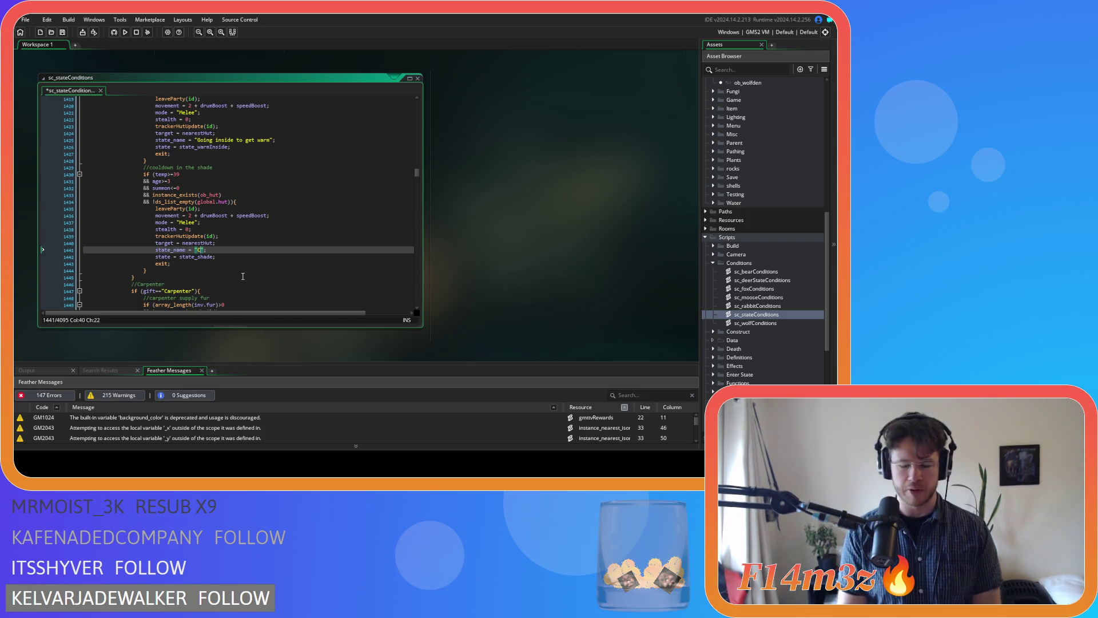
pyautogui.write('ing off')
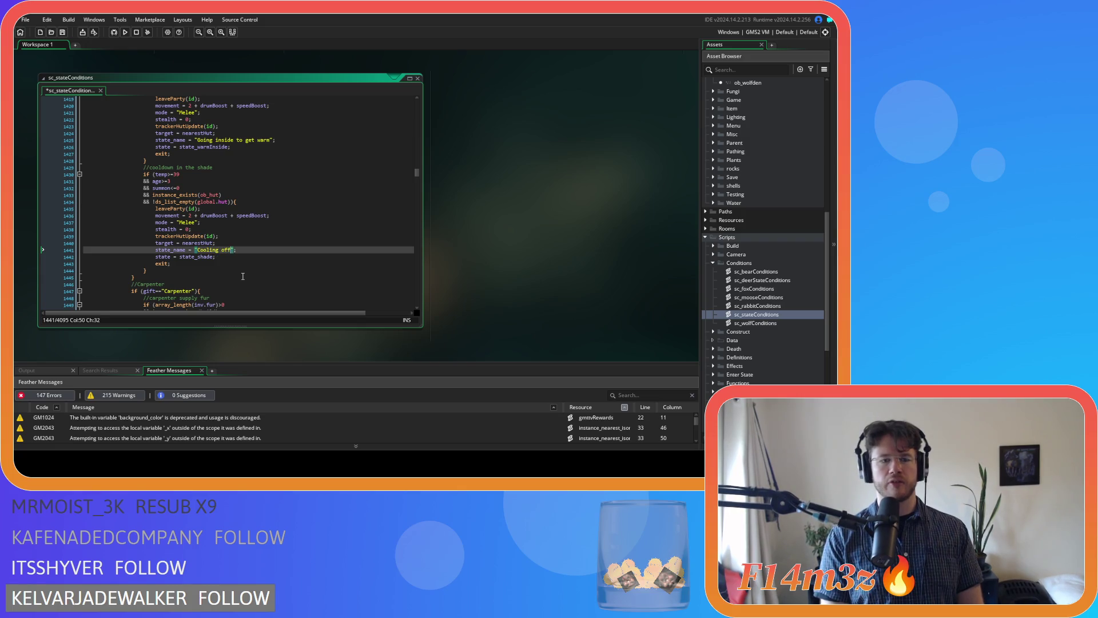
pyautogui.click(265, 259)
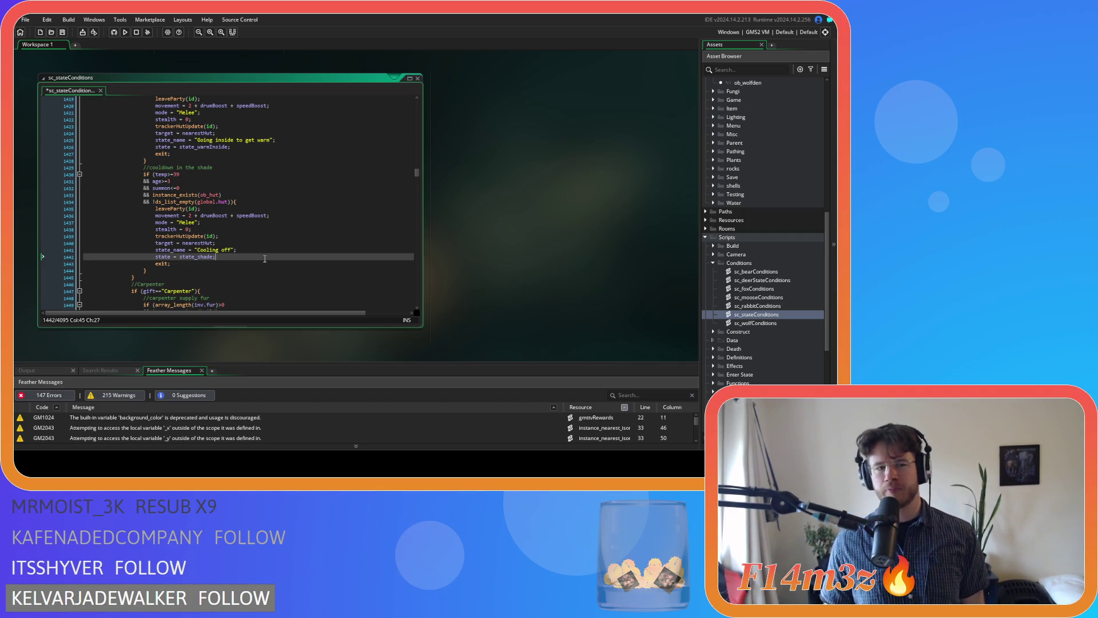
pyautogui.click(243, 194)
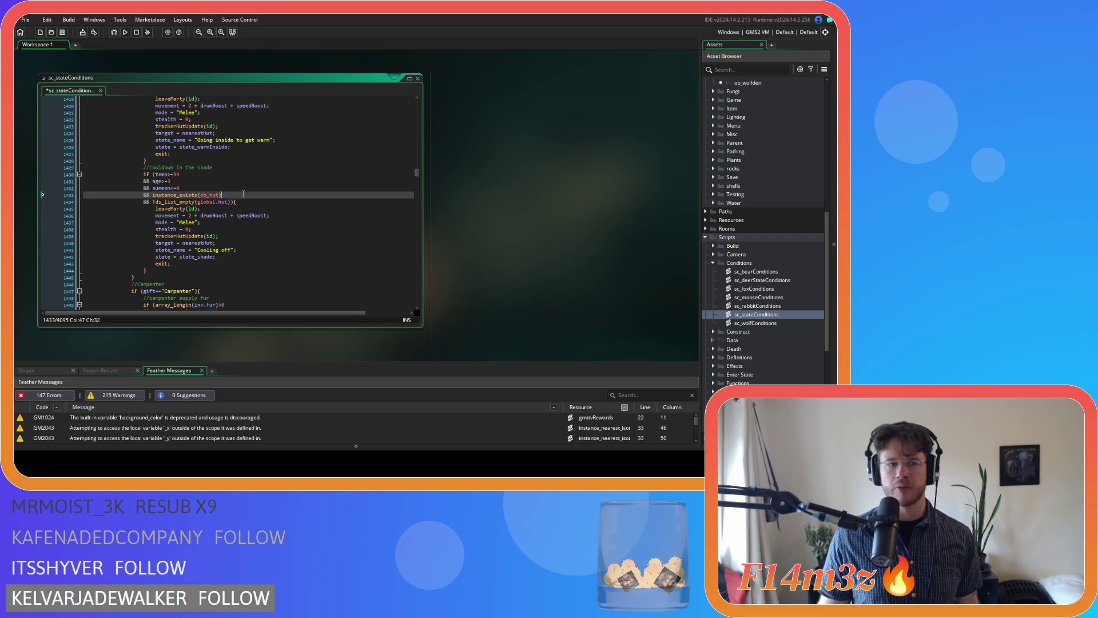
pyautogui.click(265, 253)
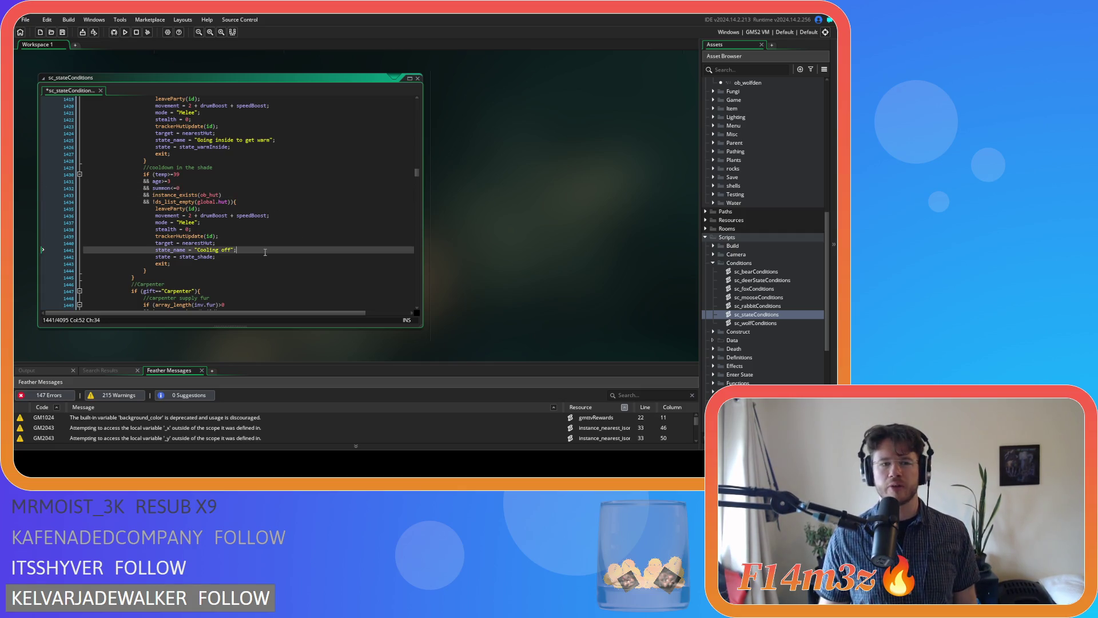
pyautogui.press('Up')
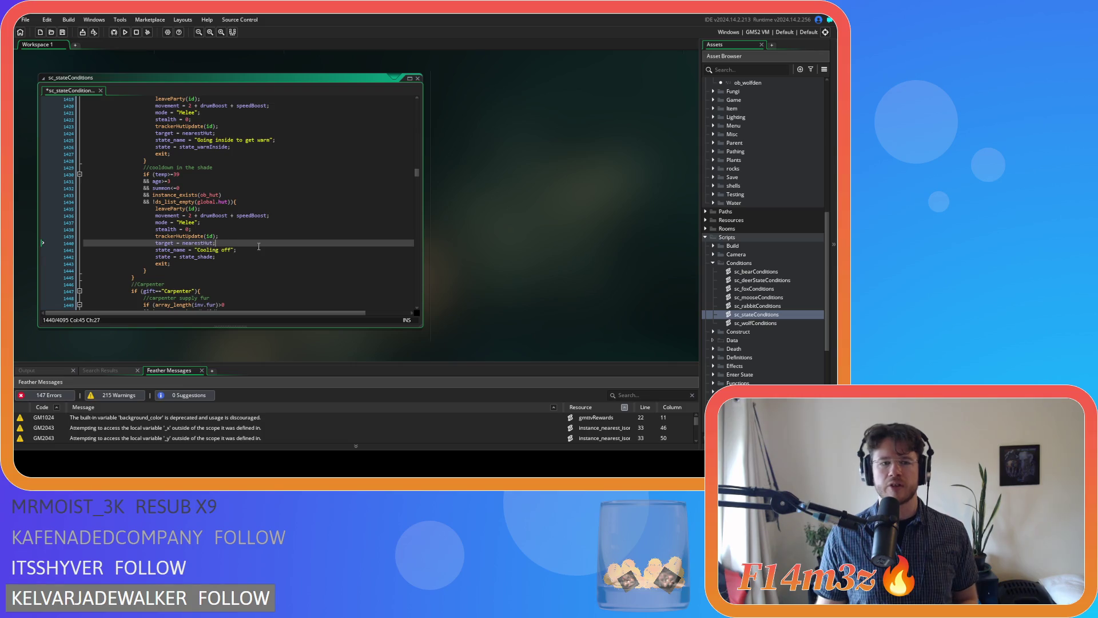
# Step: Wrap the state_name line in an if (object_index==ob_freshwater) { } block
pyautogui.press('Return')
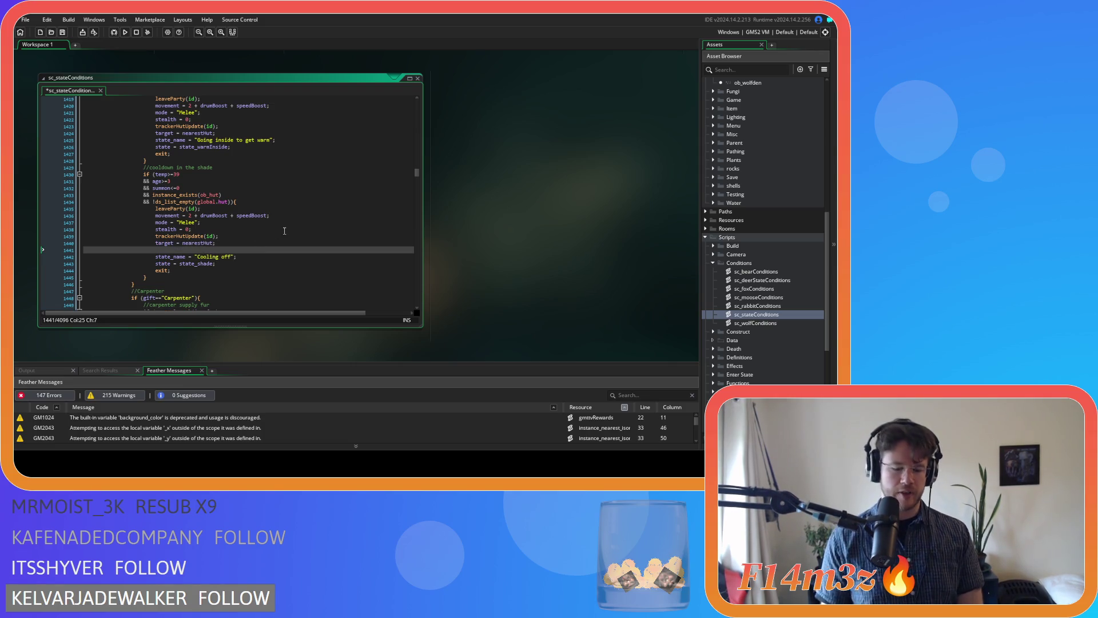
pyautogui.write('if (')
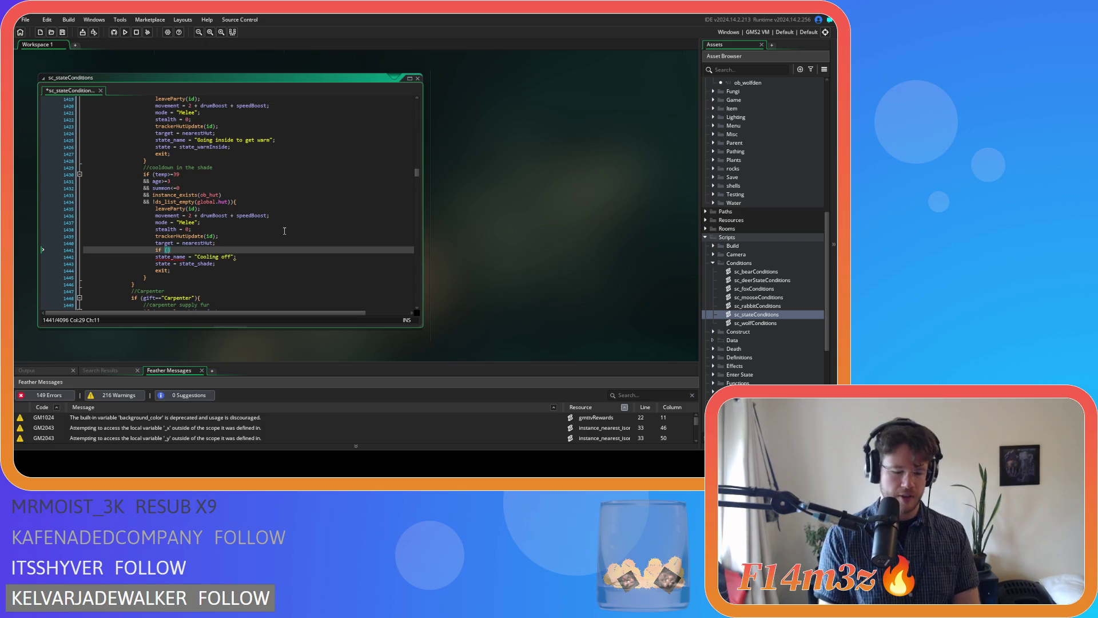
pyautogui.write('object_index==""')
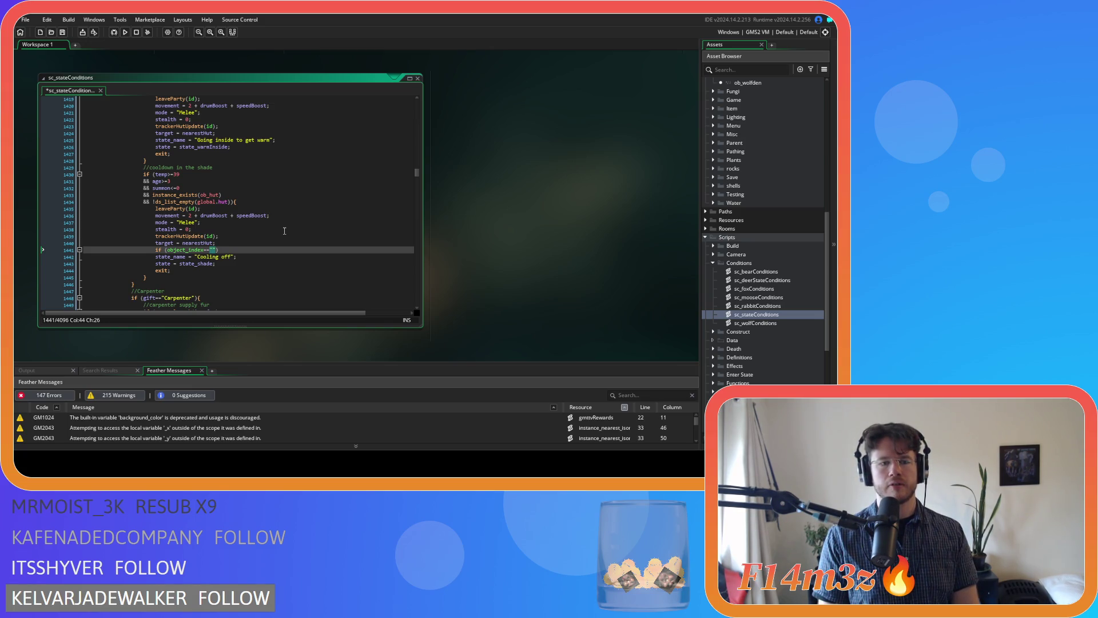
pyautogui.write('ob_fresh')
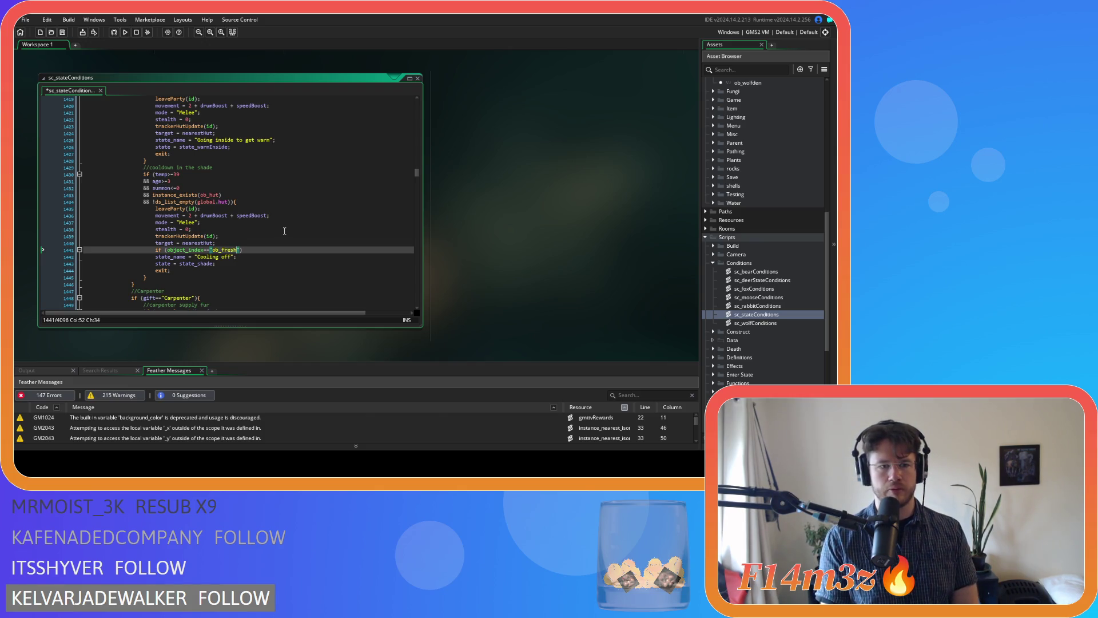
pyautogui.press('BackSpace')
pyautogui.press('BackSpace')
pyautogui.press('BackSpace')
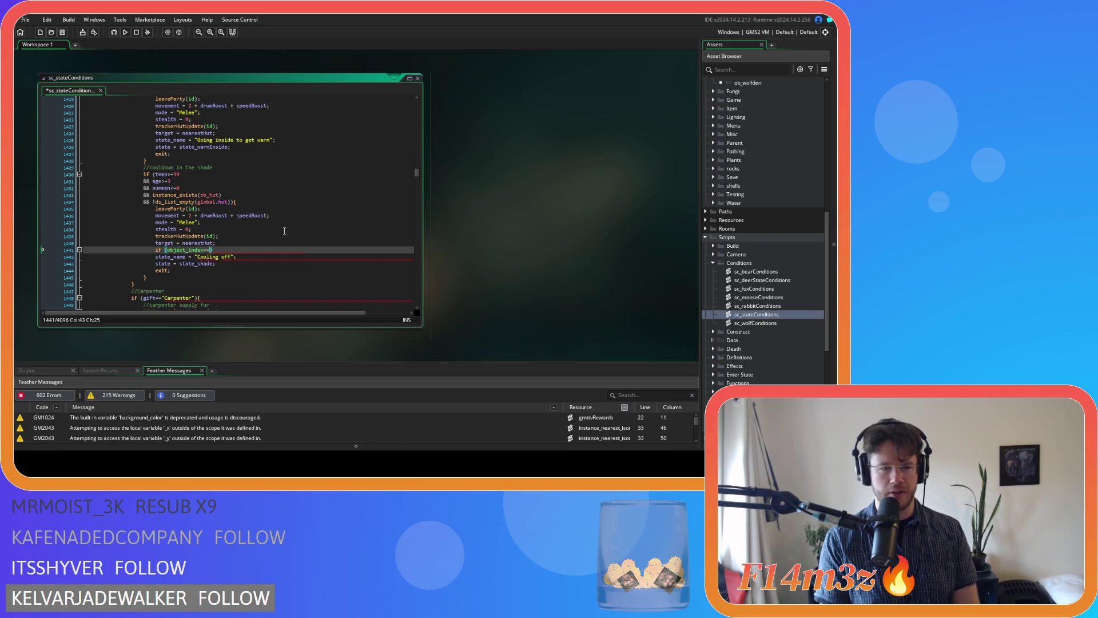
pyautogui.write('ob_')
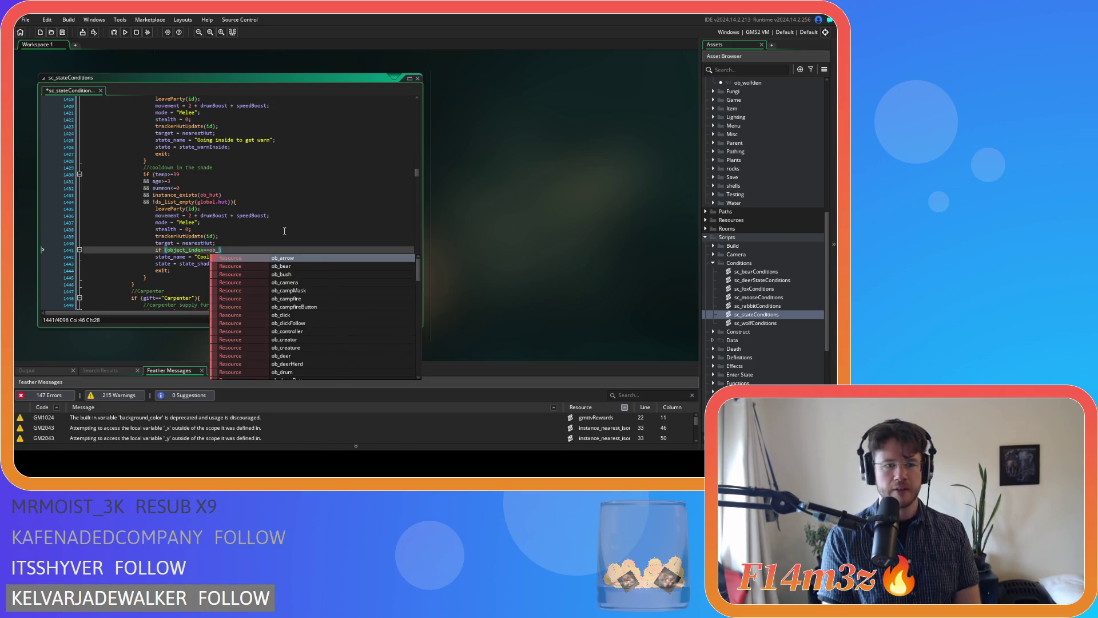
pyautogui.write('fresh')
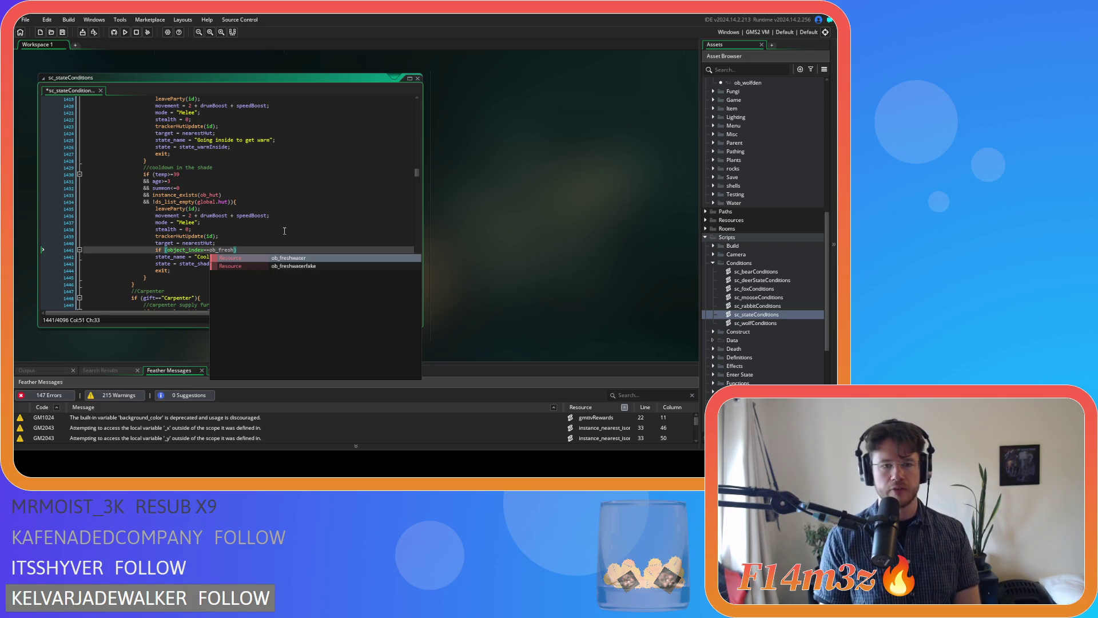
pyautogui.press('Return')
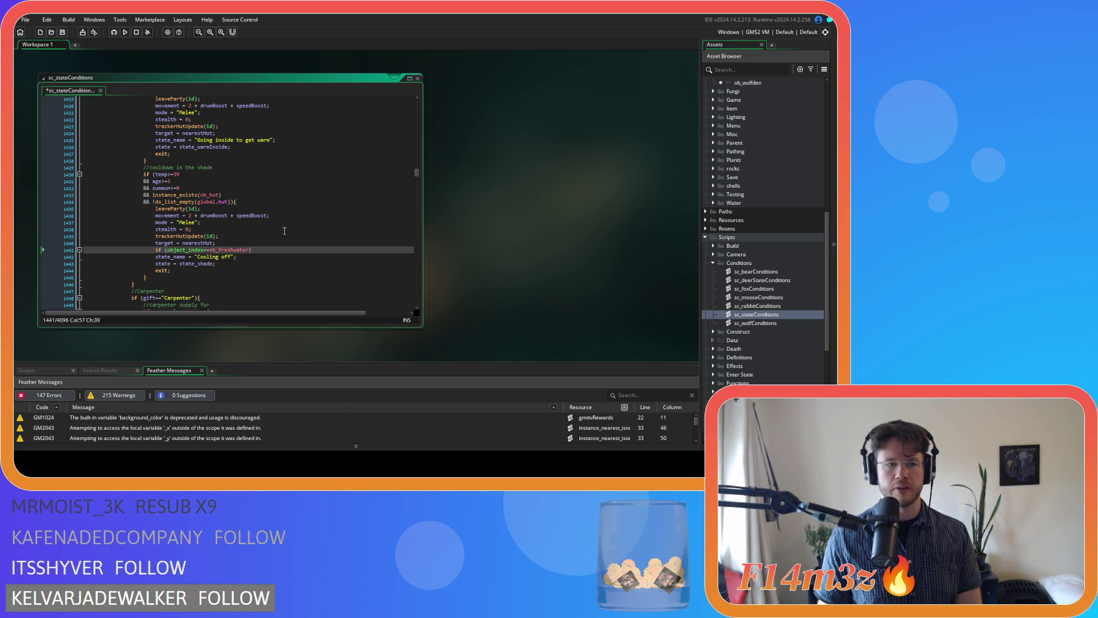
pyautogui.write('{')
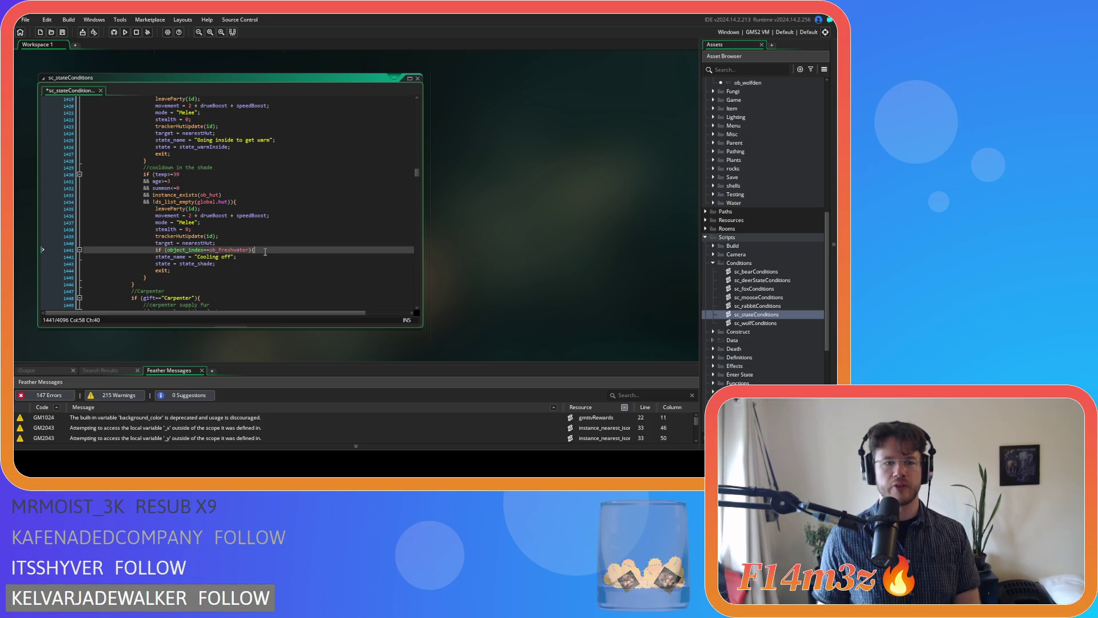
pyautogui.click(265, 257)
pyautogui.press('Home')
pyautogui.press('Tab')
pyautogui.press('End')
pyautogui.press('Return')
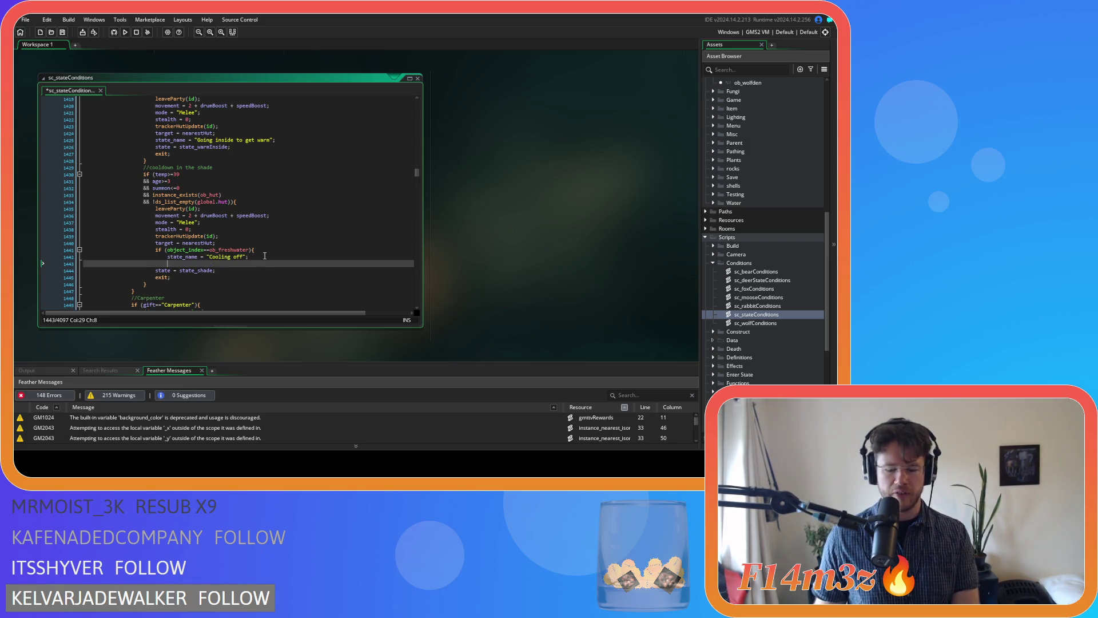
pyautogui.write('}')
# Step: Change the state name to 'Cooling off in the stream' and save the script
pyautogui.click(244, 256)
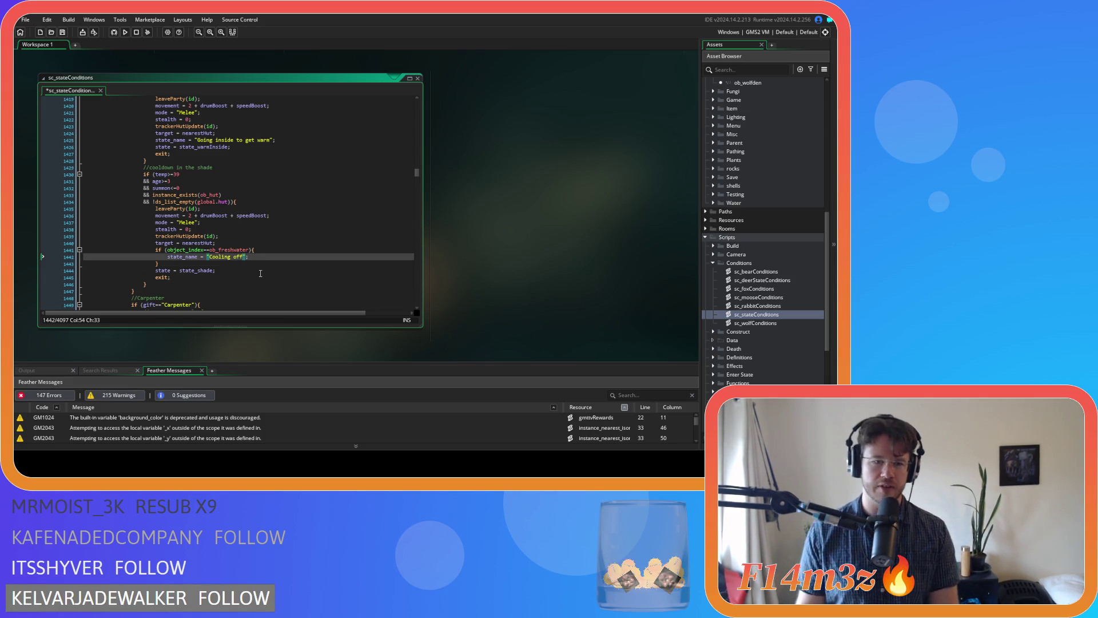
pyautogui.write('in ')
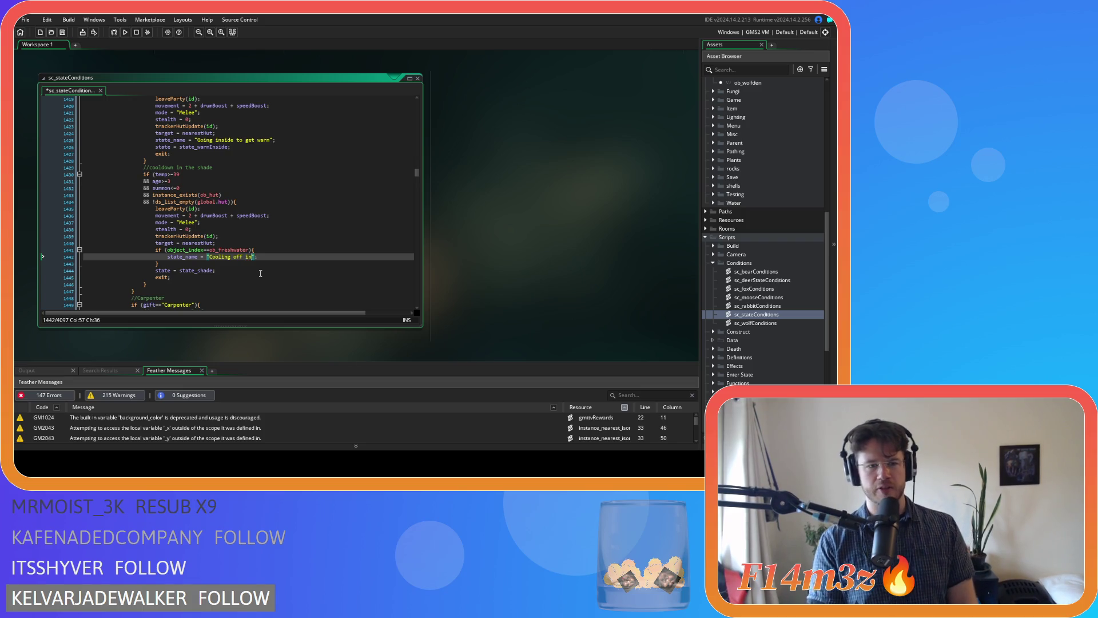
pyautogui.write('the ')
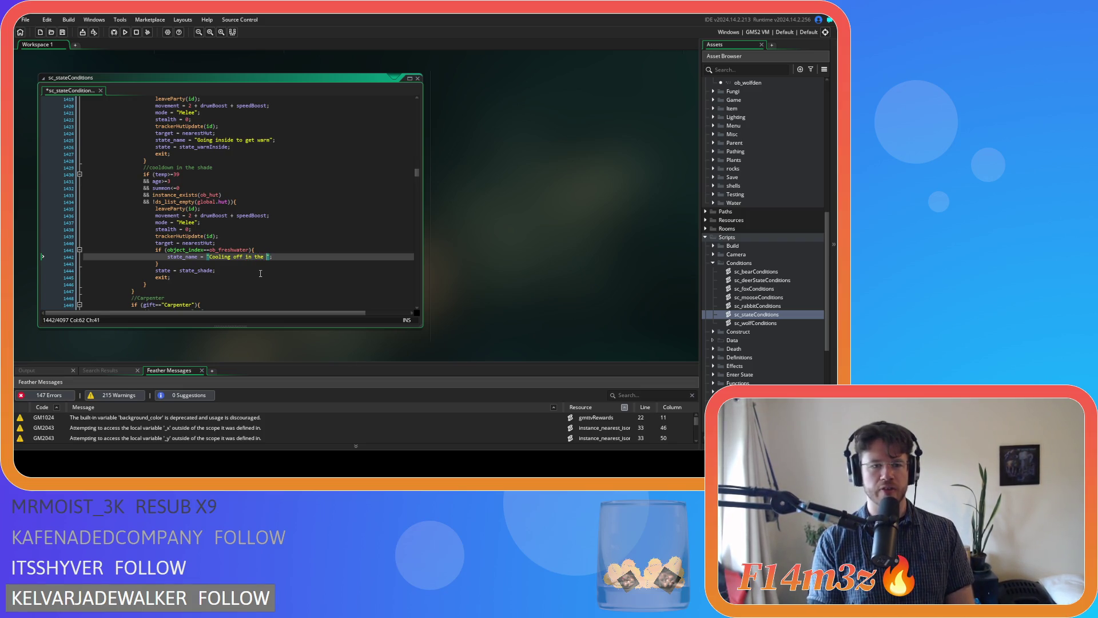
pyautogui.write('stream')
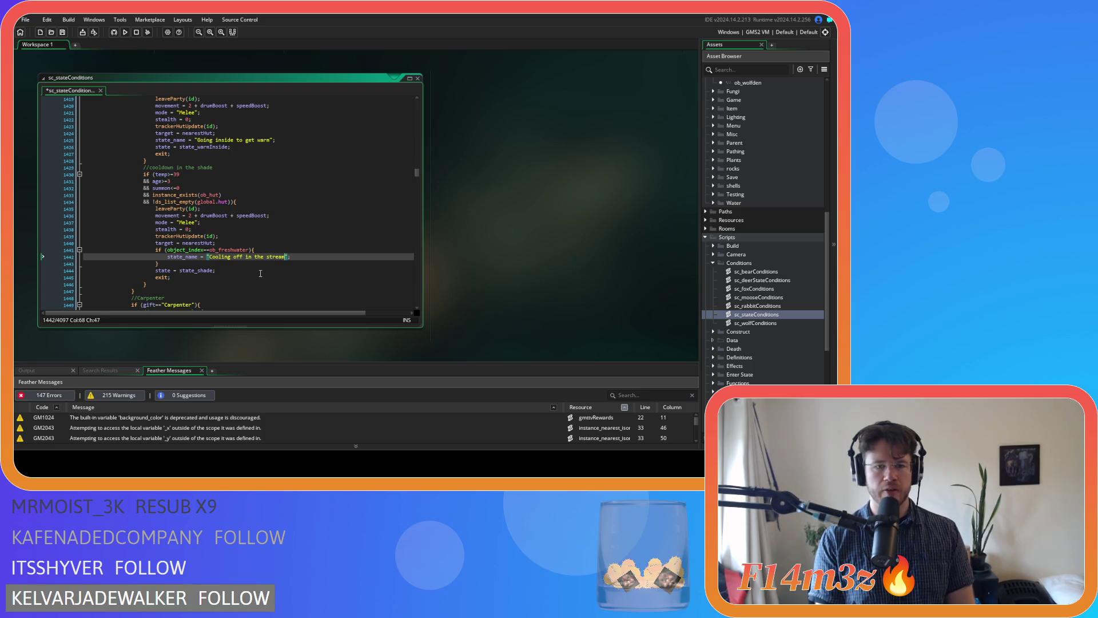
pyautogui.hotkey('ctrl', 's')
pyautogui.press('Down')
pyautogui.press('Down')
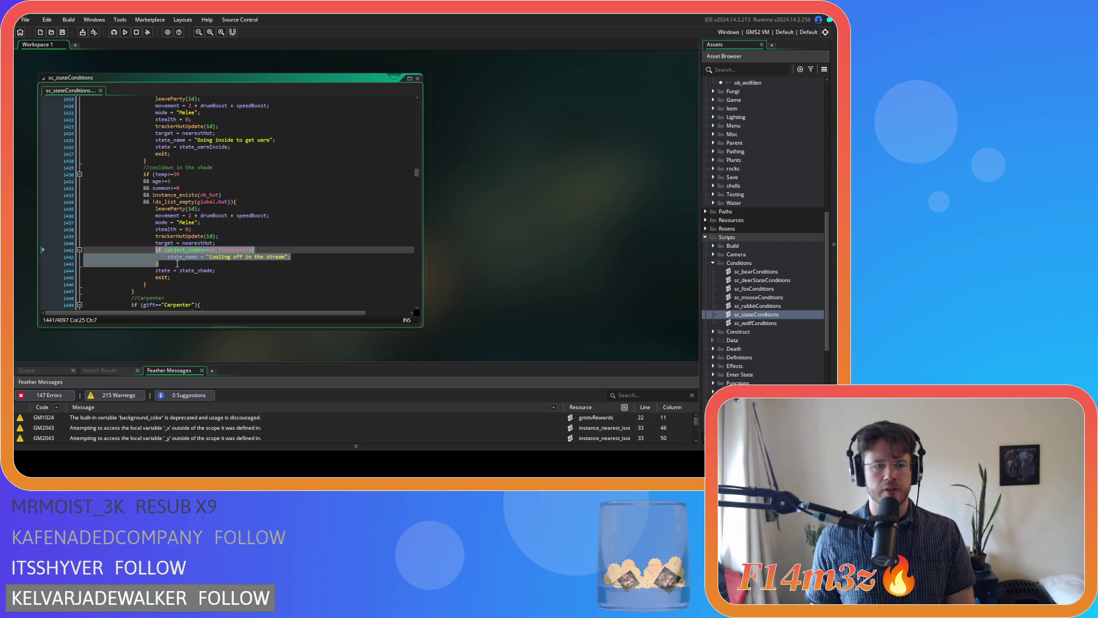
# Step: Add an else-if after the closing brace and paste the copied freshwater branch into it
pyautogui.click(179, 263)
pyautogui.write('else ')
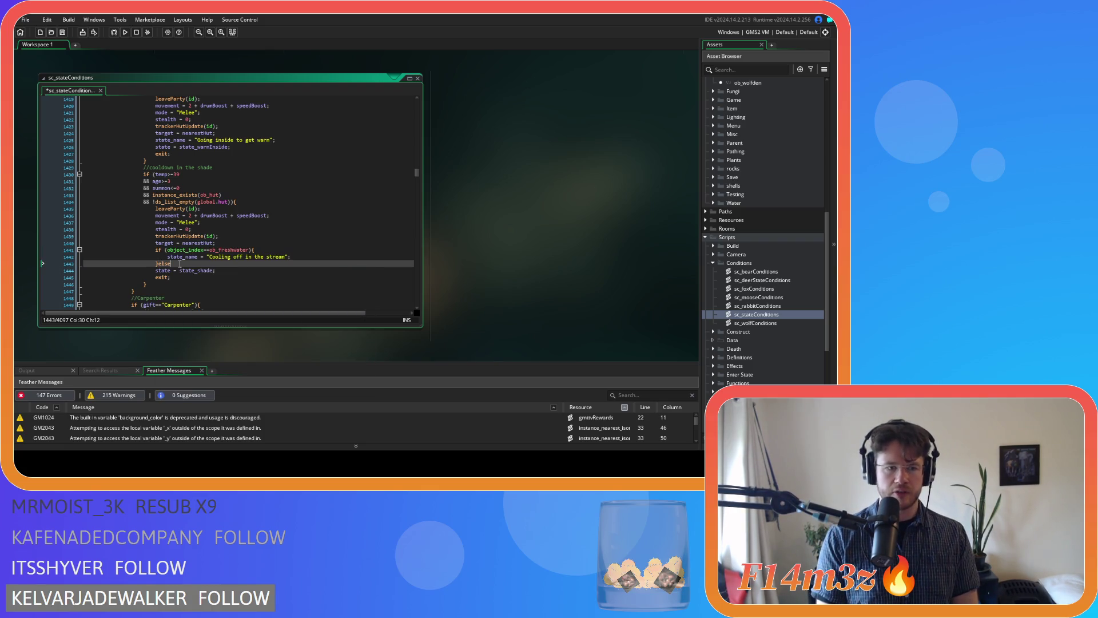
pyautogui.write('if')
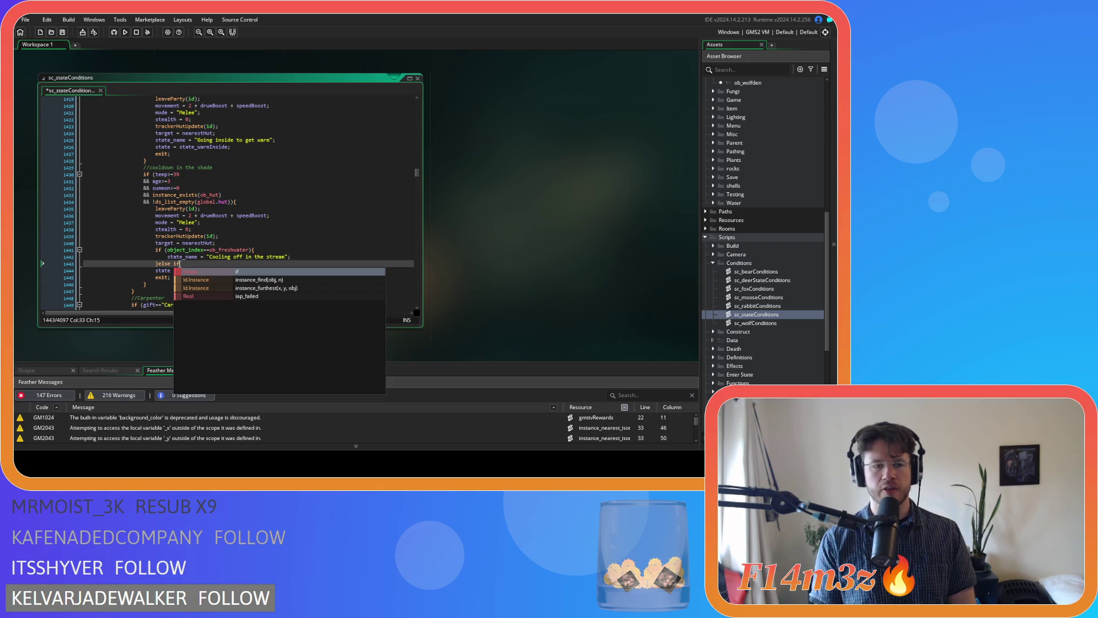
pyautogui.write('(')
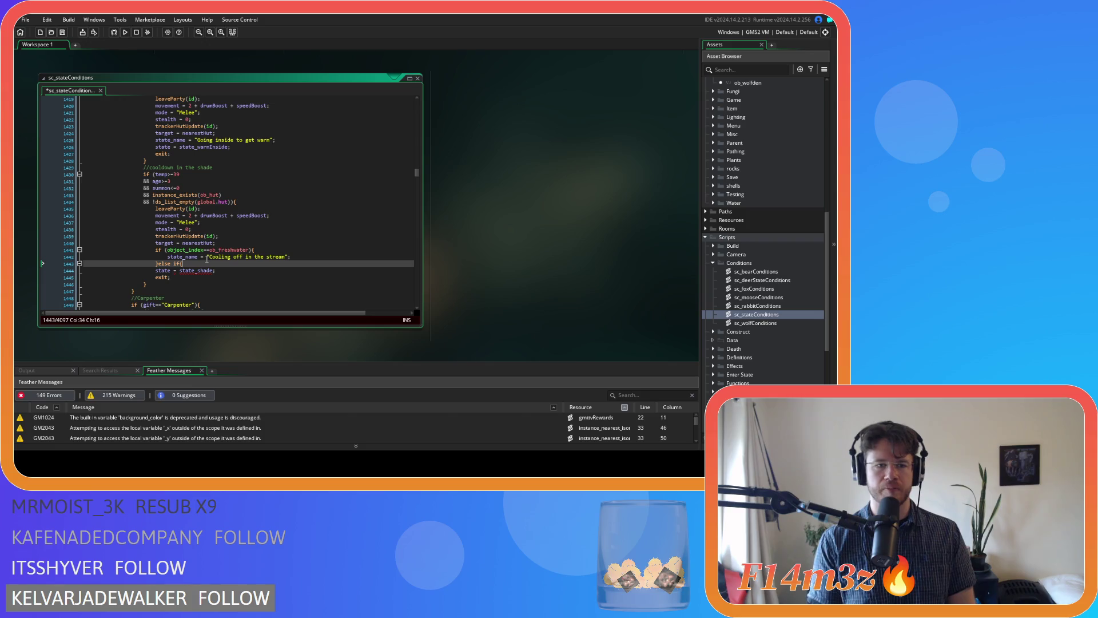
pyautogui.click(168, 250)
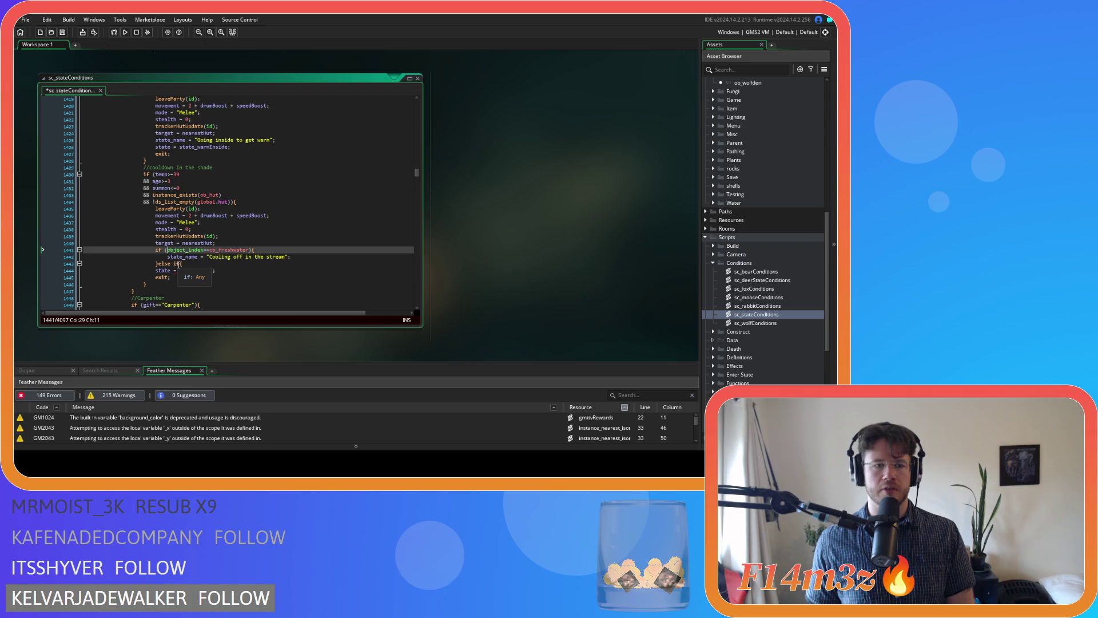
pyautogui.click(177, 264)
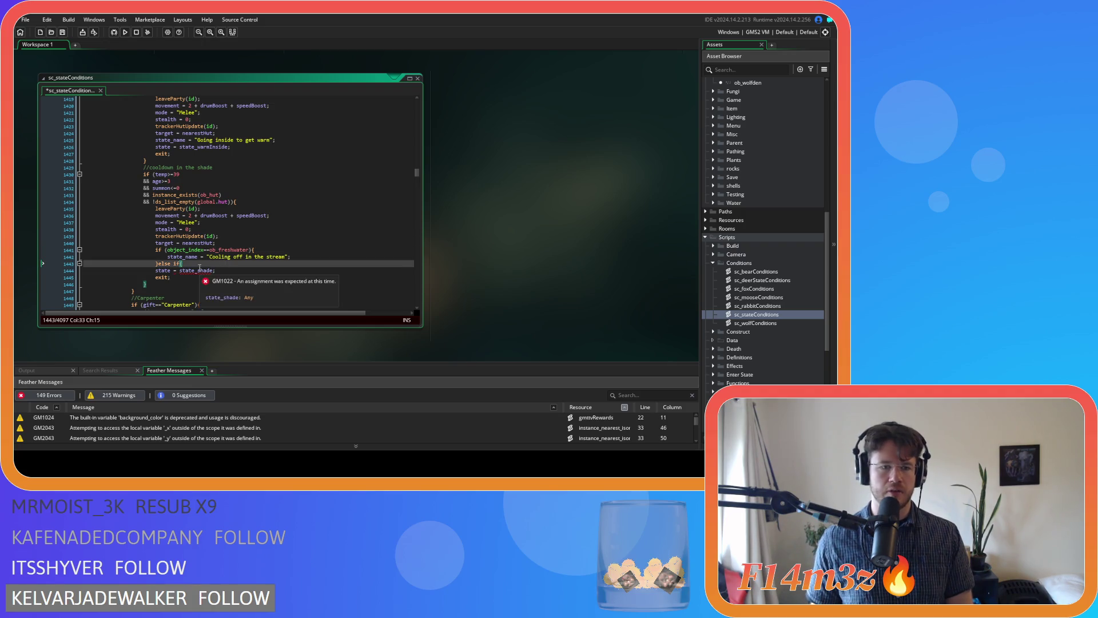
pyautogui.hotkey('ctrl', 'v')
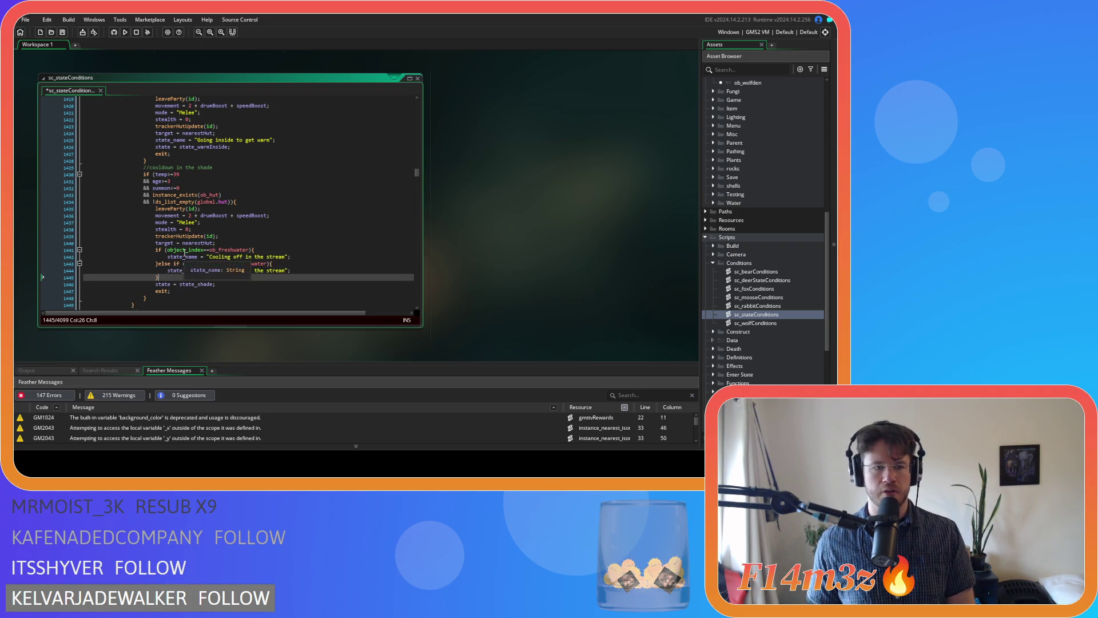
# Step: Insert an if (room==DesertIsland) check inside the first freshwater branch
pyautogui.click(270, 252)
pyautogui.press('Return')
pyautogui.write('if (')
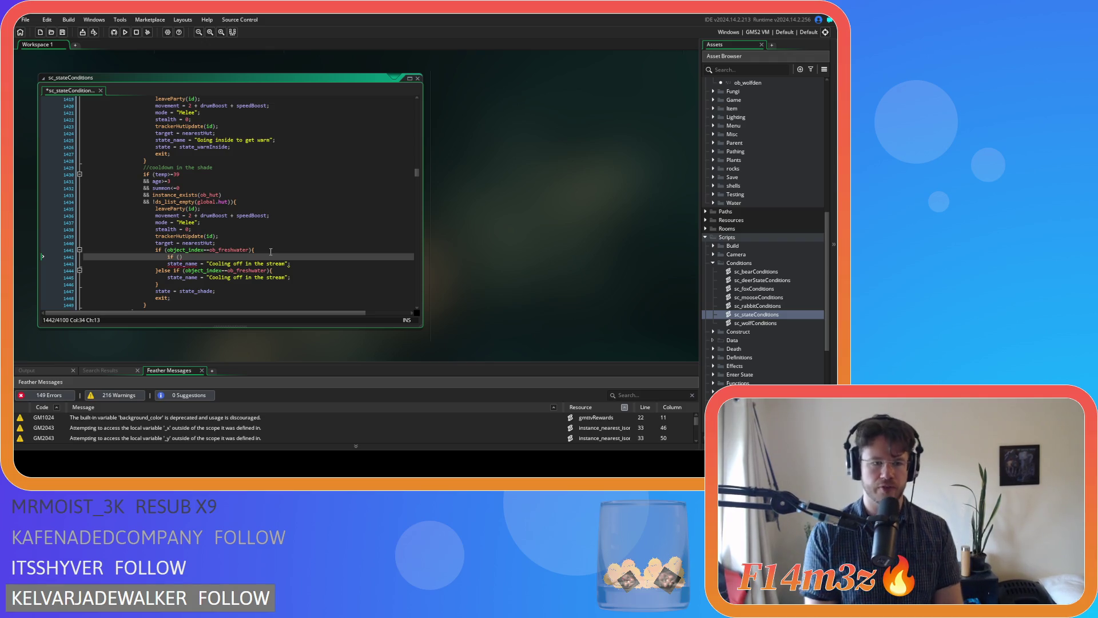
pyautogui.write('(room==')
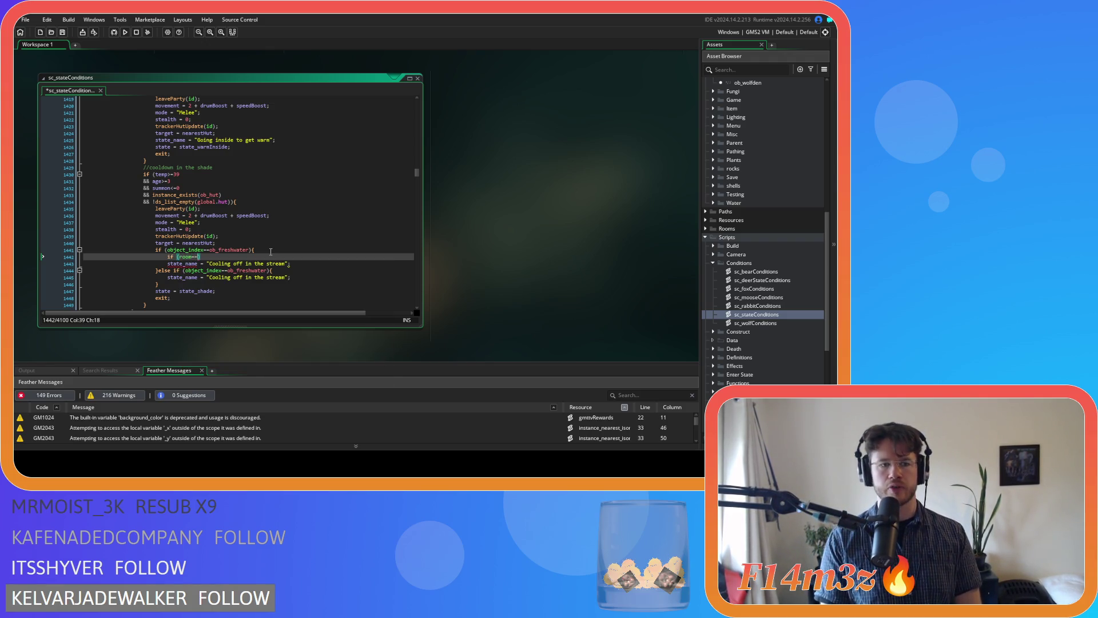
pyautogui.press('BackSpace')
pyautogui.press('BackSpace')
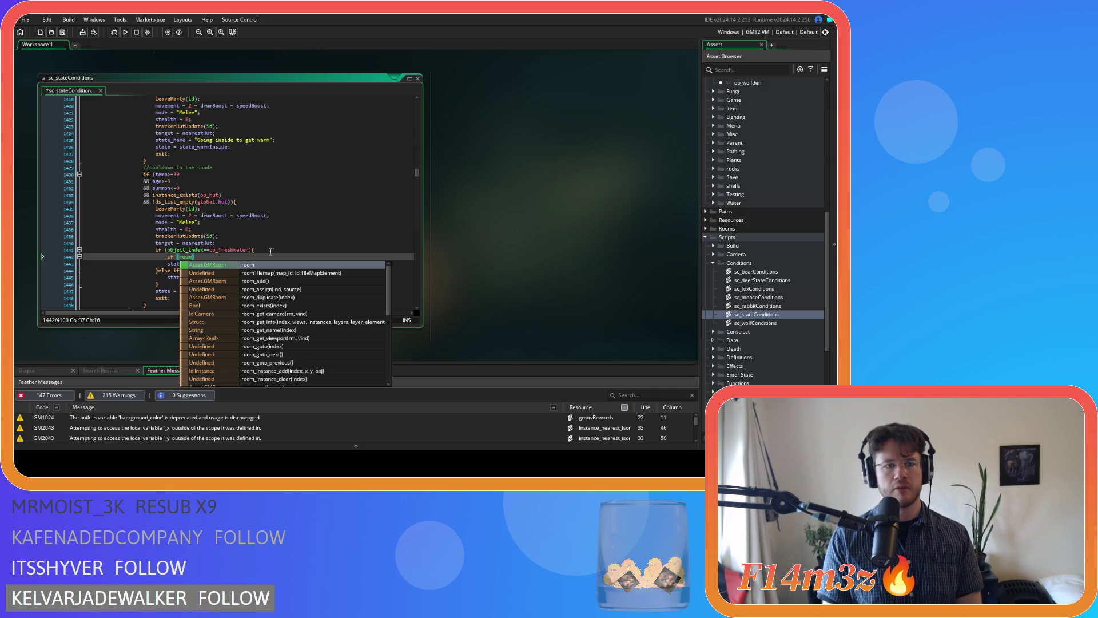
pyautogui.write('!=')
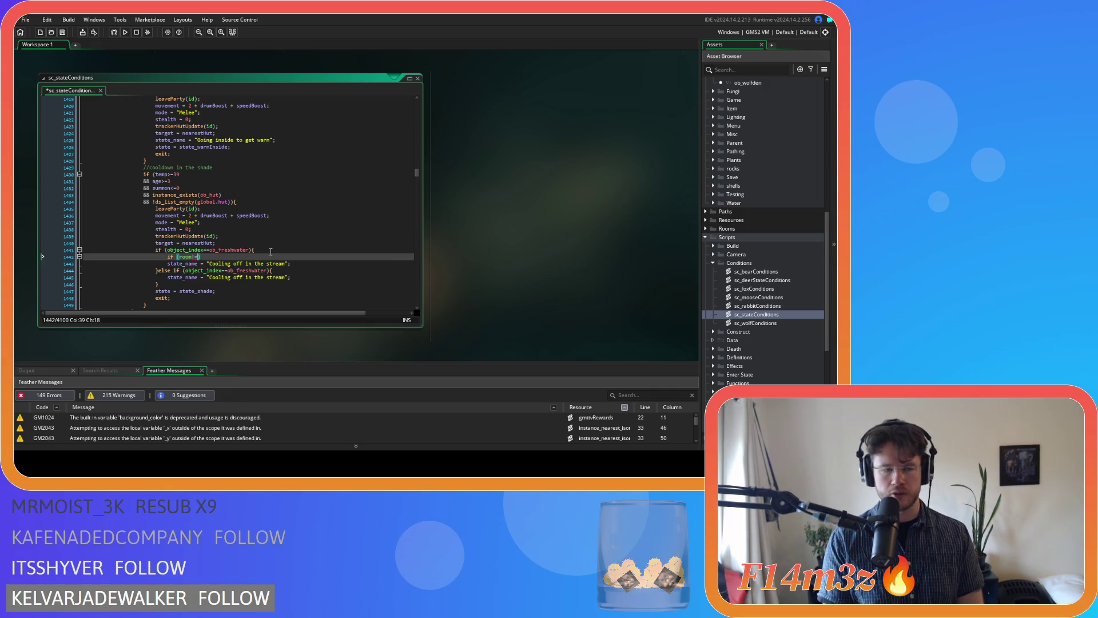
pyautogui.press('BackSpace')
pyautogui.press('BackSpace')
pyautogui.write('==')
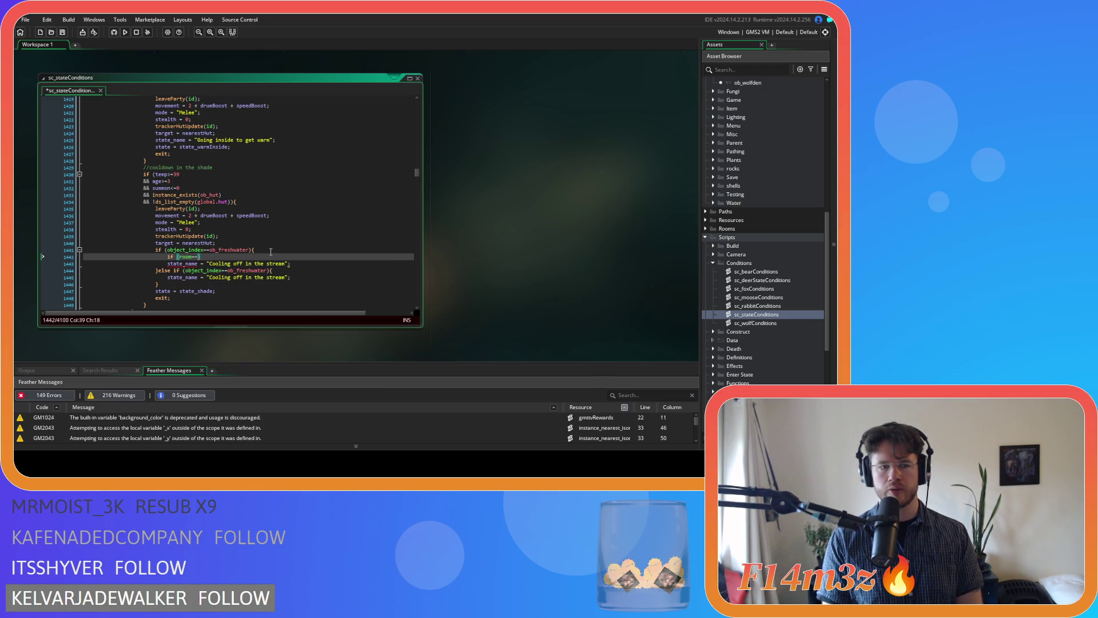
pyautogui.write('DesertI')
pyautogui.press('Return')
pyautogui.write(')')
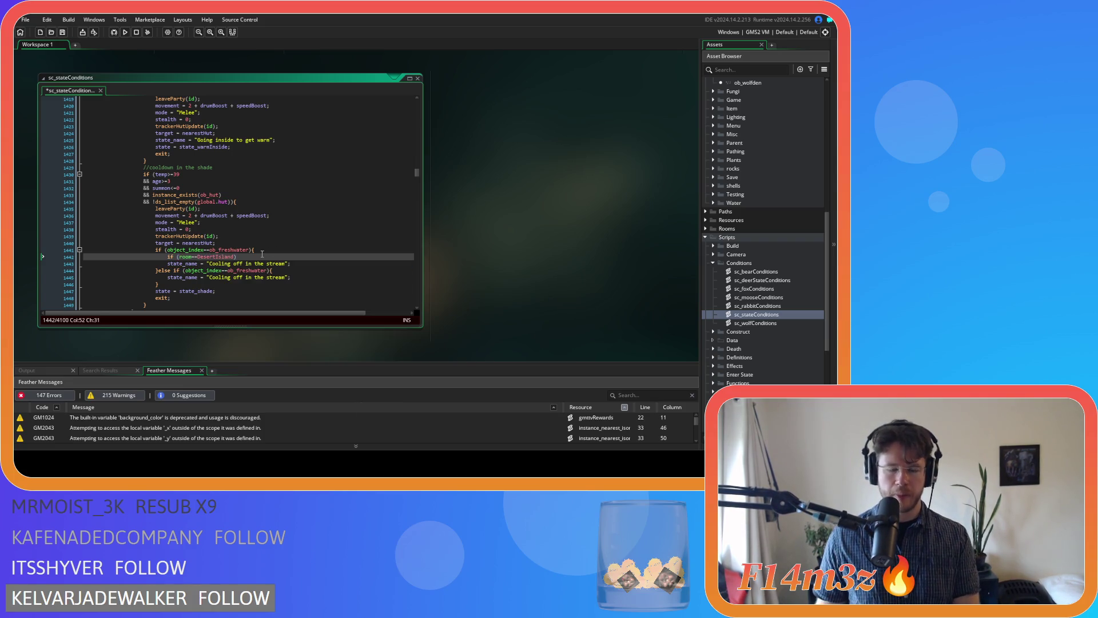
# Step: Indent the stream state name under the room check and add a blank line below it
pyautogui.click(167, 264)
pyautogui.press('Tab')
pyautogui.click(318, 263)
pyautogui.press('Return')
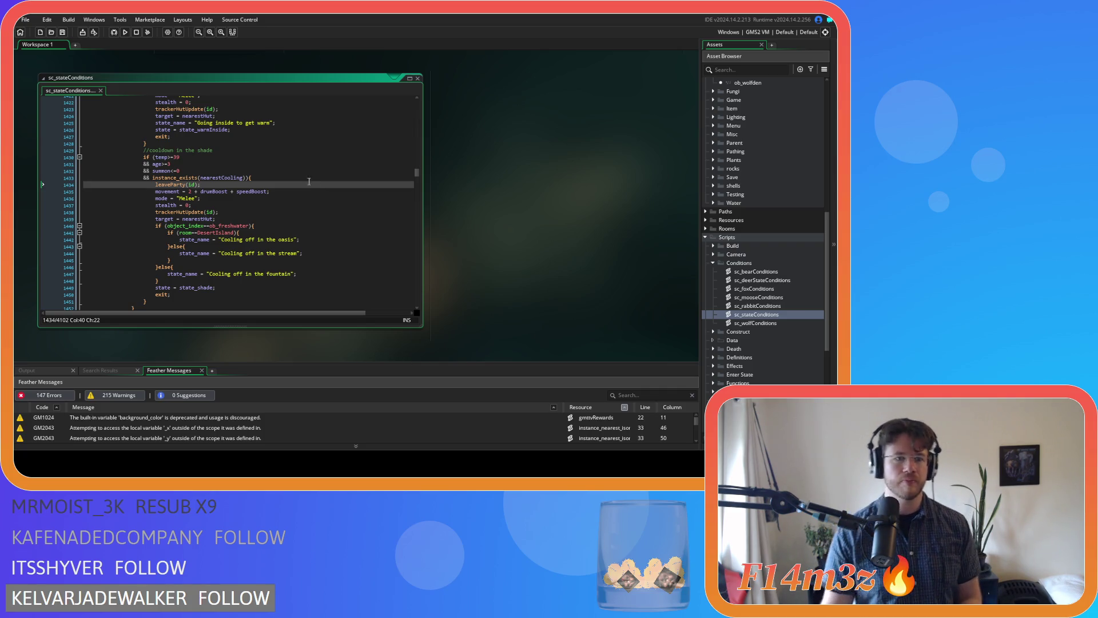
# Step: Replace nearestHut with nearestCooling in the shade block's target line
pyautogui.doubleClick(212, 175)
pyautogui.hotkey('ctrl', 'c')
pyautogui.doubleClick(197, 218)
pyautogui.hotkey('ctrl', 'v')
# Step: Delete the trackerHutUpdate(id); line and save the script
pyautogui.moveTo(225, 212); pyautogui.dragTo(66, 213)
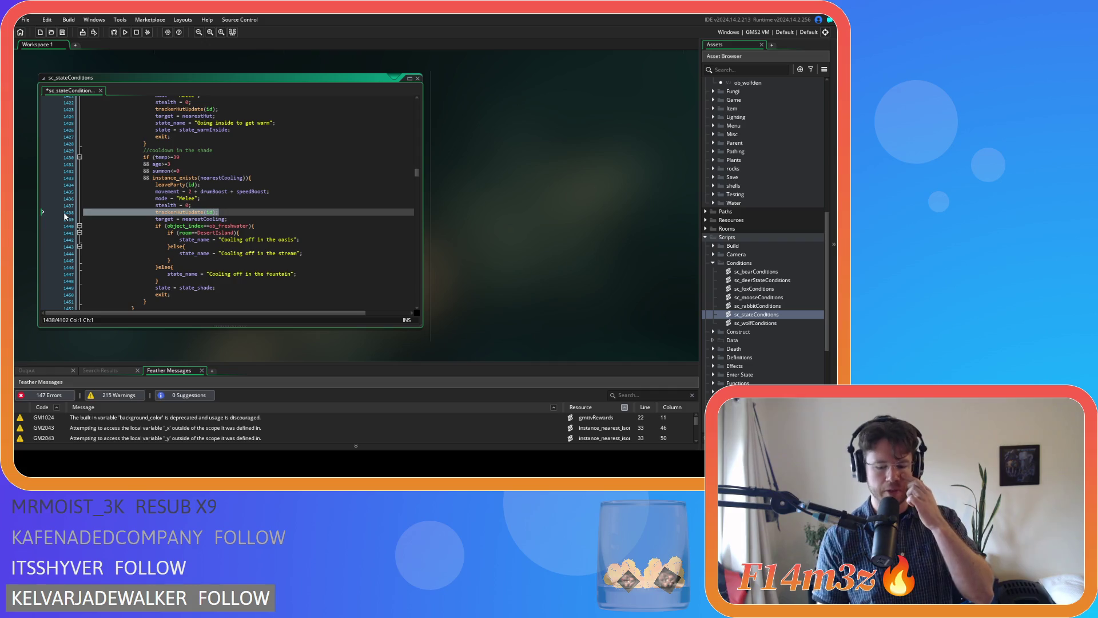
pyautogui.press('BackSpace')
pyautogui.press('BackSpace')
pyautogui.hotkey('ctrl', 's')
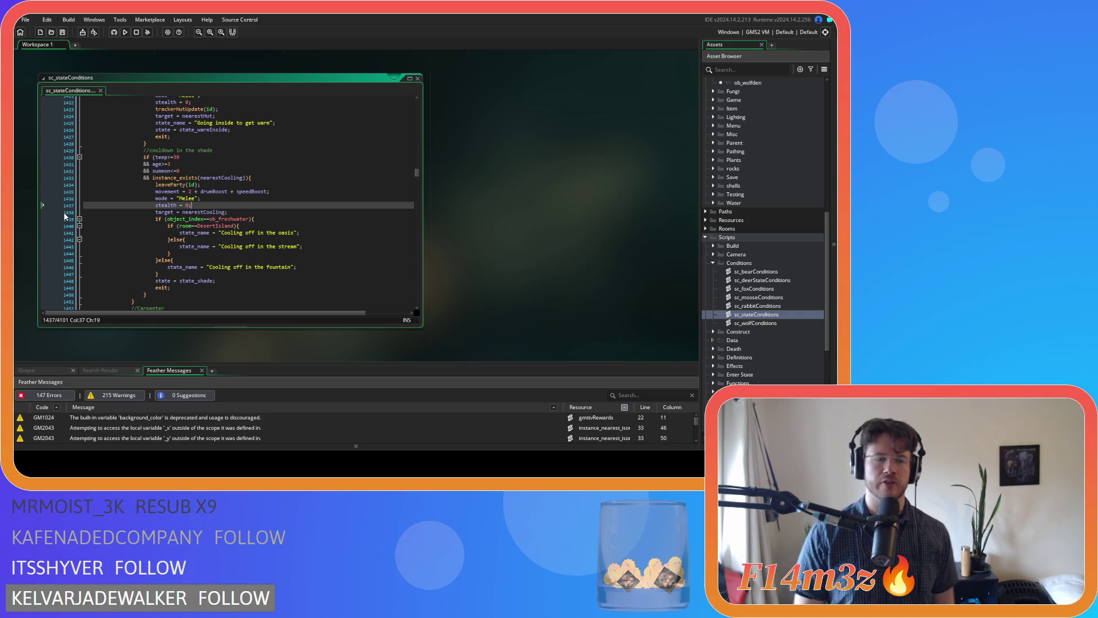
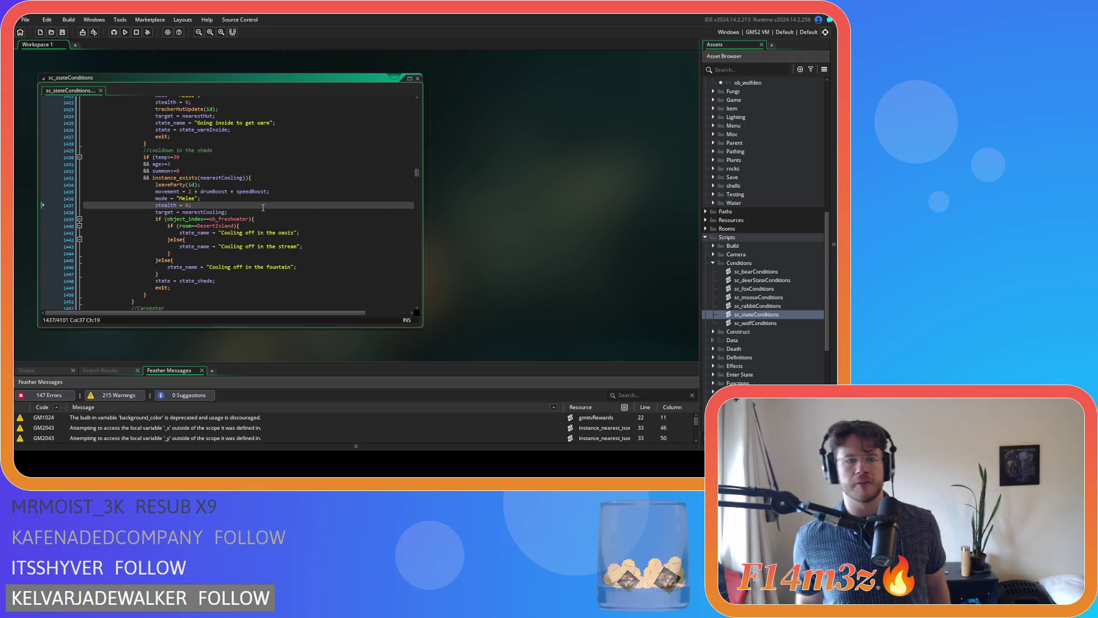
# Step: Shorten the 'cooldown in the shade' comment in sc_stateConditions to //cooldown
pyautogui.click(201, 151)
pyautogui.moveTo(213, 150); pyautogui.dragTo(170, 151)
pyautogui.write('n')
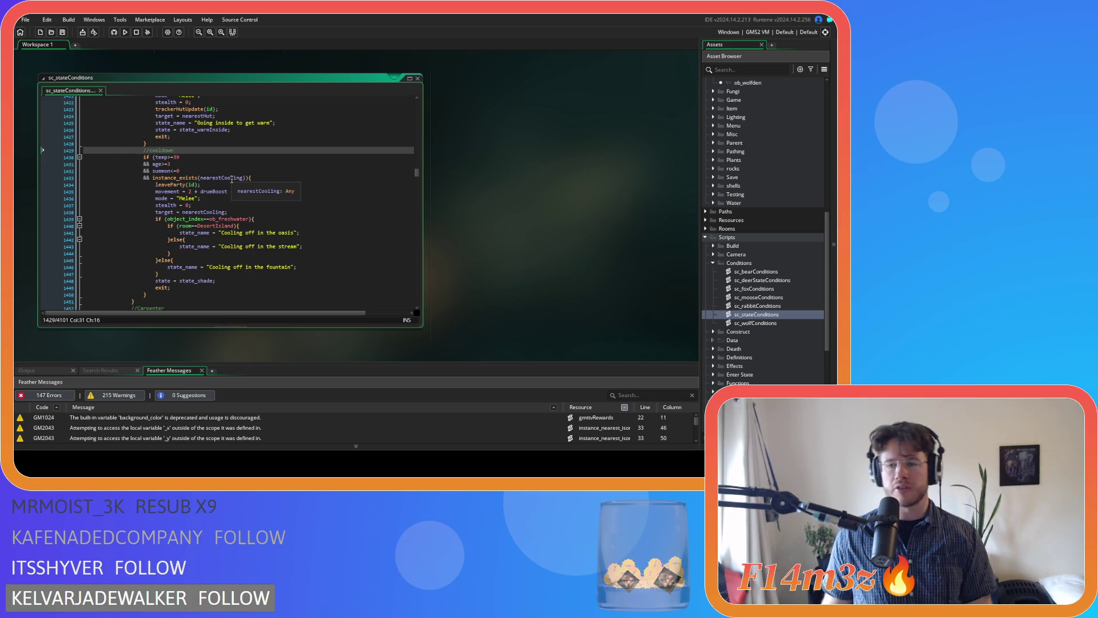
# Step: Replace state_shade with state_cooling in the cooldown branch's final state assignment
pyautogui.click(313, 186)
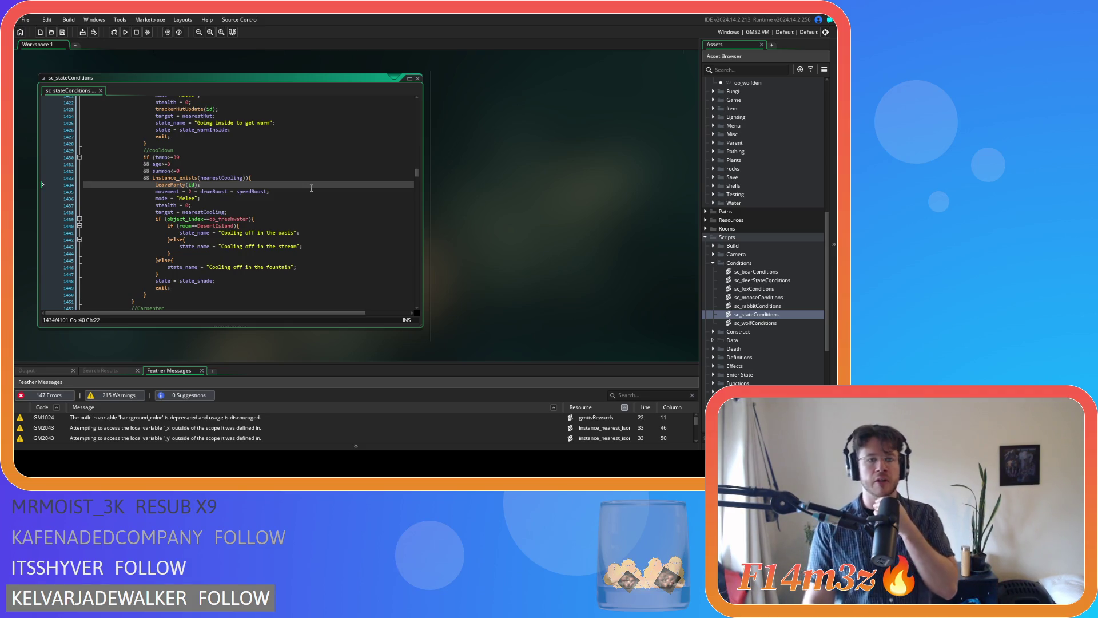
pyautogui.click(254, 197)
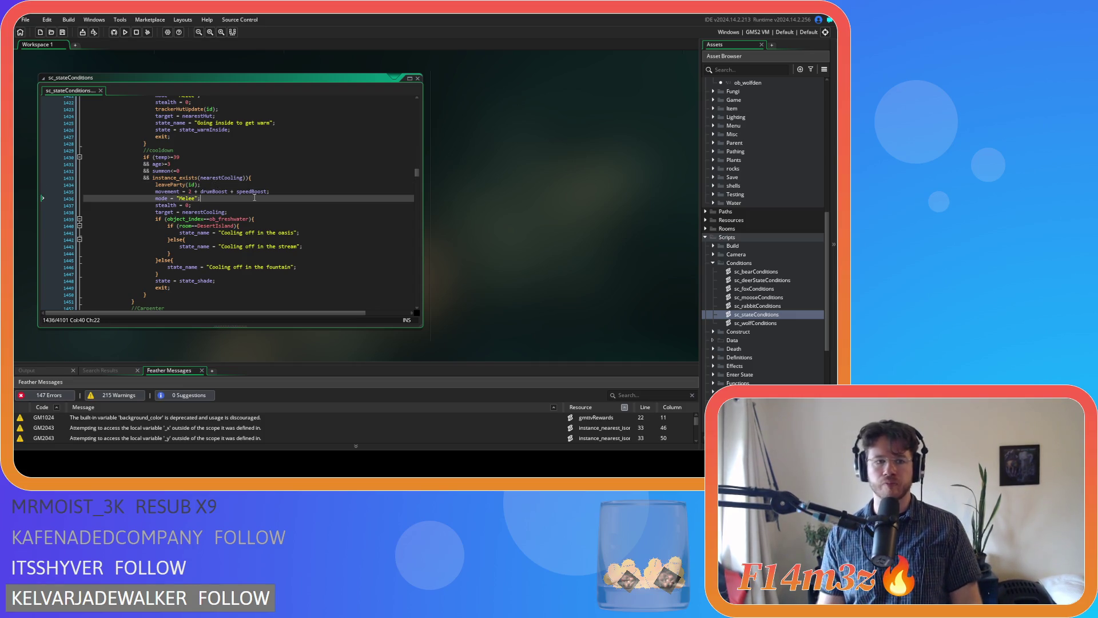
pyautogui.click(293, 204)
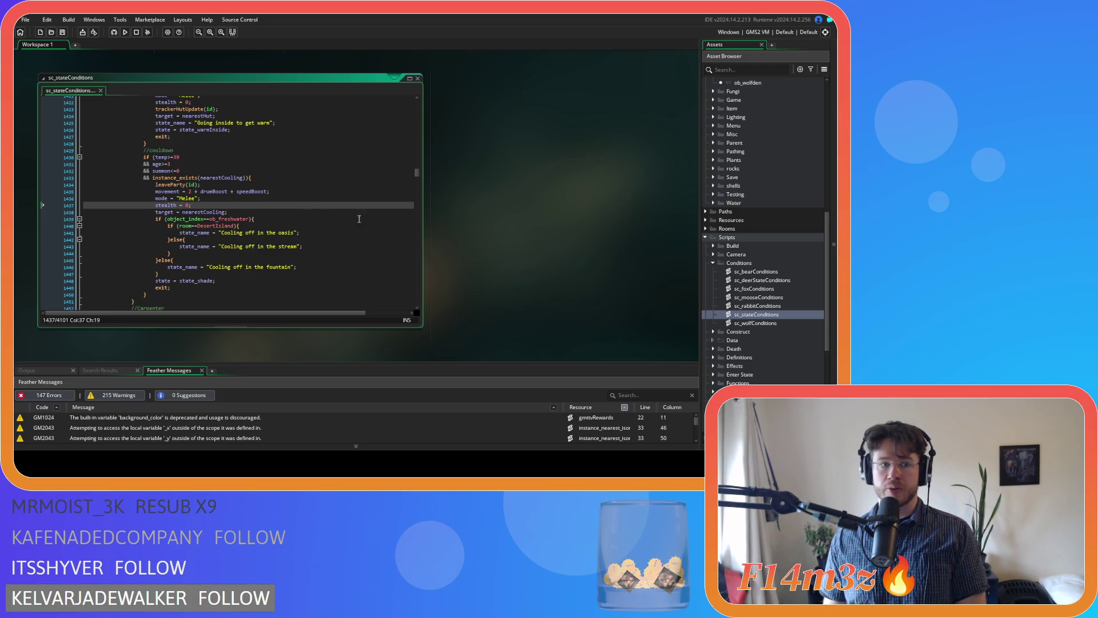
pyautogui.moveTo(197, 281); pyautogui.dragTo(212, 281)
pyautogui.click(268, 283)
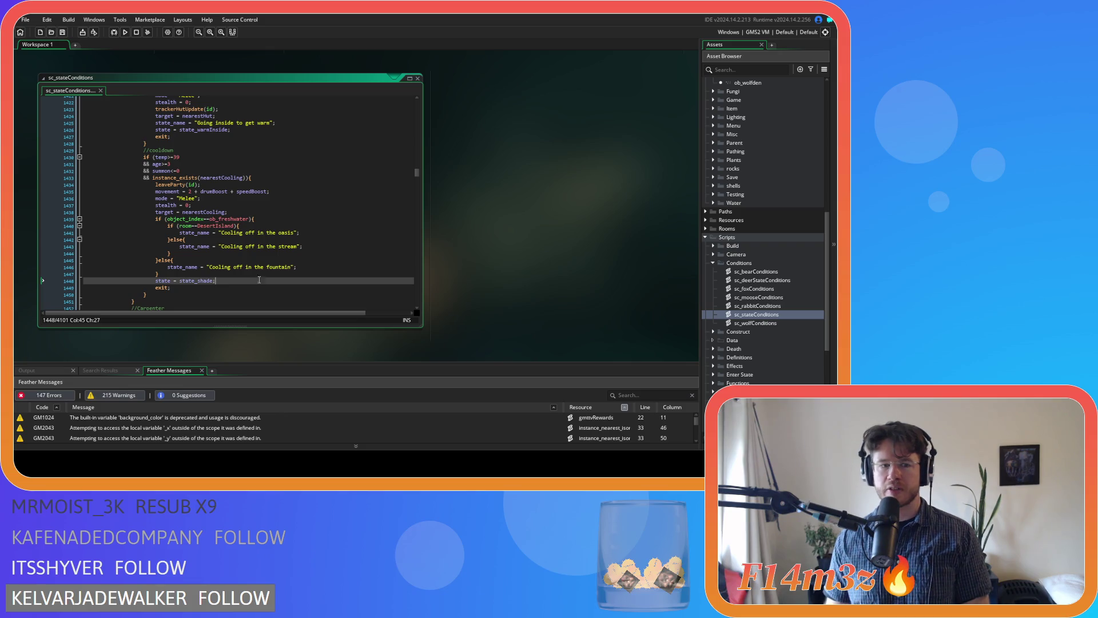
pyautogui.moveTo(197, 280); pyautogui.dragTo(215, 281)
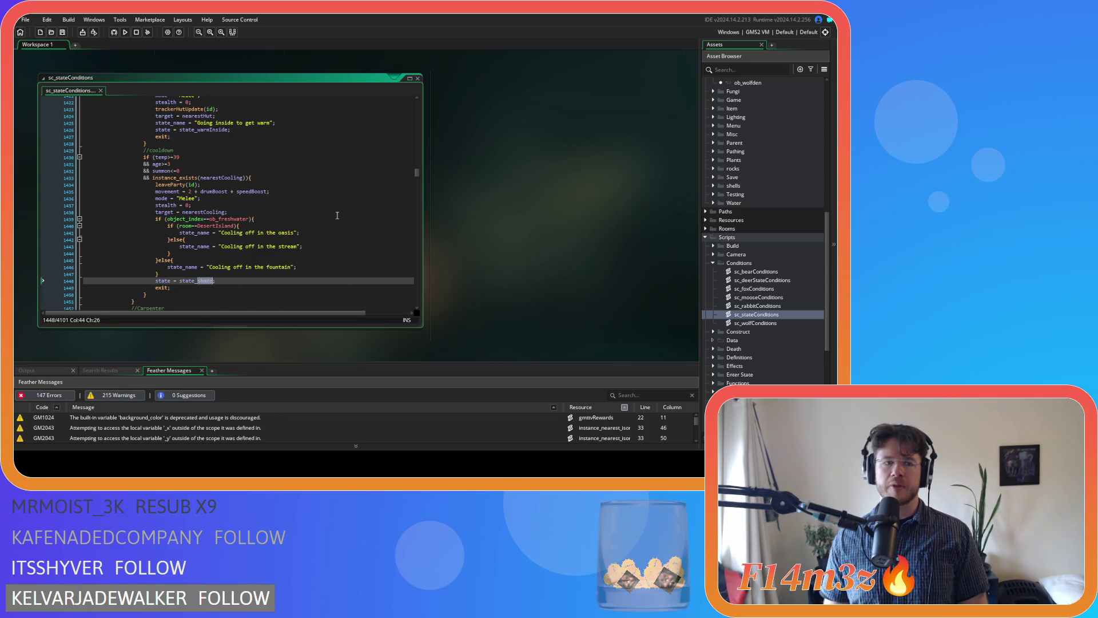
pyautogui.scroll(-15, 290, 232)
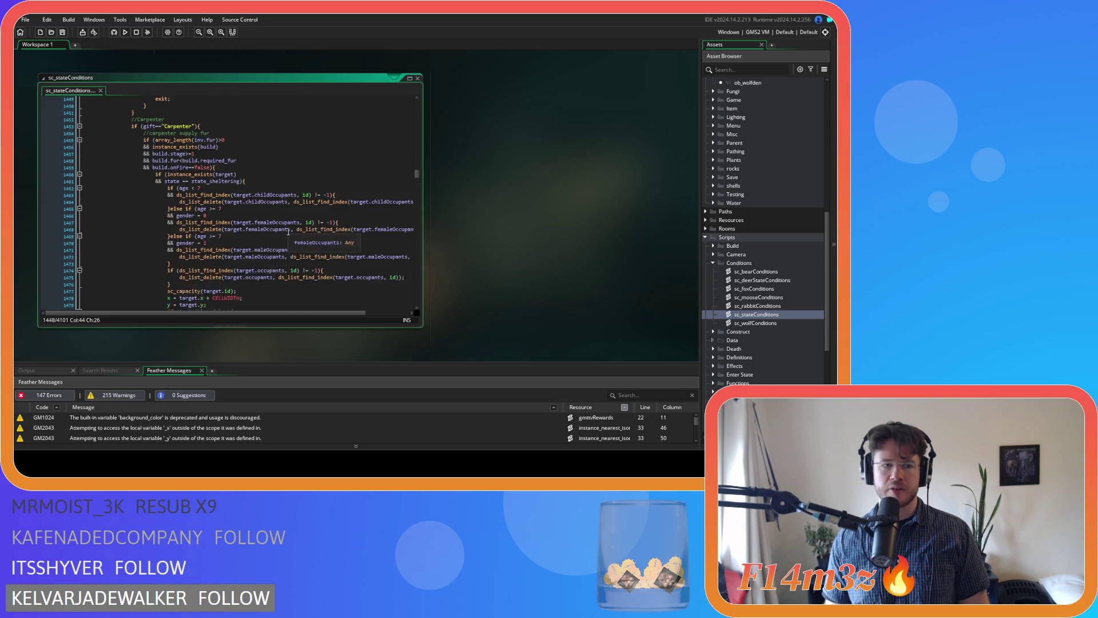
pyautogui.scroll(20, 270, 238)
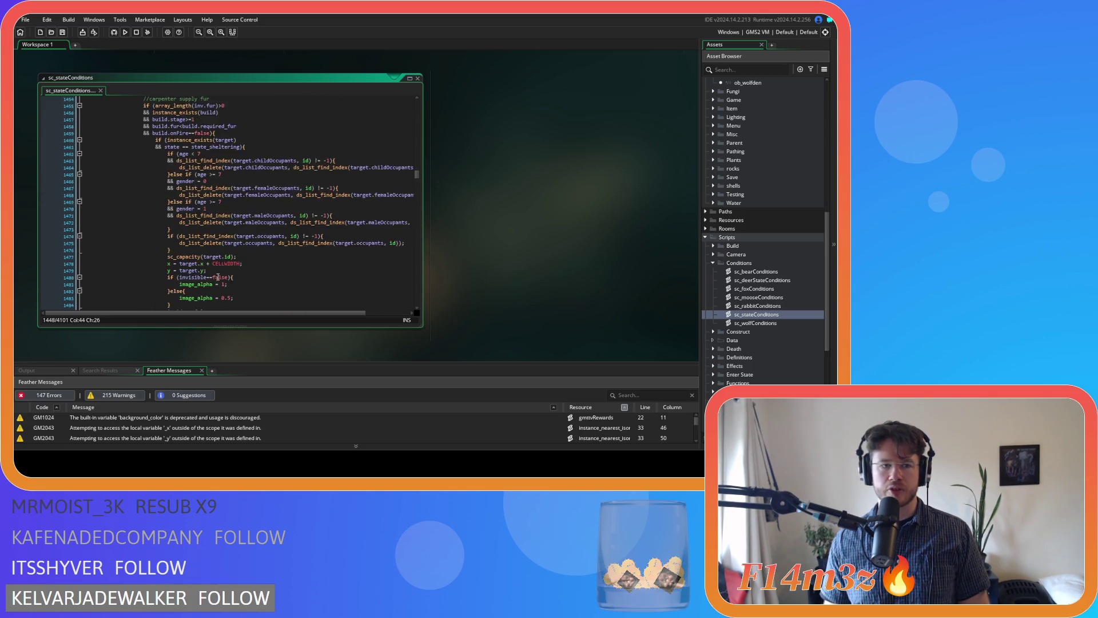
pyautogui.scroll(-5, 225, 275)
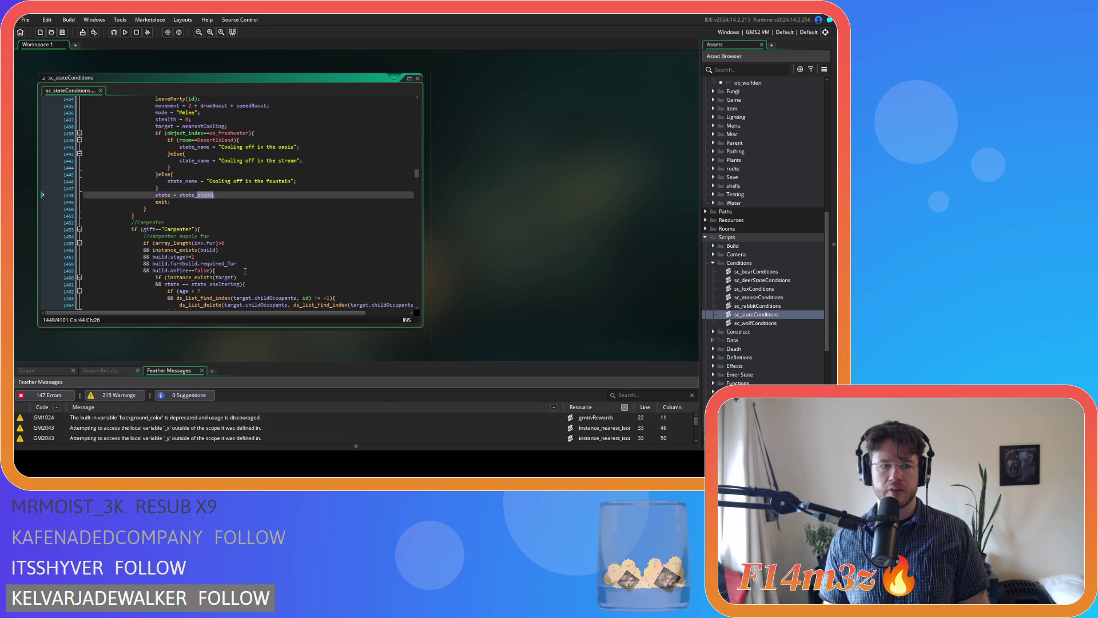
pyautogui.scroll(9, 246, 271)
pyautogui.scroll(-6, 248, 271)
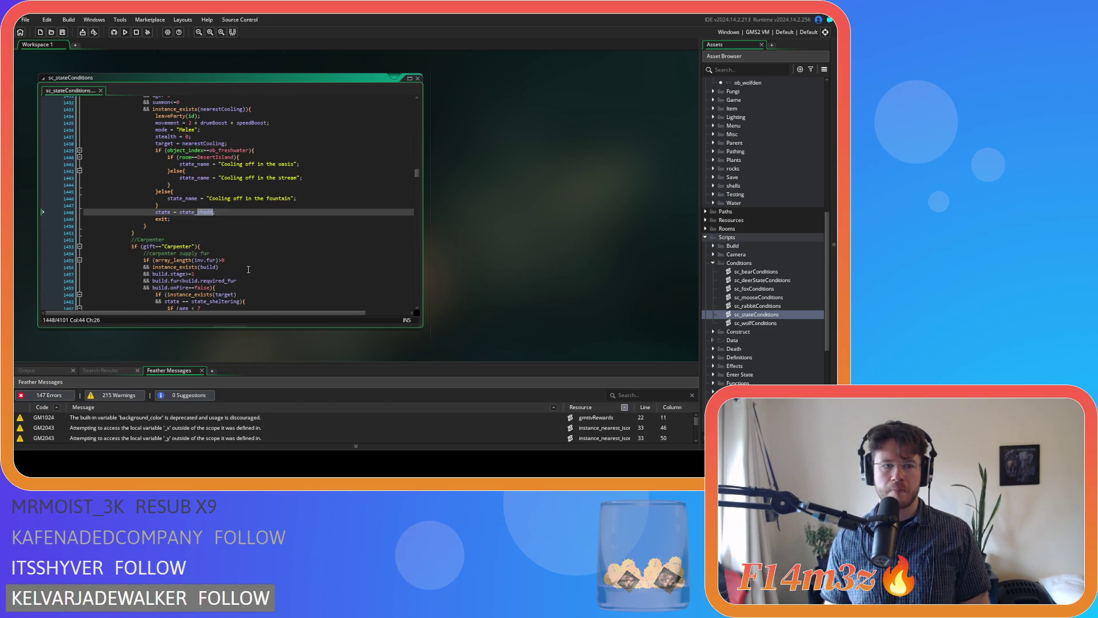
pyautogui.write('cooling')
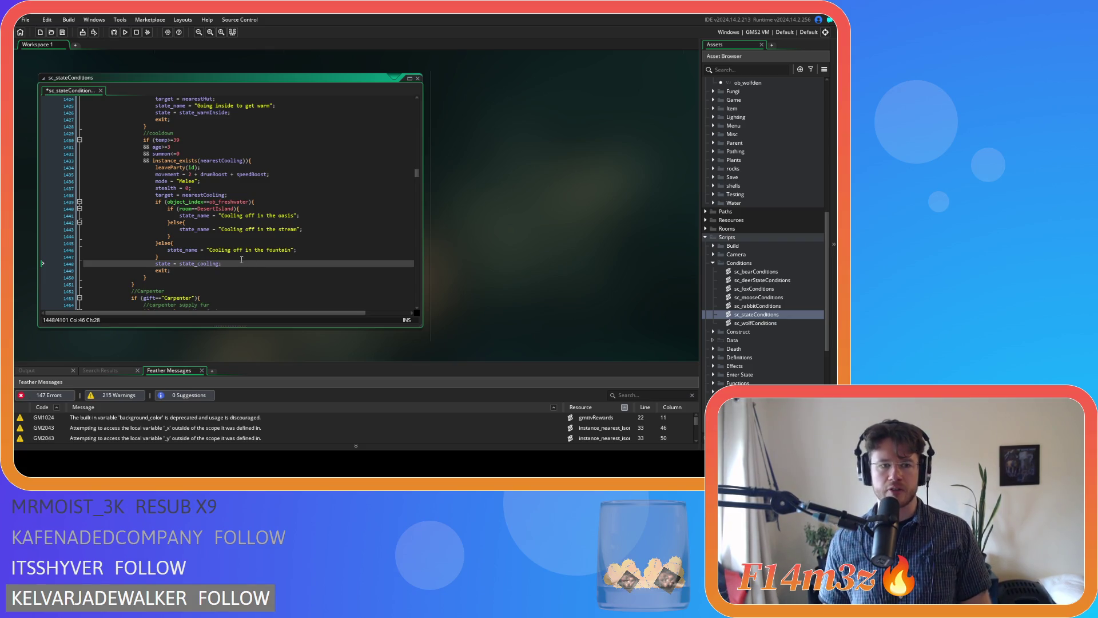
# Step: Save the edited sc_stateConditions script
pyautogui.press('Right')
pyautogui.hotkey('ctrl', 's')
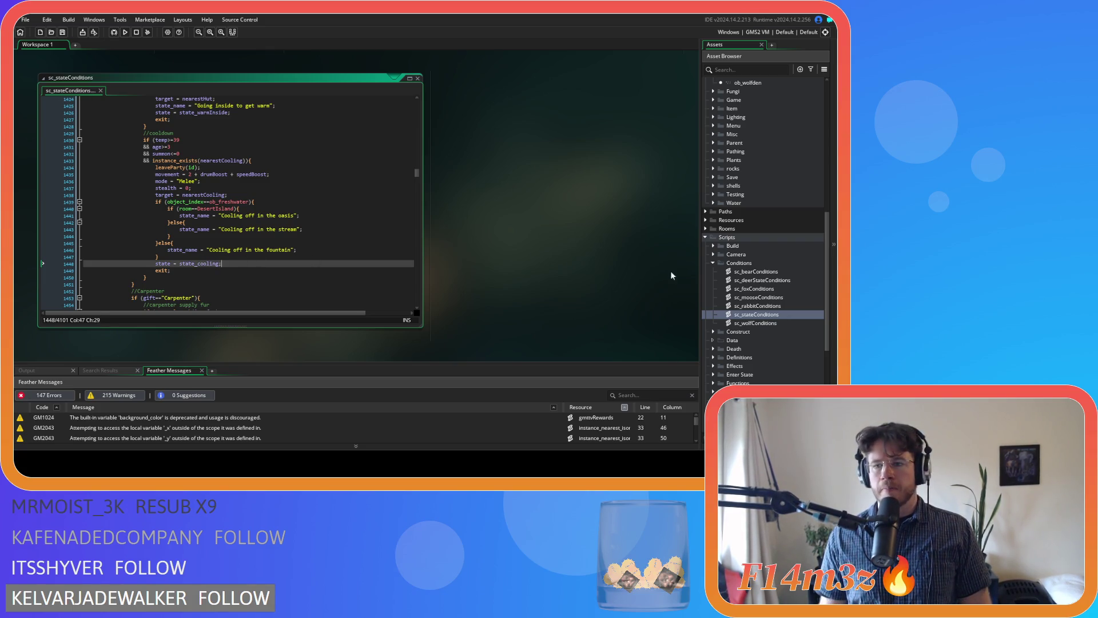
pyautogui.scroll(3, 765, 292)
pyautogui.scroll(5, 763, 288)
pyautogui.doubleClick(743, 108)
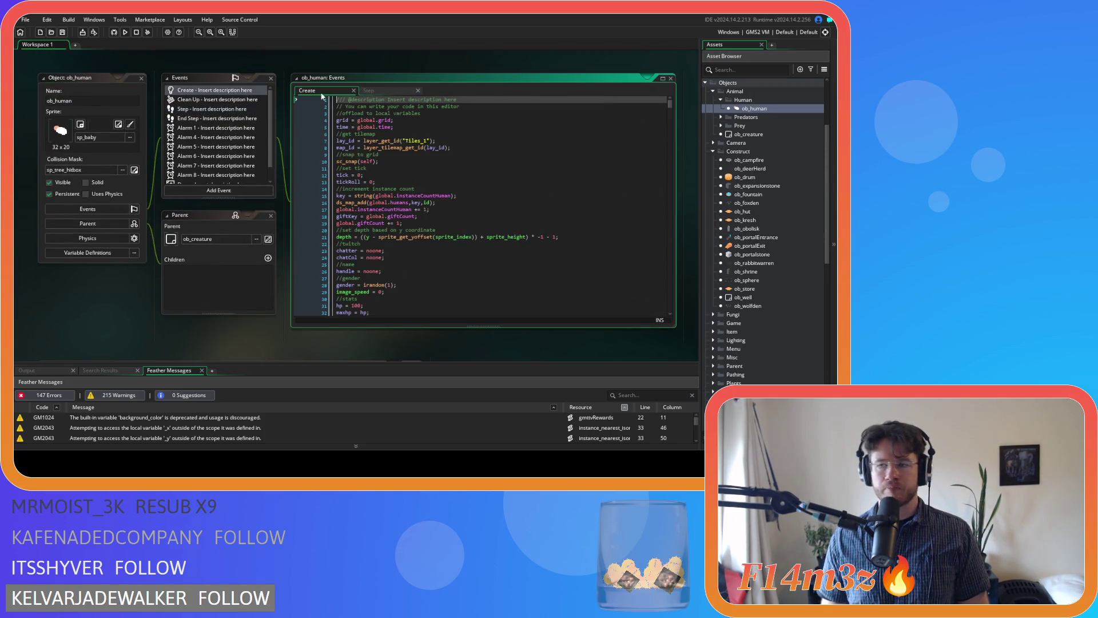
# Step: Search ob_human's Create event code for state_shade and jump to its function
pyautogui.click(503, 208)
pyautogui.hotkey('ctrl', 'f')
pyautogui.write('st')
pyautogui.press('Return')
pyautogui.write('ate_')
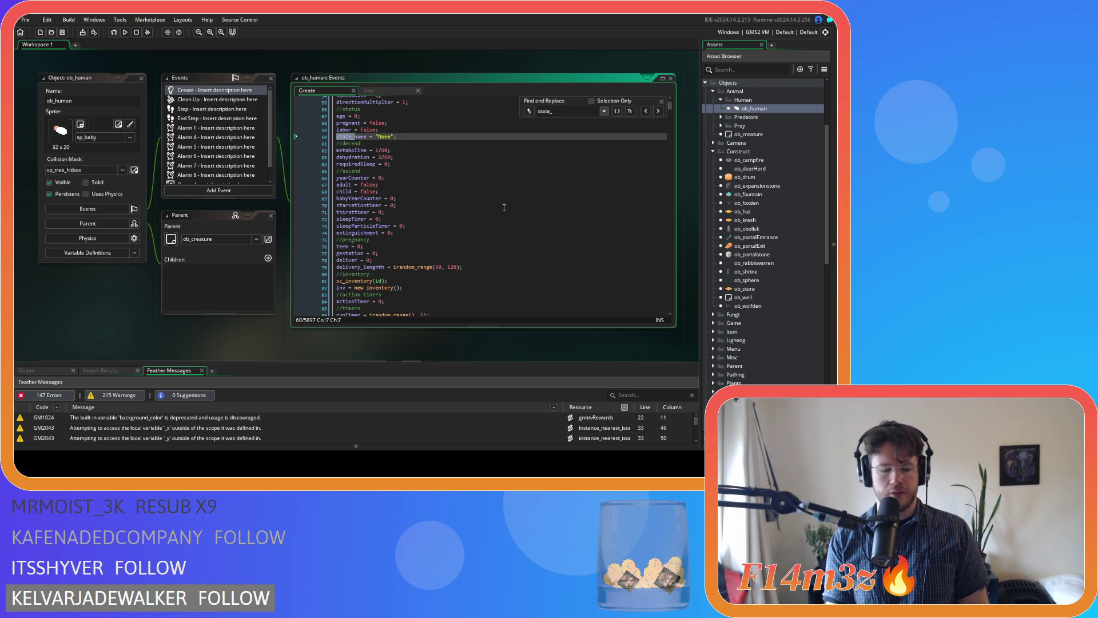
pyautogui.write('c')
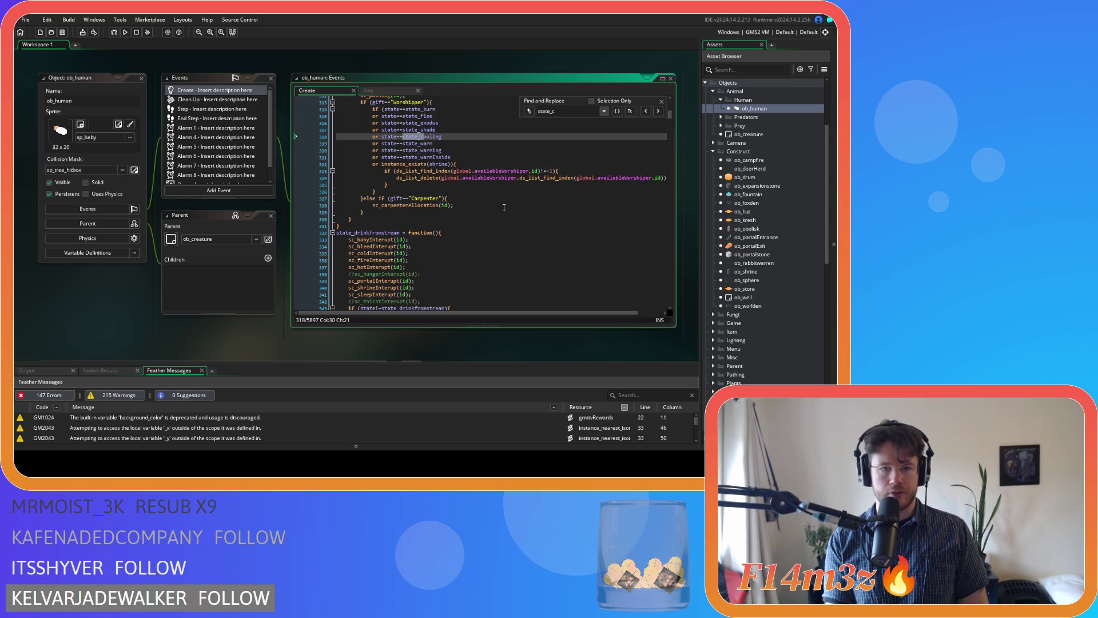
pyautogui.press('BackSpace')
pyautogui.write('shade')
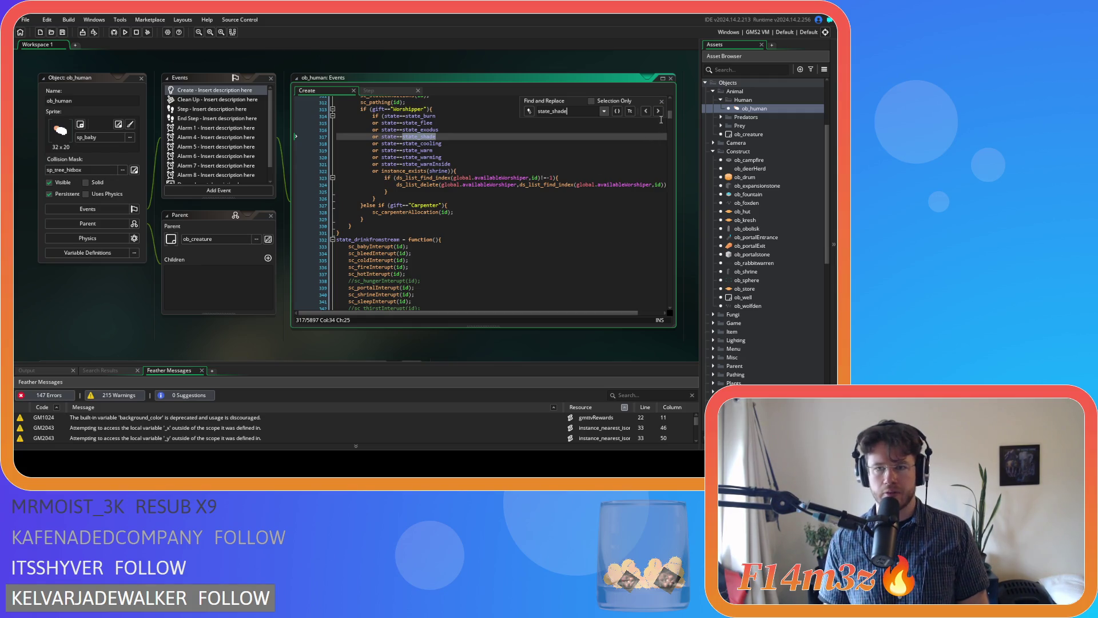
pyautogui.click(657, 111)
pyautogui.click(657, 111)
pyautogui.click(661, 101)
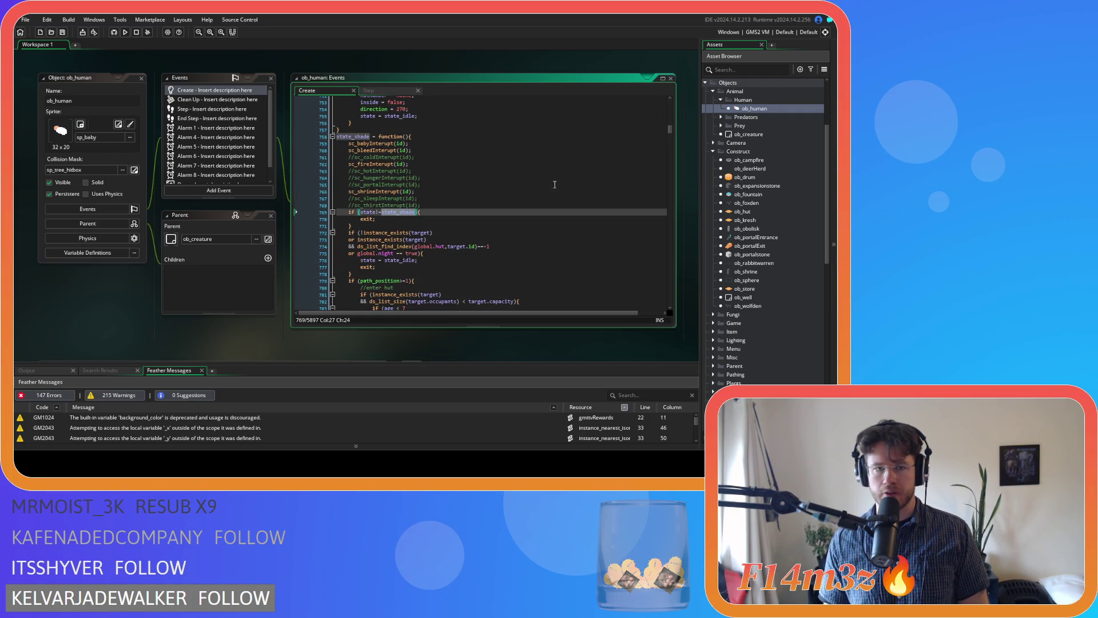
# Step: Delete the hut-entering code inside the state_shade function's path_position == 1 check
pyautogui.press('Up')
pyautogui.press('Up')
pyautogui.press('Up')
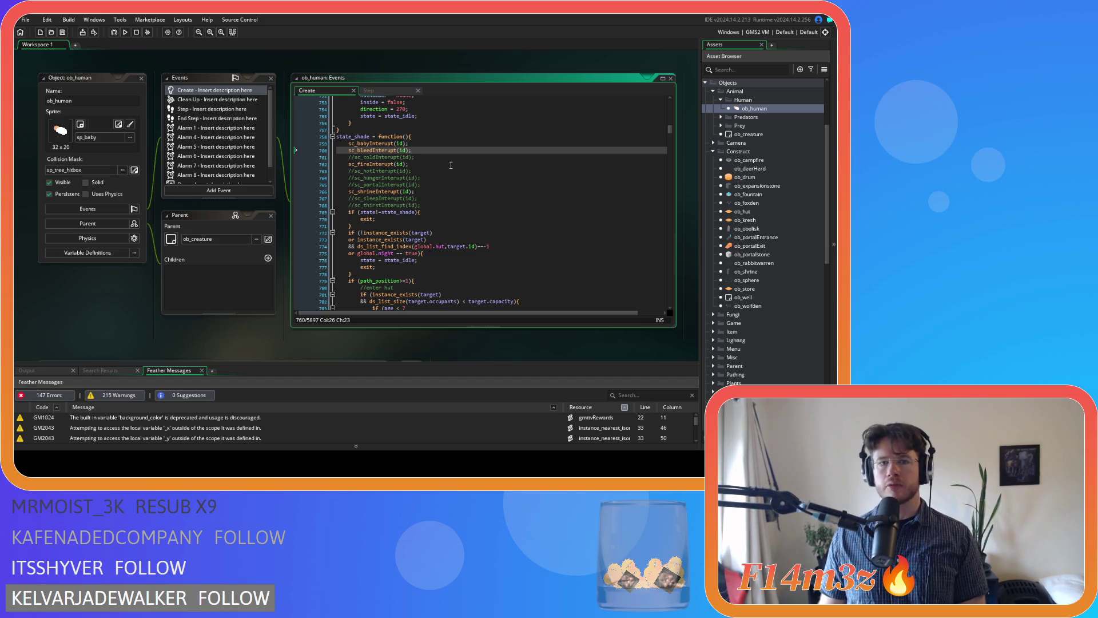
pyautogui.scroll(-3, 451, 165)
pyautogui.scroll(-2, 451, 165)
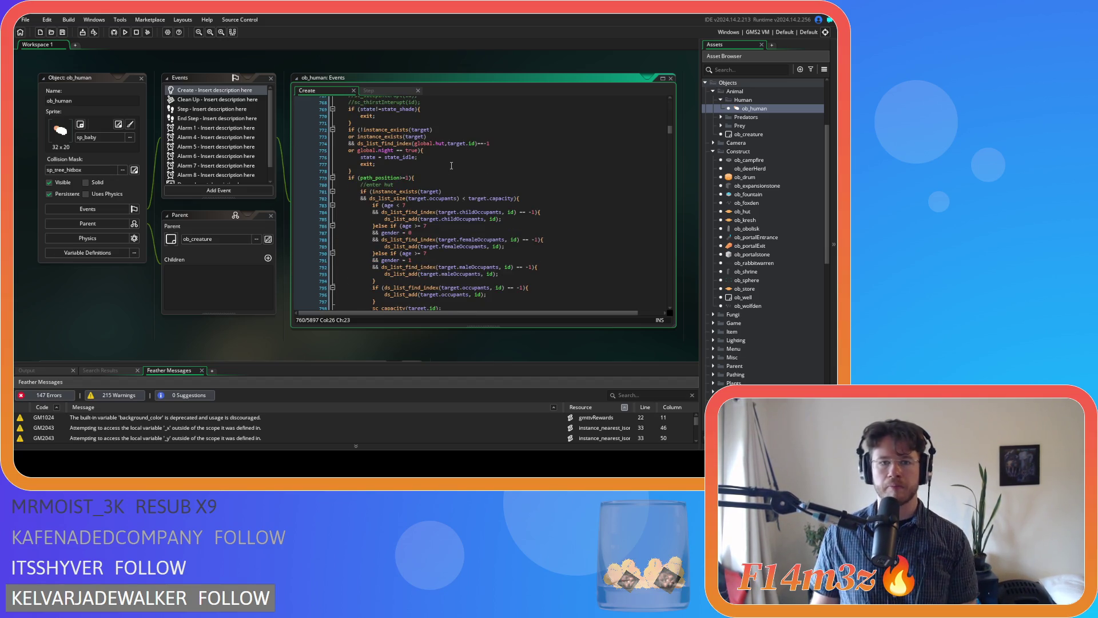
pyautogui.scroll(-3, 461, 188)
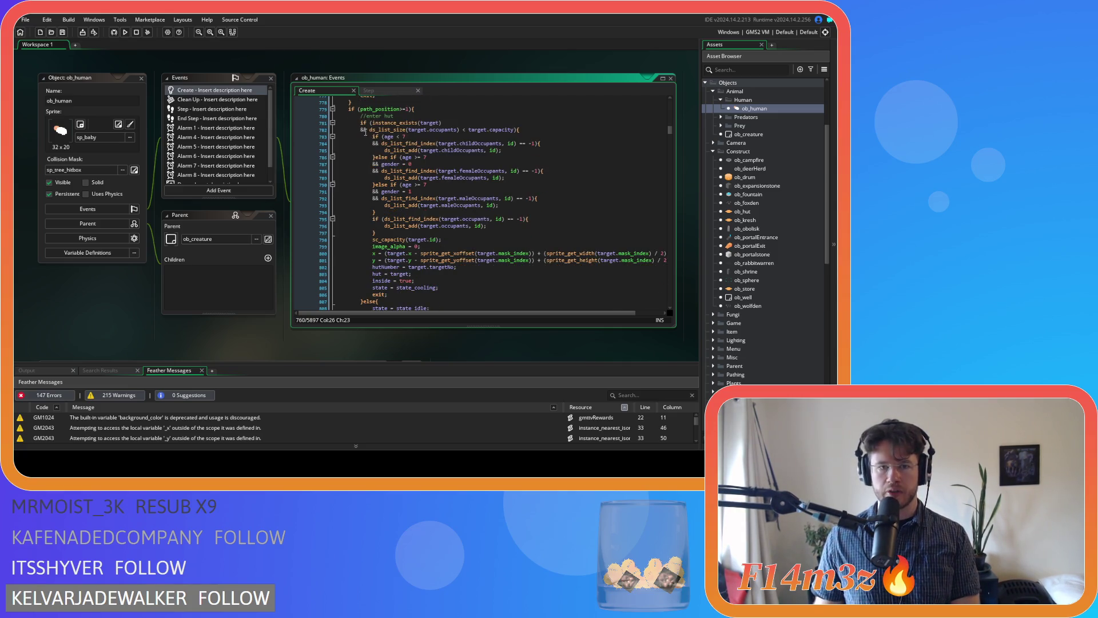
pyautogui.click(402, 292)
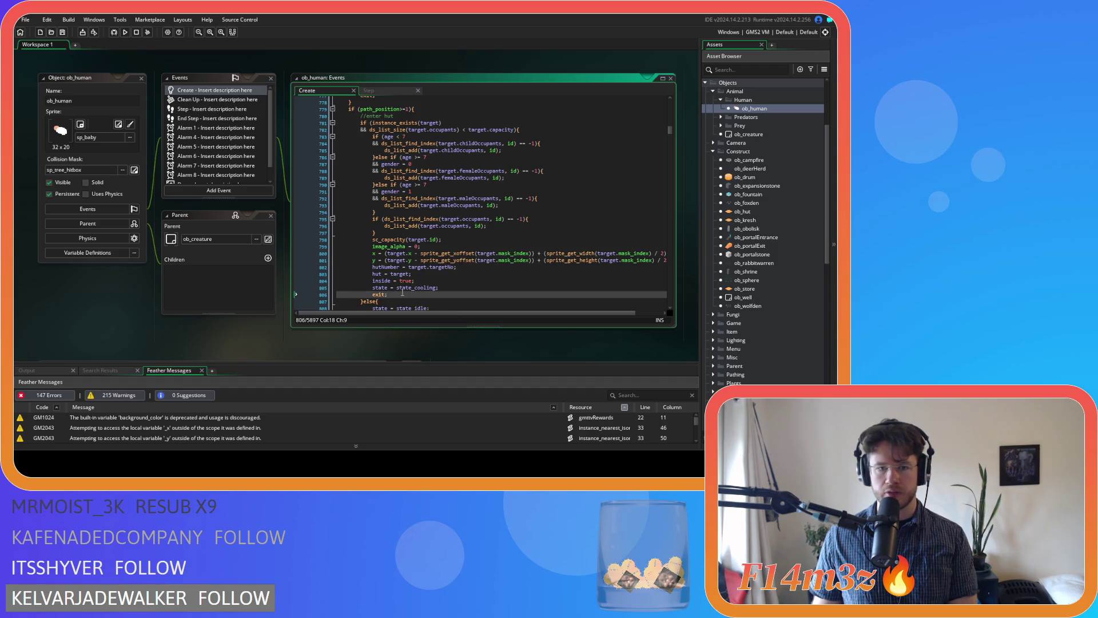
pyautogui.scroll(-3, 402, 292)
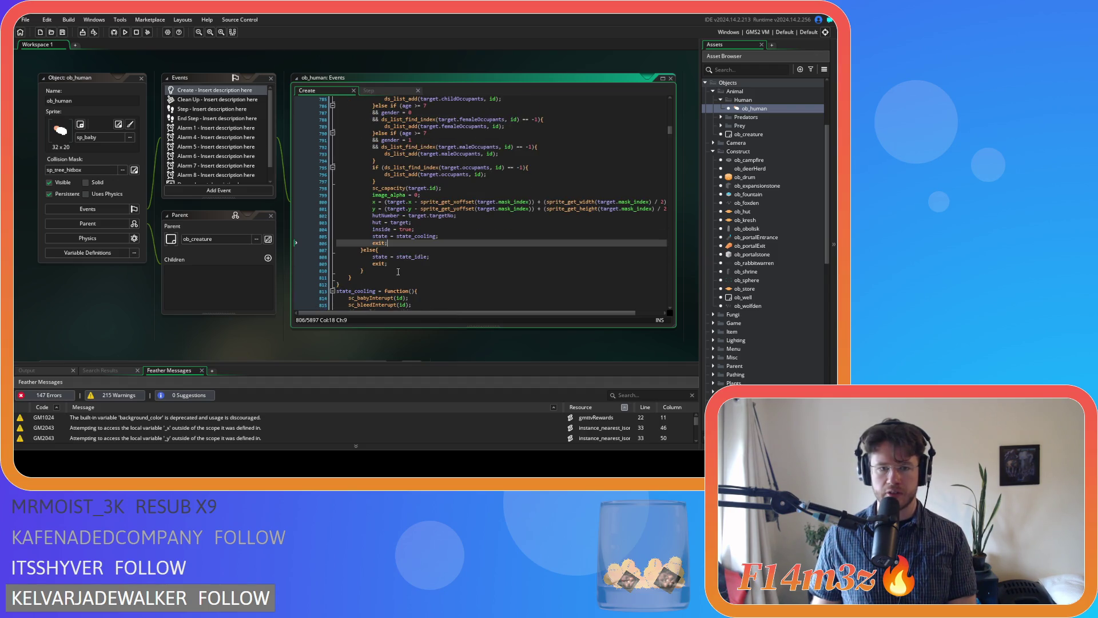
pyautogui.click(376, 250)
pyautogui.scroll(4, 393, 267)
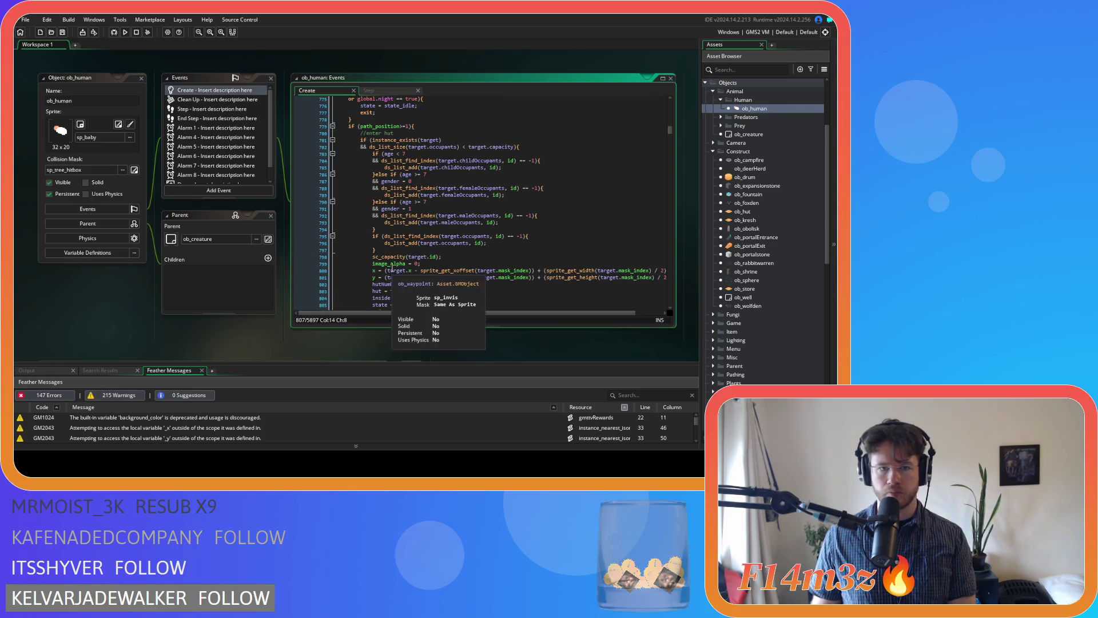
pyautogui.scroll(-2, 362, 268)
pyautogui.click(363, 283)
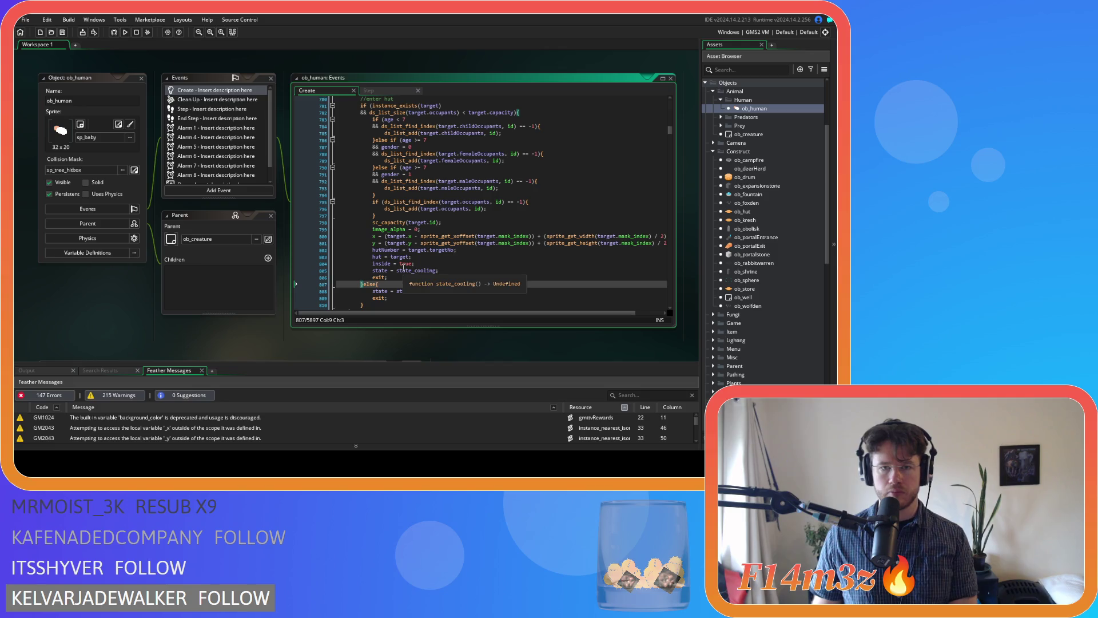
pyautogui.scroll(1, 404, 267)
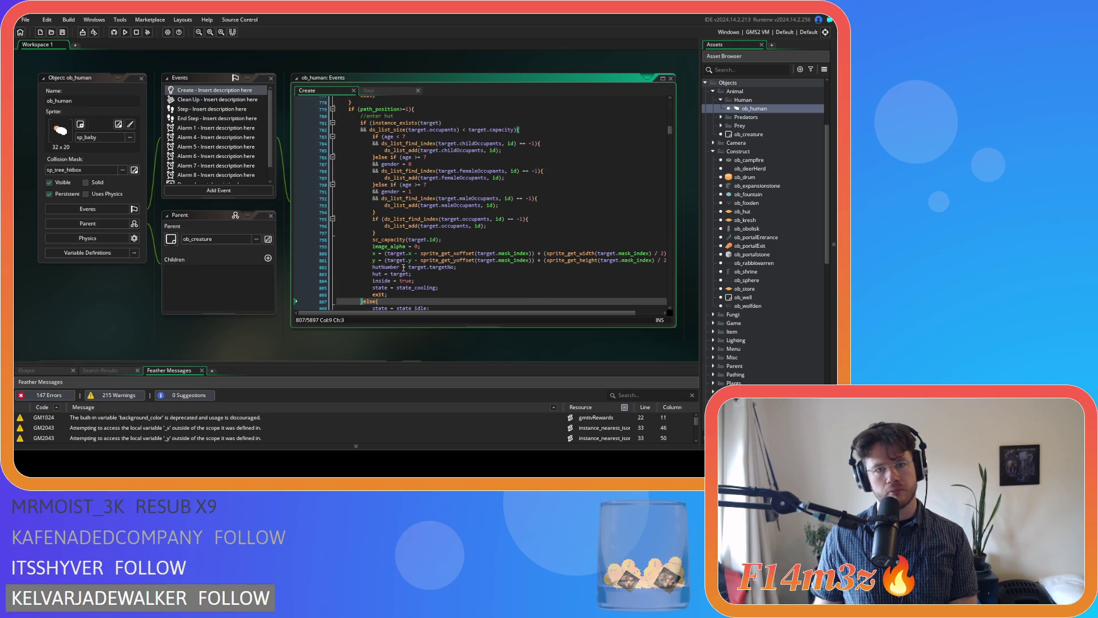
pyautogui.scroll(-2, 403, 267)
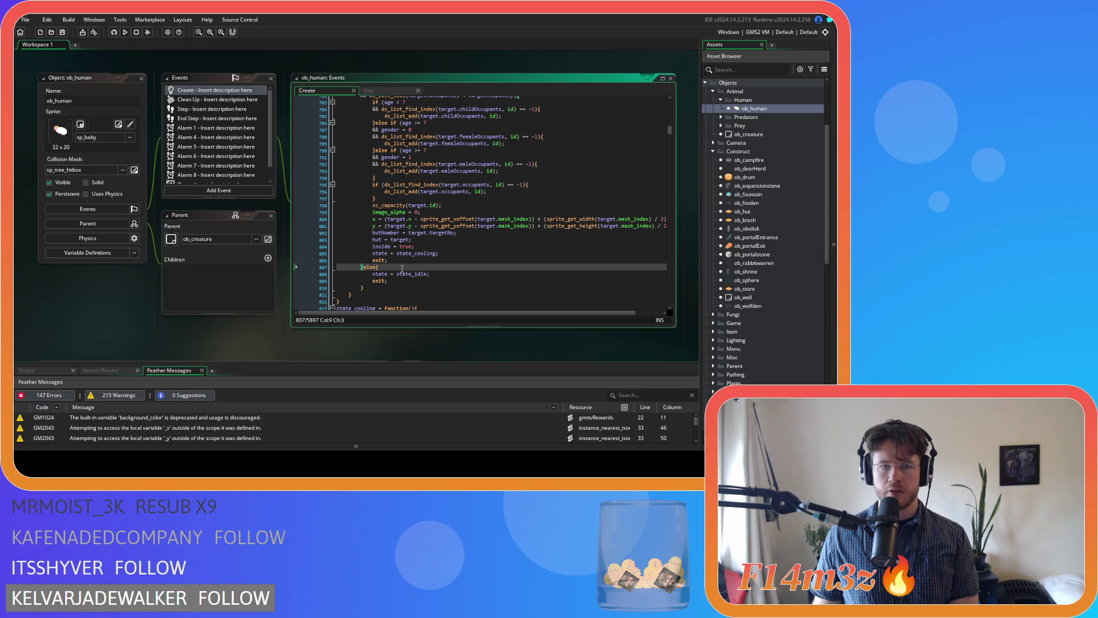
pyautogui.moveTo(372, 288)
pyautogui.mouseDown()
pyautogui.moveTo(378, 239)
pyautogui.moveTo(359, 170)
pyautogui.mouseUp()
pyautogui.press('Delete')
# Step: Rename the state_shade function and its state check to state_cooling, then save
pyautogui.scroll(3, 434, 203)
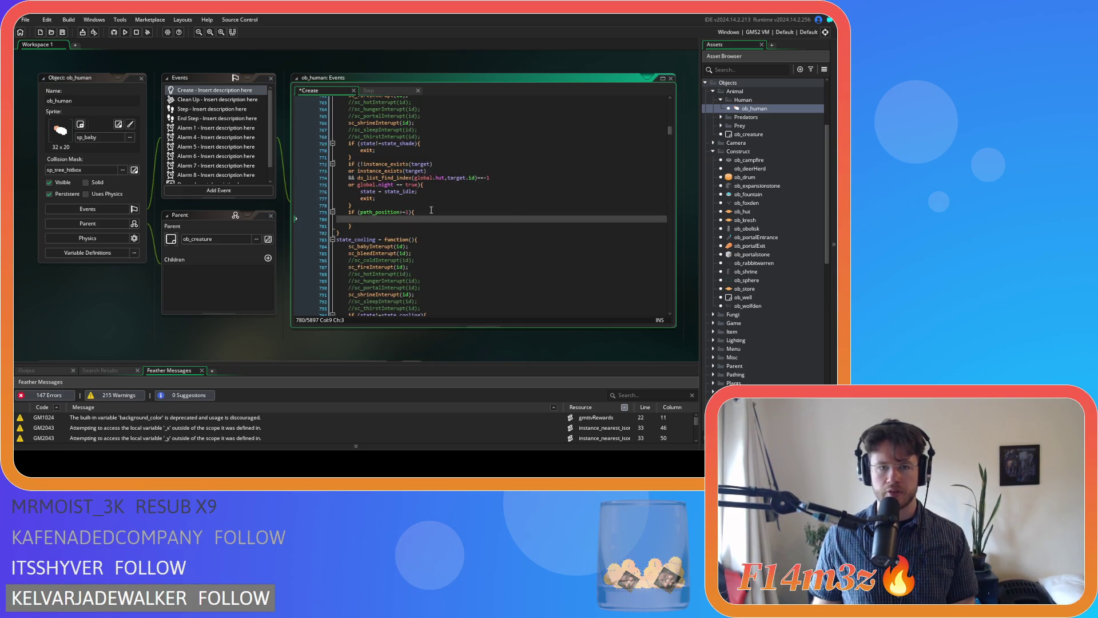
pyautogui.click(413, 177)
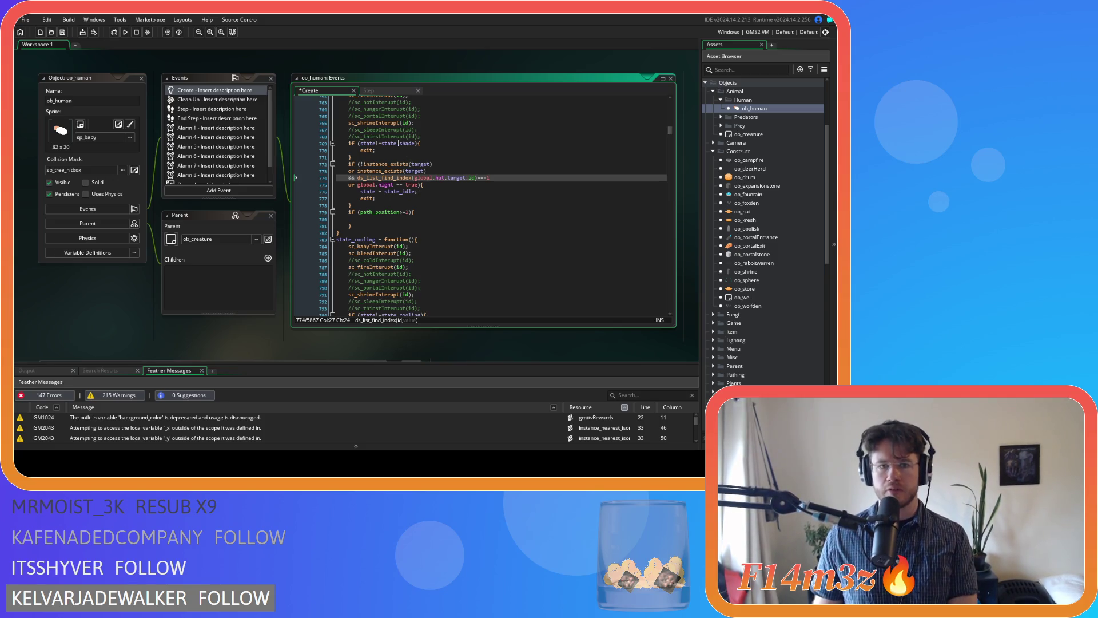
pyautogui.scroll(5, 398, 143)
pyautogui.moveTo(353, 171); pyautogui.dragTo(371, 171)
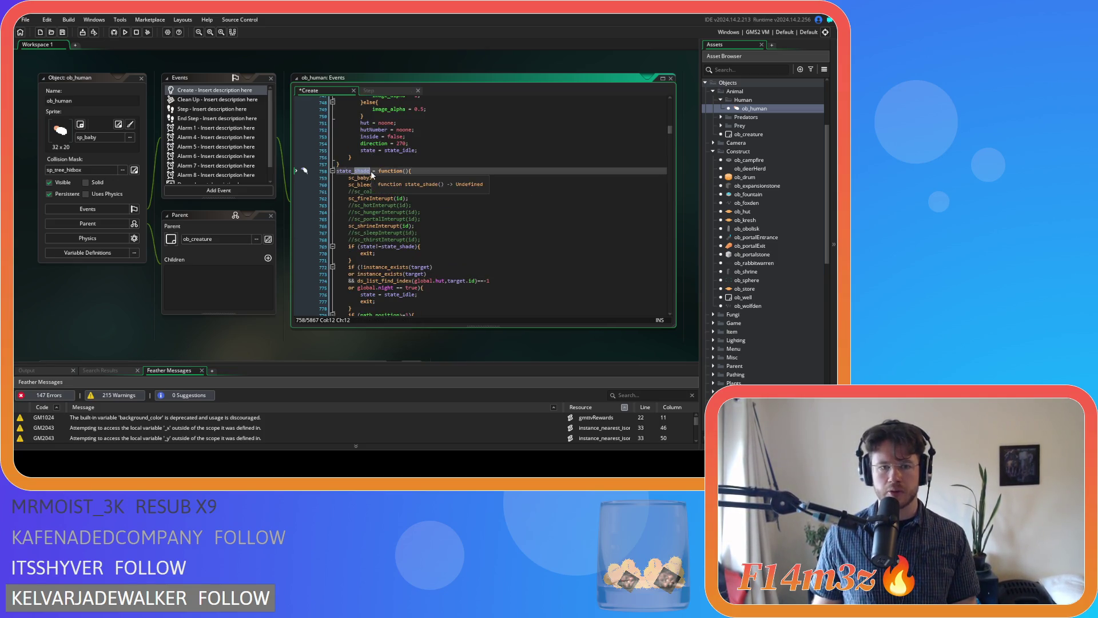
pyautogui.write('cooling')
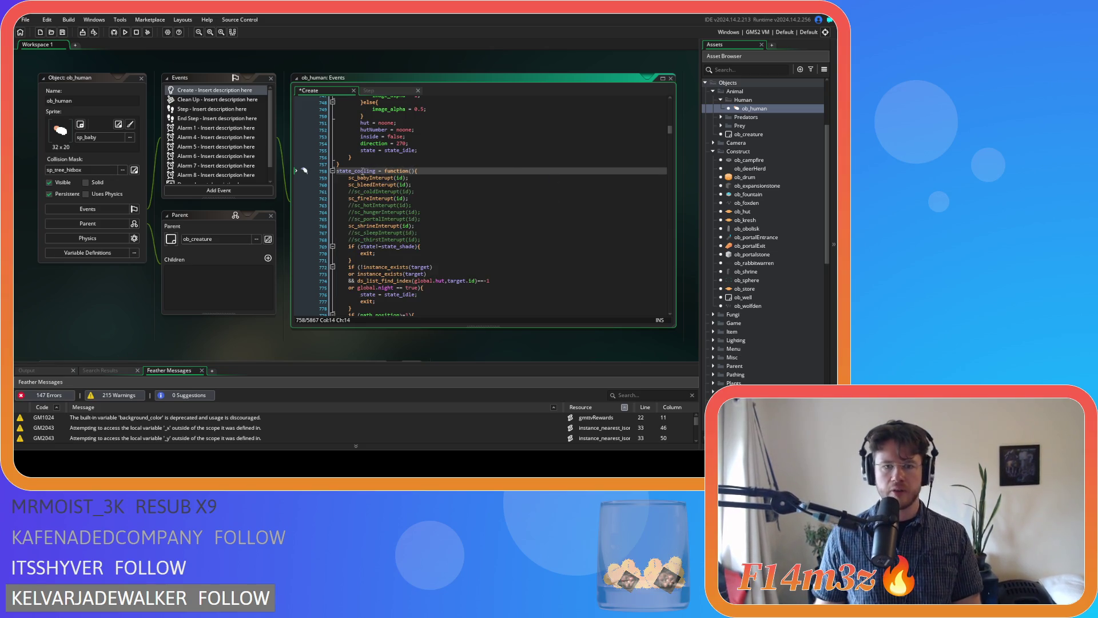
pyautogui.doubleClick(406, 247)
pyautogui.write('cooling')
pyautogui.hotkey('ctrl', 's')
# Step: Select the cooling function code, undoing an accidental paste over it
pyautogui.scroll(-5, 426, 257)
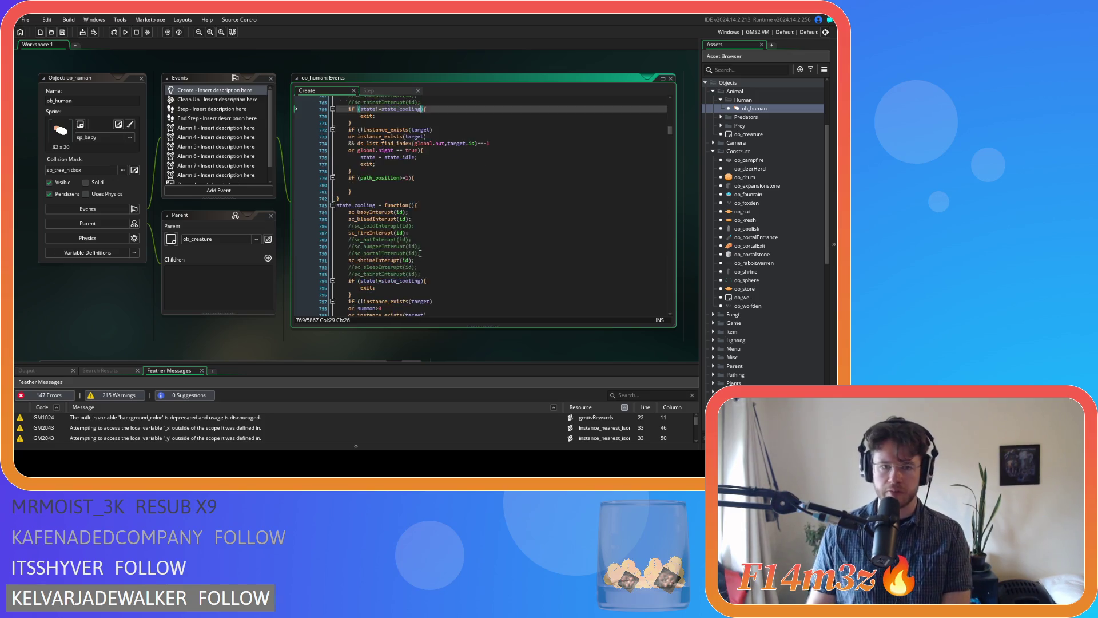
pyautogui.scroll(-20, 420, 253)
pyautogui.scroll(4, 402, 239)
pyautogui.moveTo(343, 307); pyautogui.dragTo(337, 198)
pyautogui.scroll(15, 339, 184)
pyautogui.keyDown('shift'); pyautogui.click(333, 177); pyautogui.keyUp('shift')
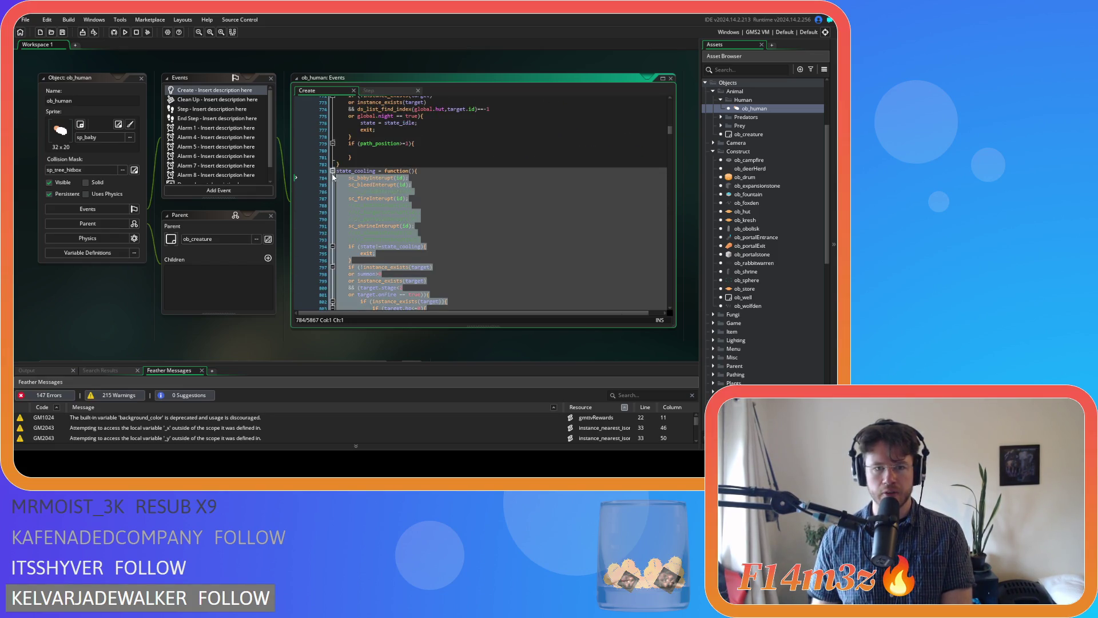
pyautogui.hotkey('ctrl', 'v')
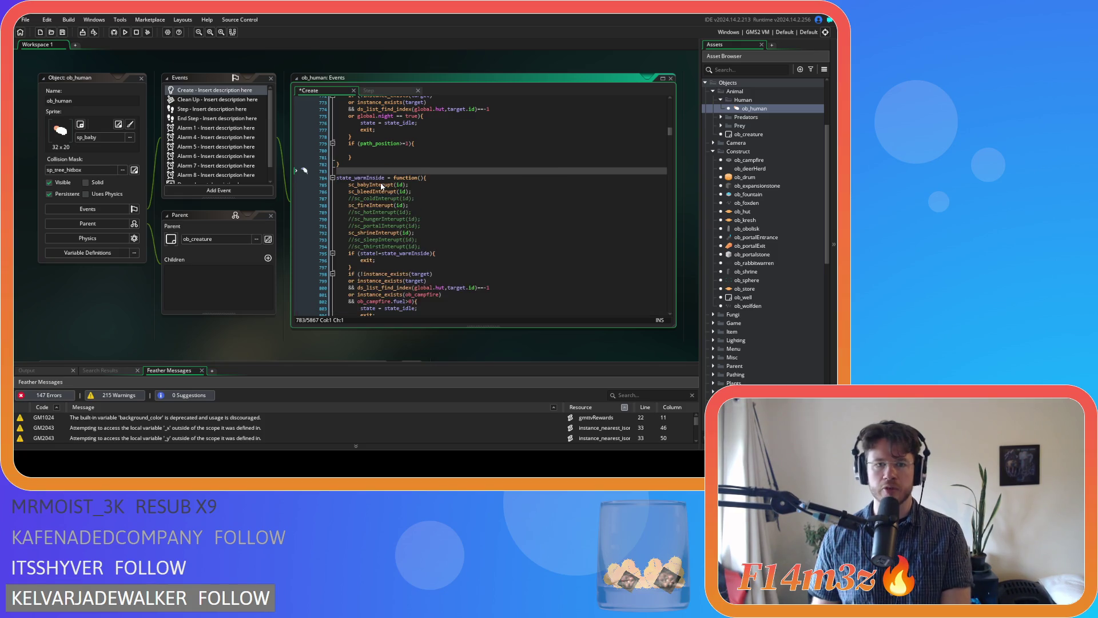
pyautogui.hotkey('ctrl', 'z')
pyautogui.hotkey('ctrl', 'z')
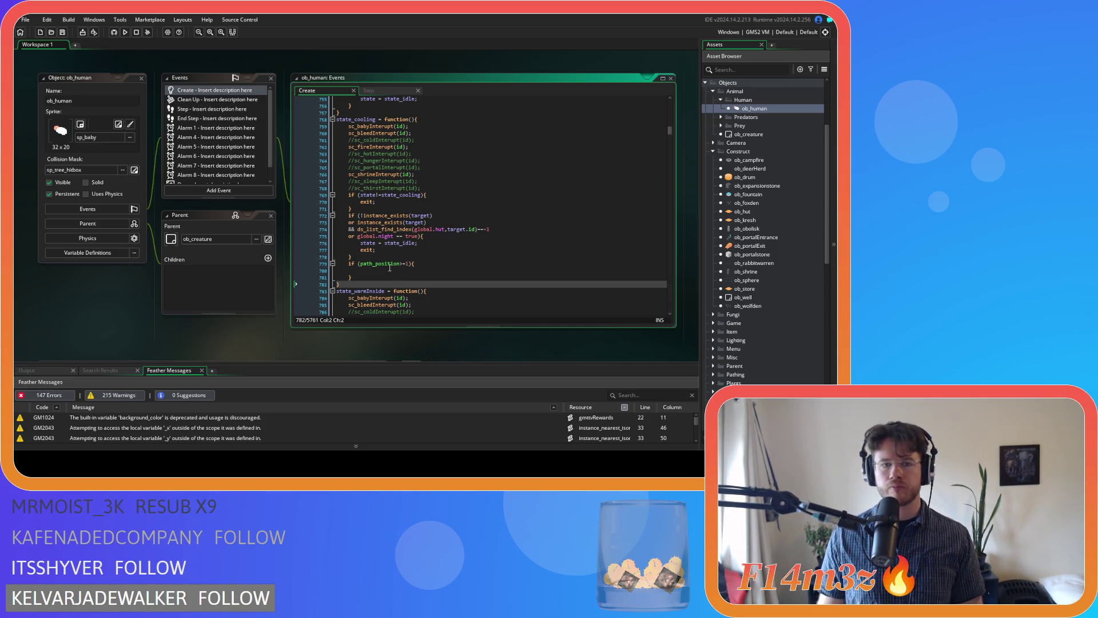
# Step: Remove the extra target and nighttime conditions so only the target-exists check remains, and save
pyautogui.moveTo(420, 236); pyautogui.dragTo(324, 229)
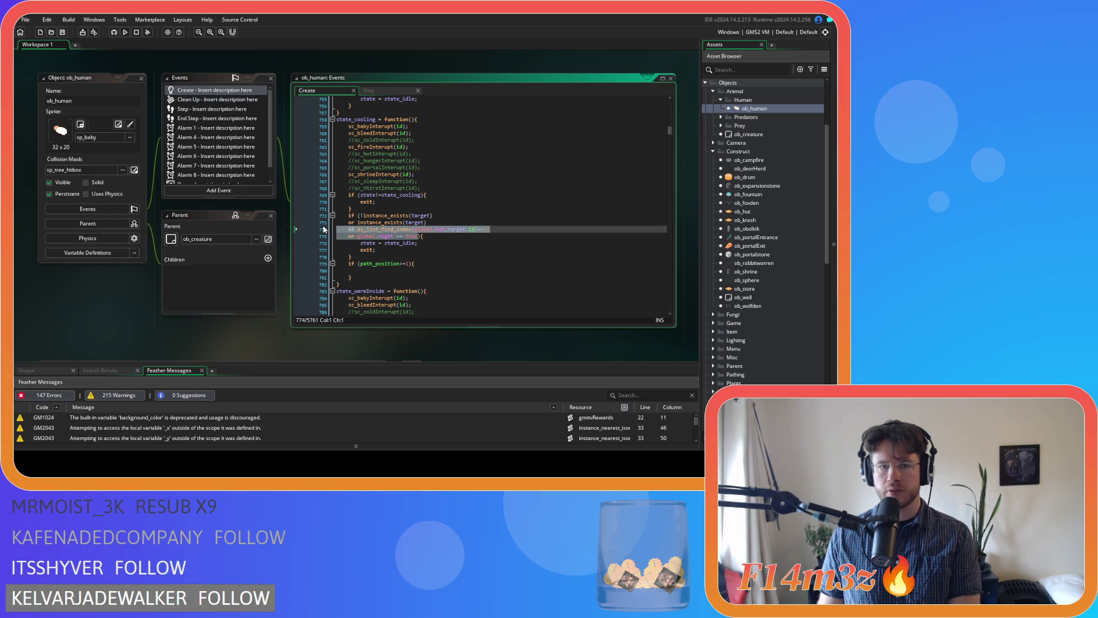
pyautogui.moveTo(423, 235); pyautogui.dragTo(304, 220)
pyautogui.press('BackSpace')
pyautogui.press('BackSpace')
pyautogui.press('Down')
pyautogui.hotkey('ctrl', 's')
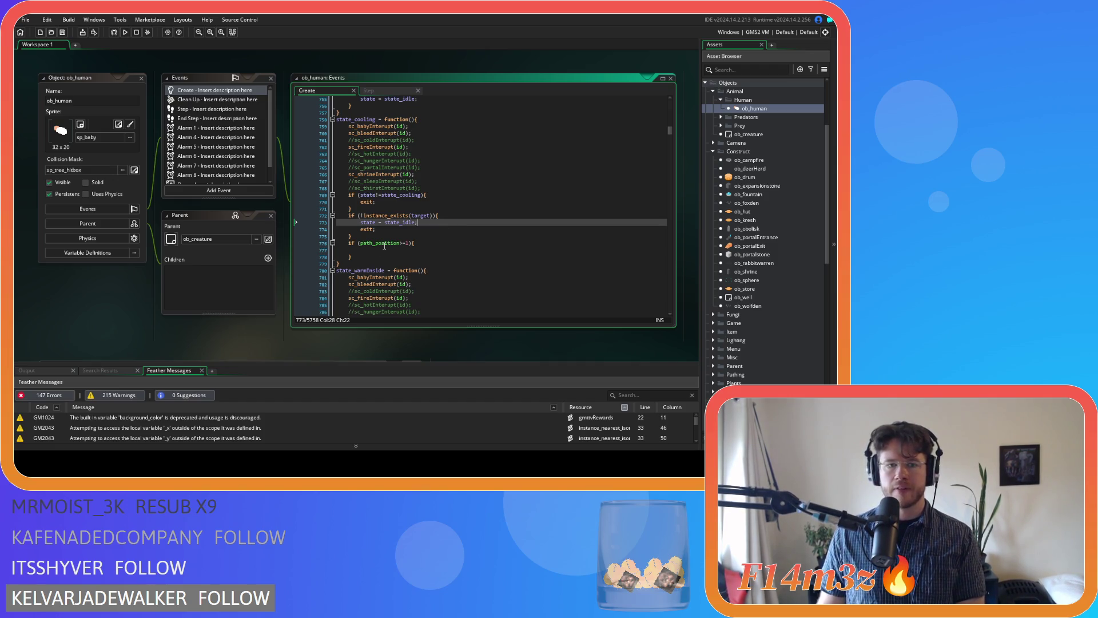
pyautogui.click(471, 249)
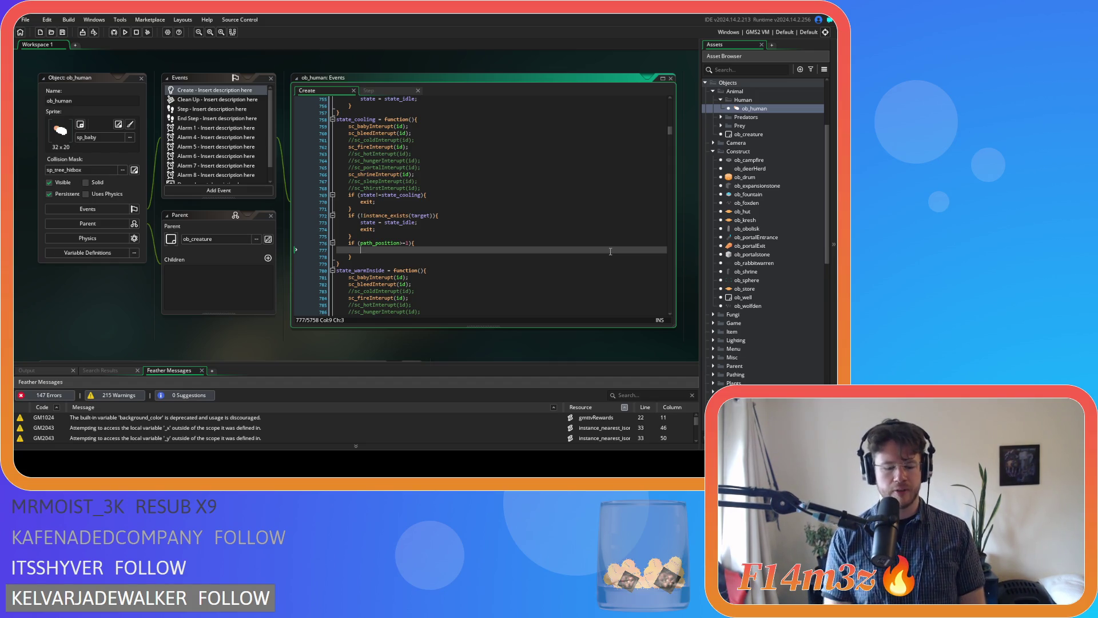
# Step: Inside the path-end check, add an if (temp>37) block that decrements temp by 1
pyautogui.write('if ()')
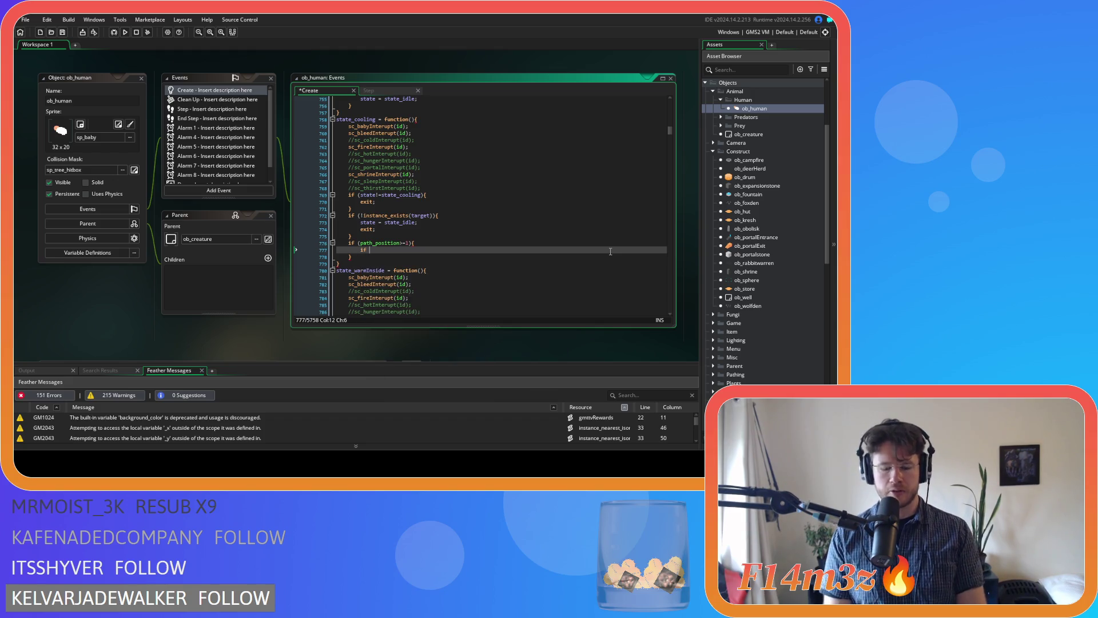
pyautogui.press('Left')
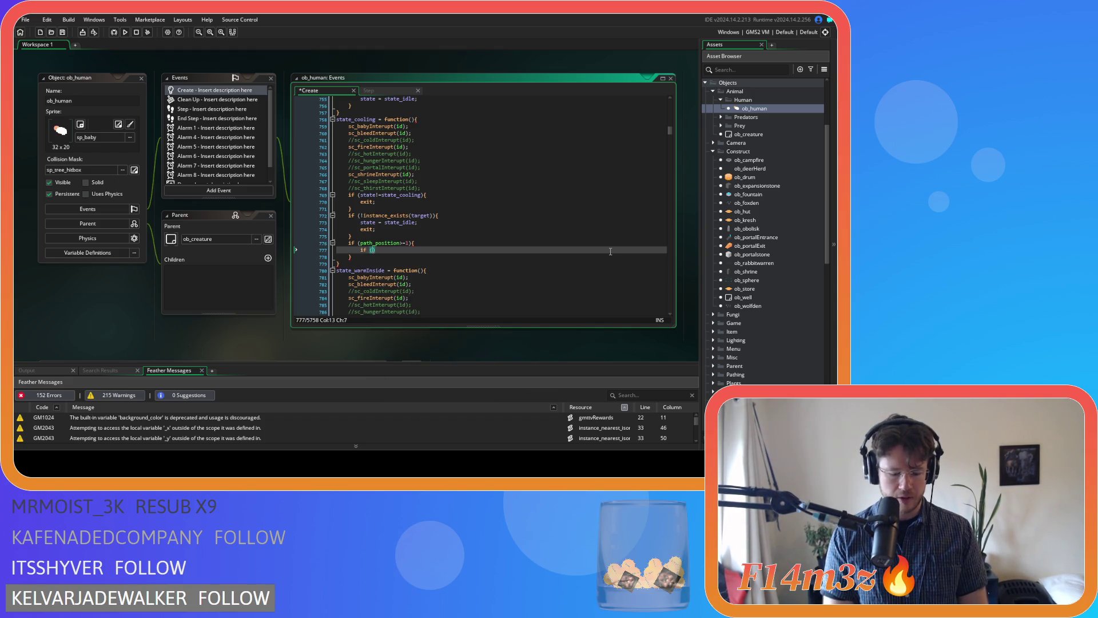
pyautogui.write('temp>')
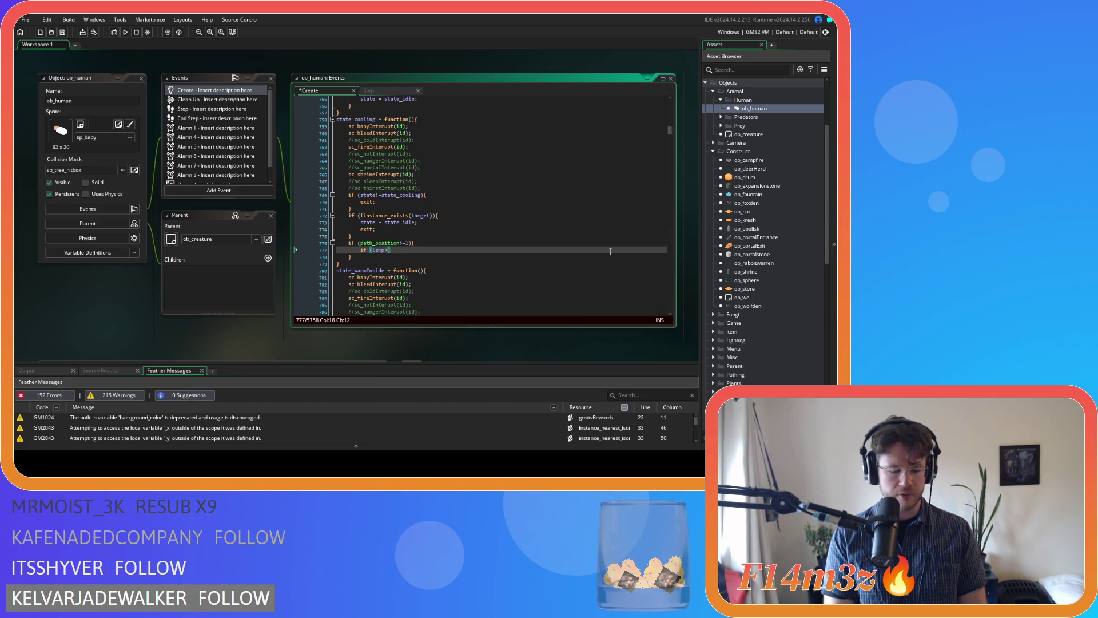
pyautogui.write('37)')
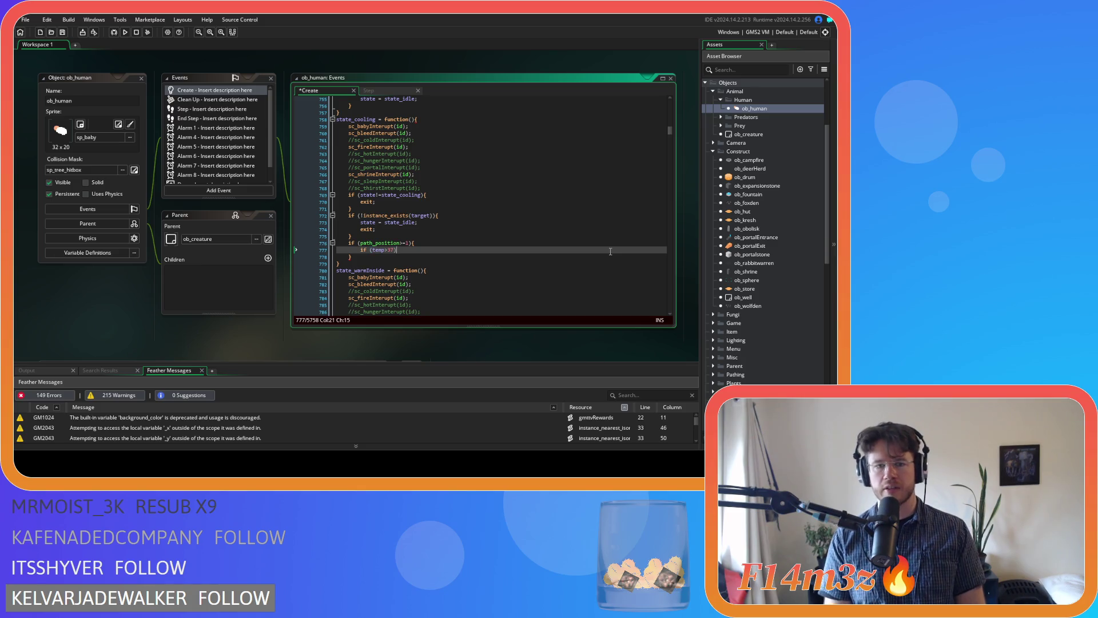
pyautogui.press('Return')
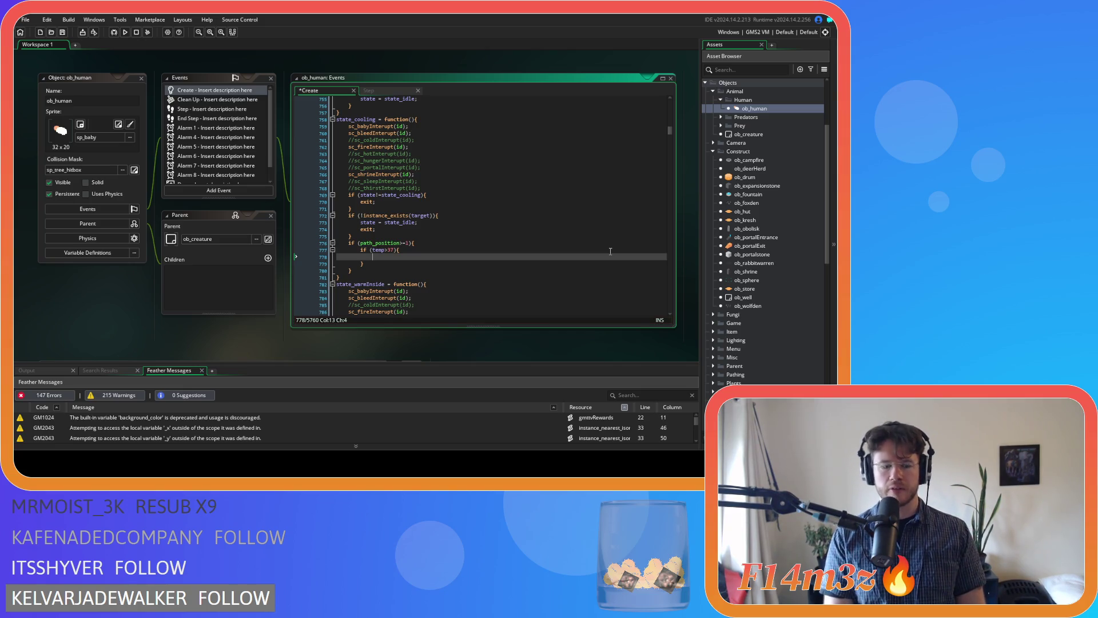
pyautogui.write('temp -= 1')
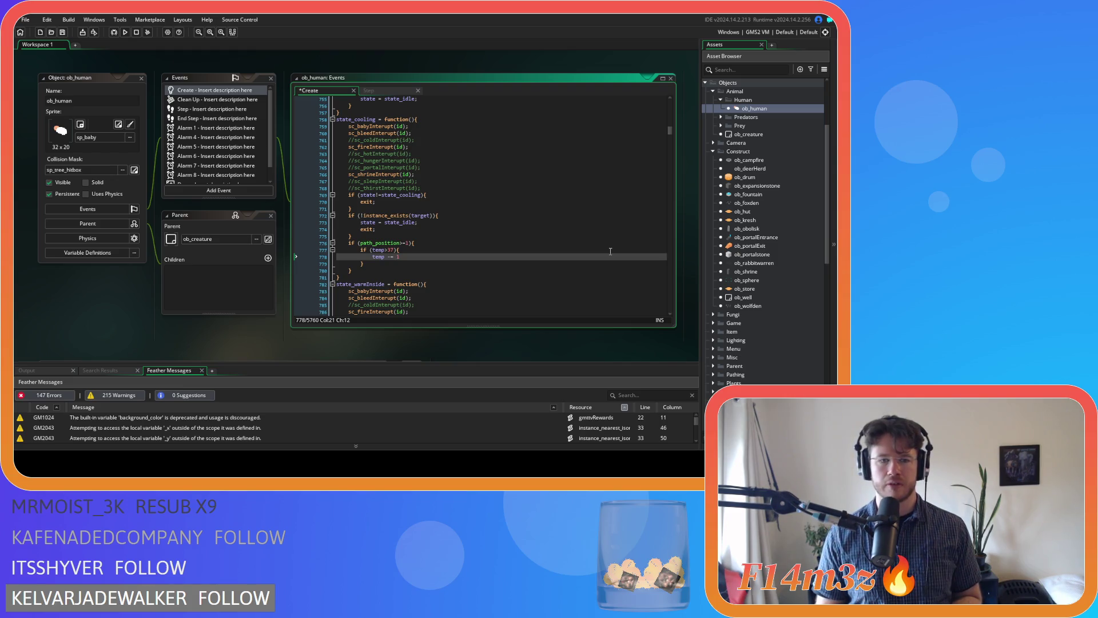
# Step: Rewrite the temp decrement as the bracketed expression ((1/60)/5)
pyautogui.write('/60')
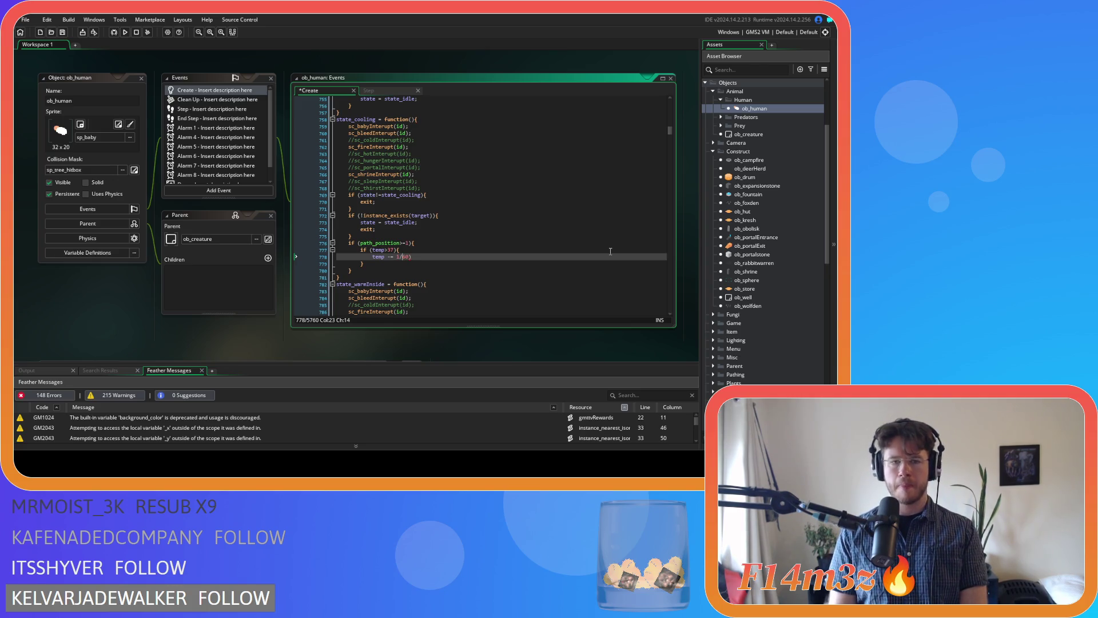
pyautogui.press('Left')
pyautogui.press('Left')
pyautogui.write('(')
pyautogui.press('End')
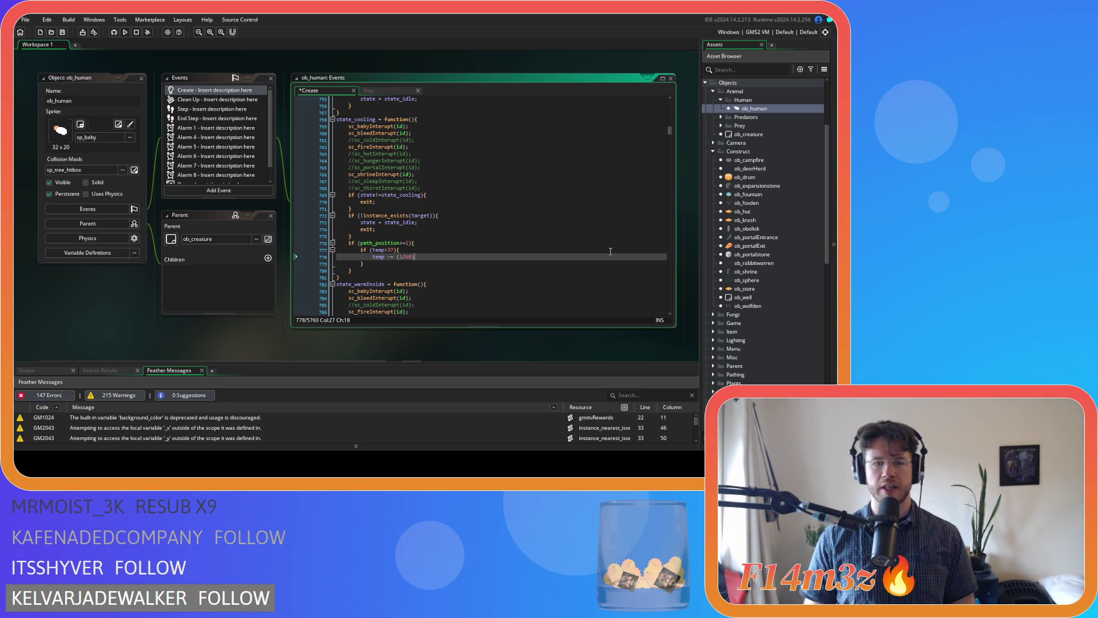
pyautogui.write('/')
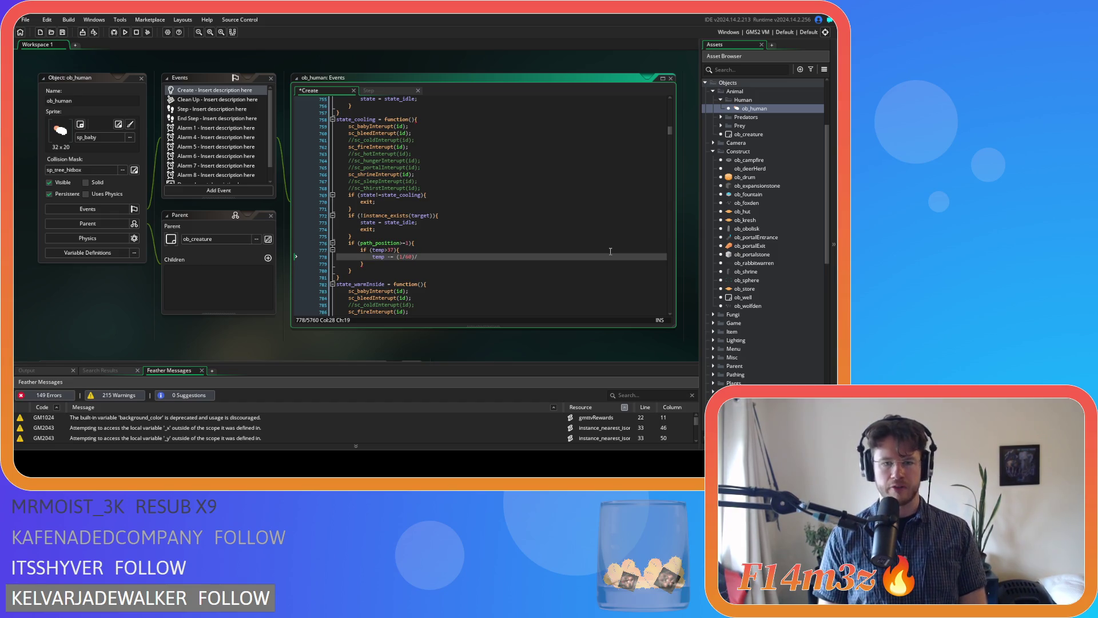
pyautogui.write('5')
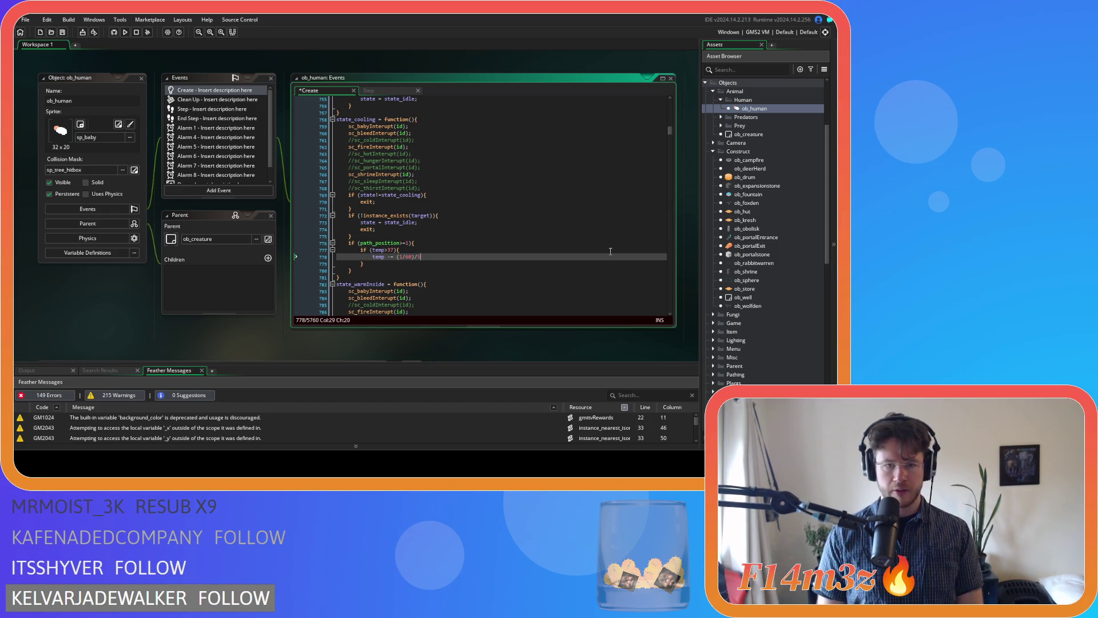
pyautogui.write('(')
pyautogui.press('Right')
pyautogui.press('End')
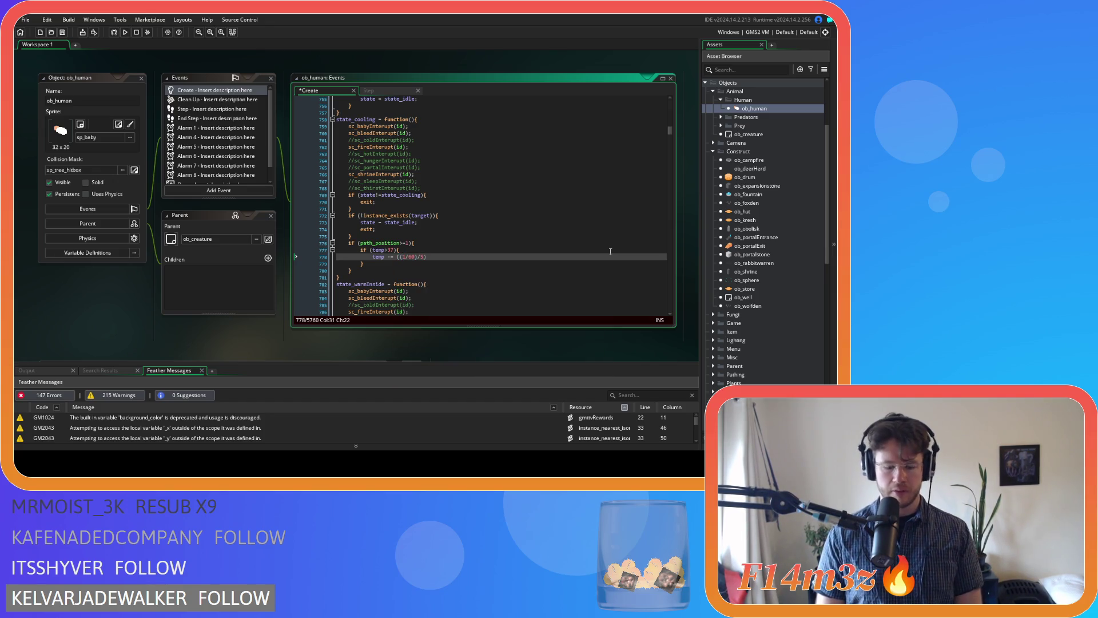
pyautogui.write(';')
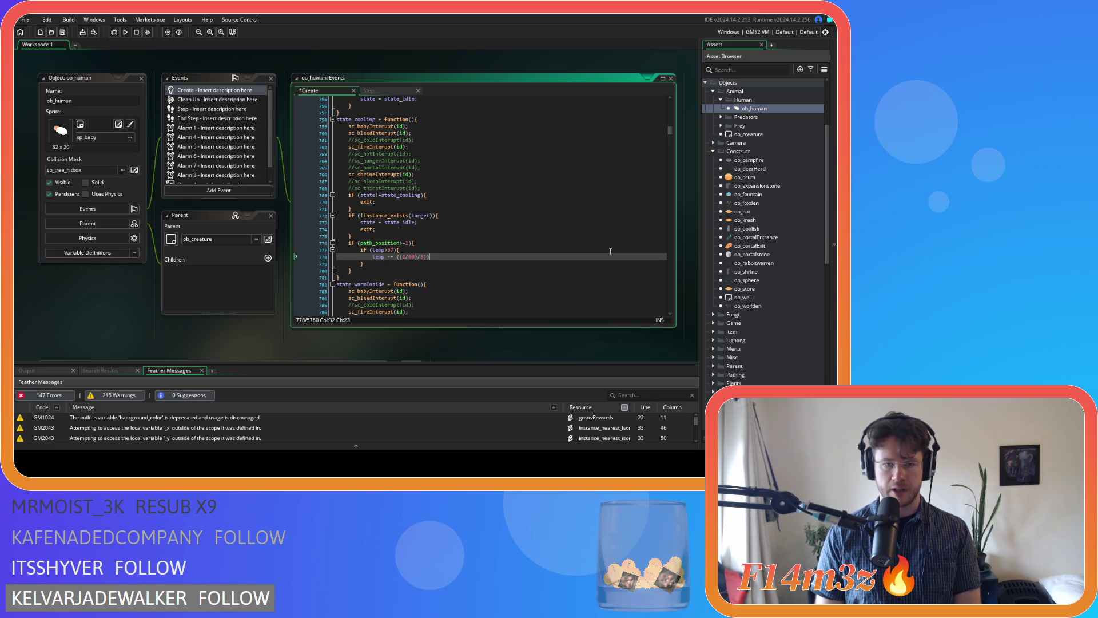
pyautogui.press('Left')
pyautogui.press('Left')
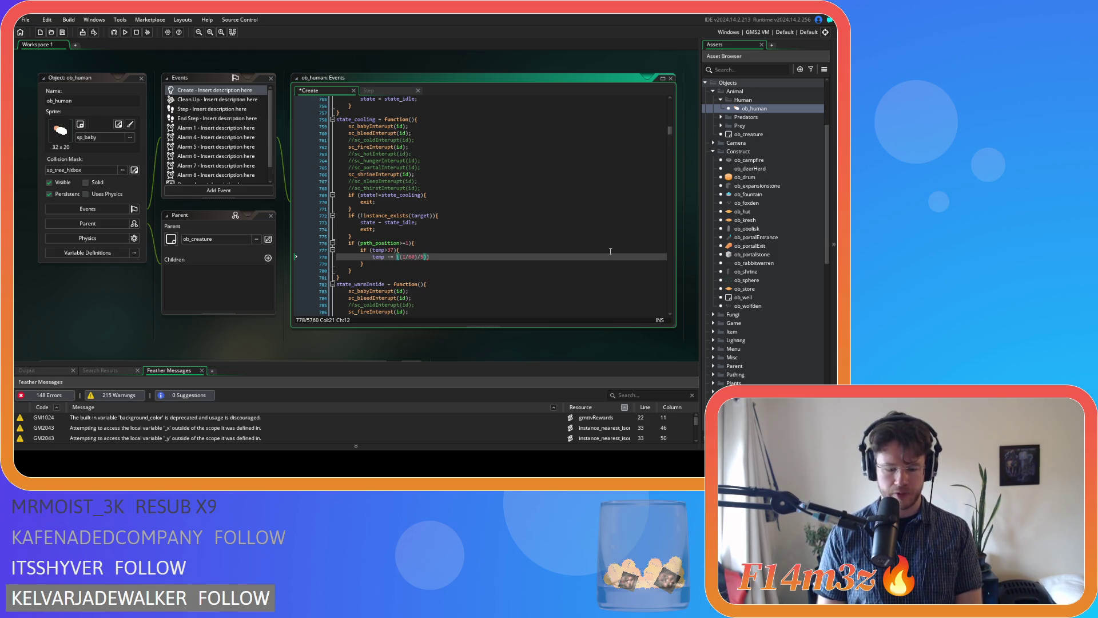
pyautogui.hotkey('ctrl', 'space')
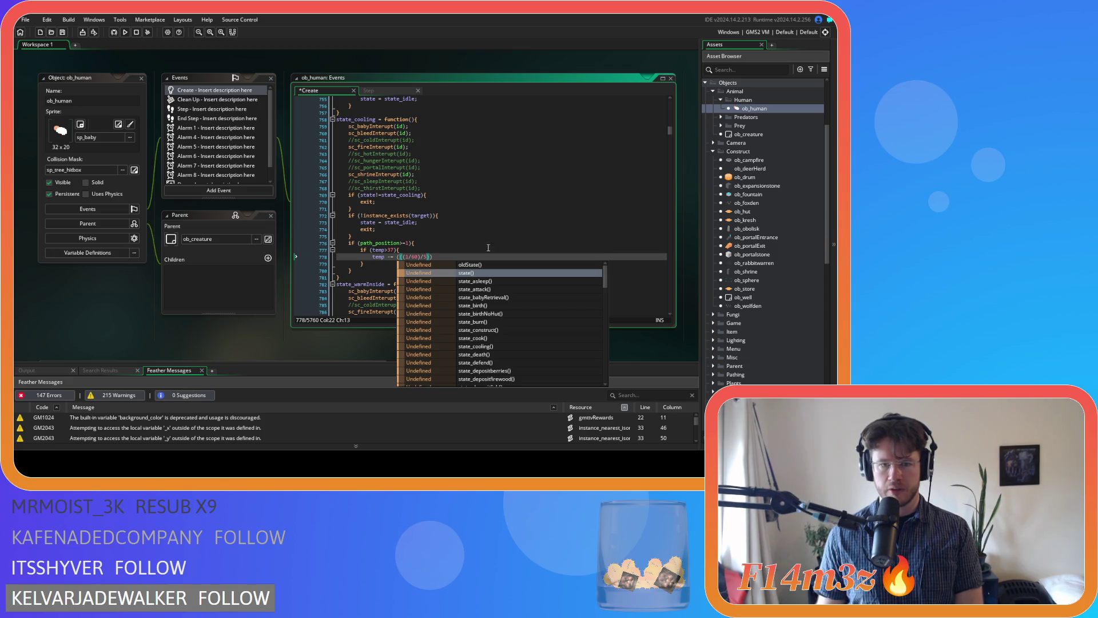
# Step: Complete the decrement with *time*global.deltaMultiplier and save the Create code
pyautogui.click(457, 257)
pyautogui.write(')')
pyautogui.press('BackSpace')
pyautogui.write('*time)*')
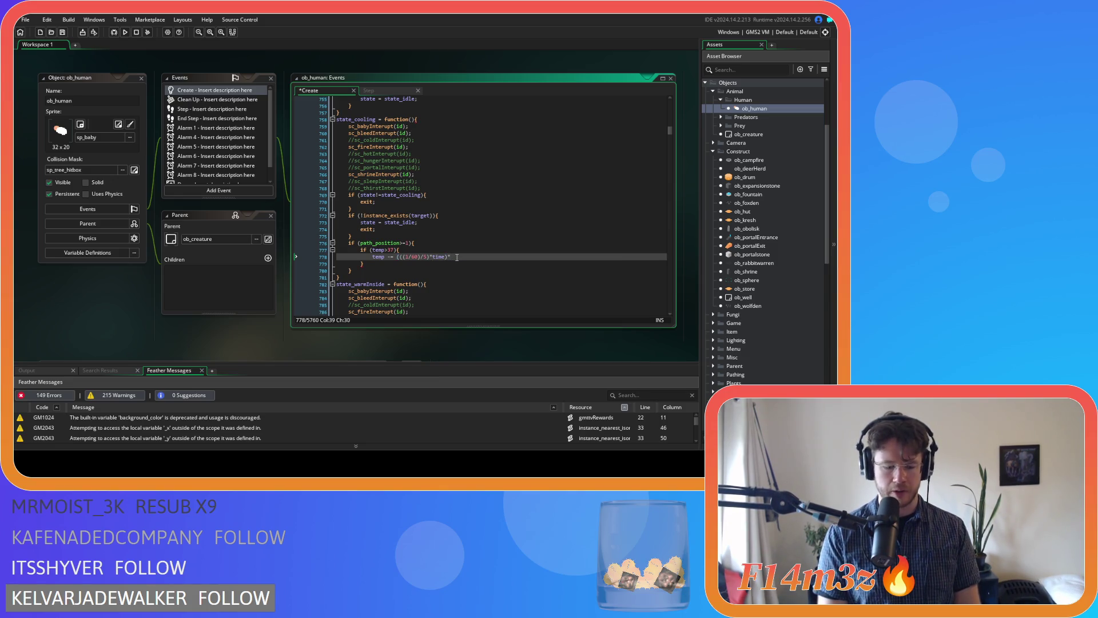
pyautogui.write('global.delta')
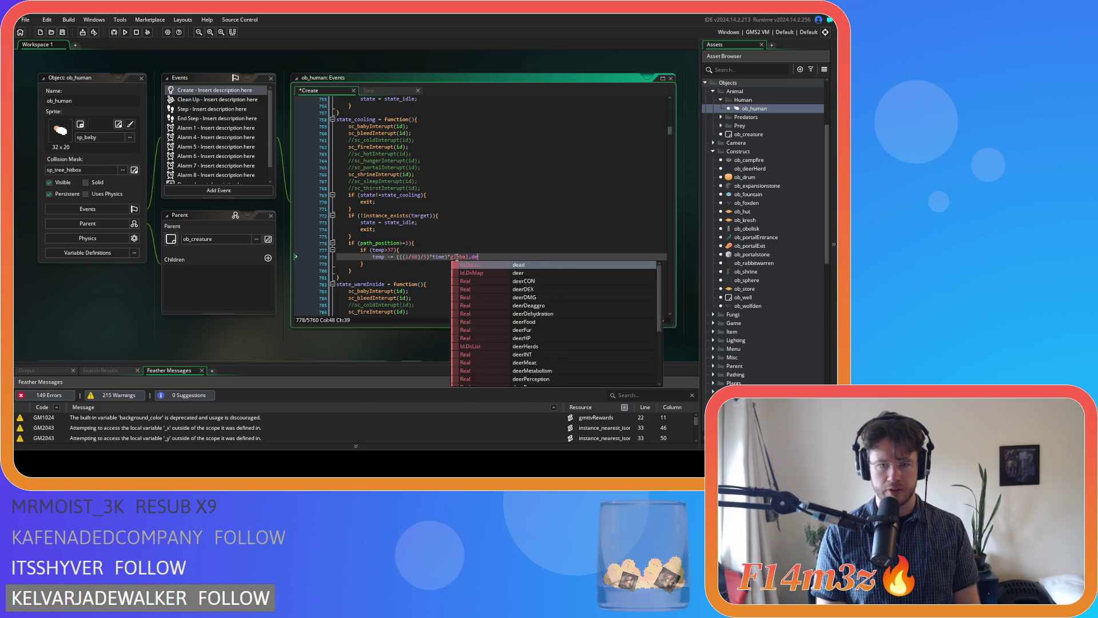
pyautogui.press('Down')
pyautogui.press('Return')
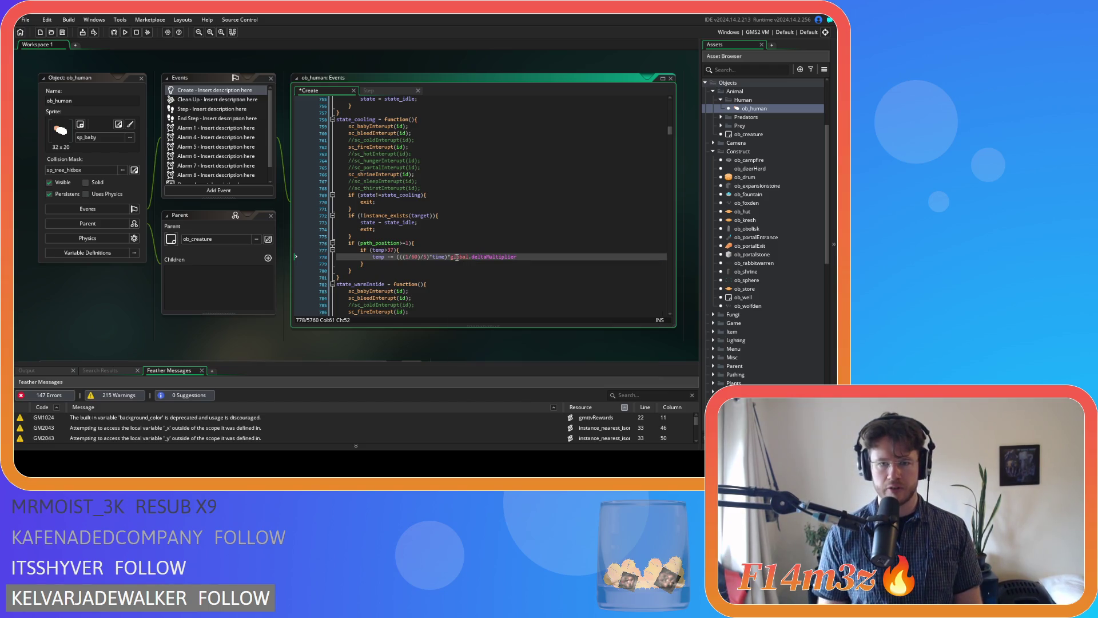
pyautogui.hotkey('ctrl', 's')
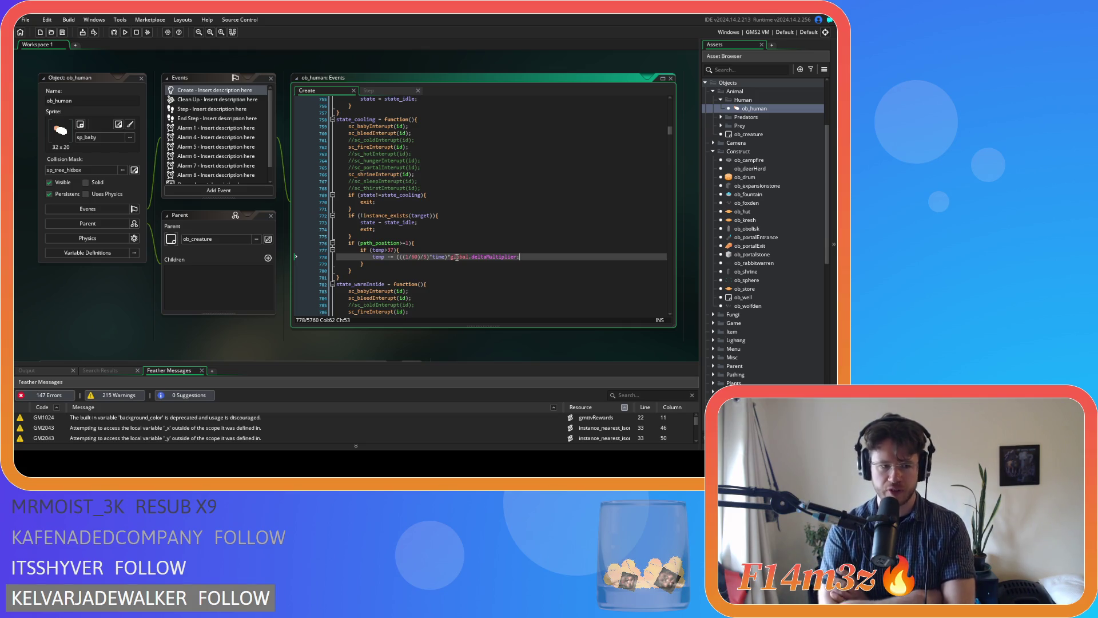
pyautogui.doubleClick(425, 257)
# Step: Change the decrement divisor from 5 to 10, and check ob_human's Step and End Step events
pyautogui.write('10')
pyautogui.click(594, 257)
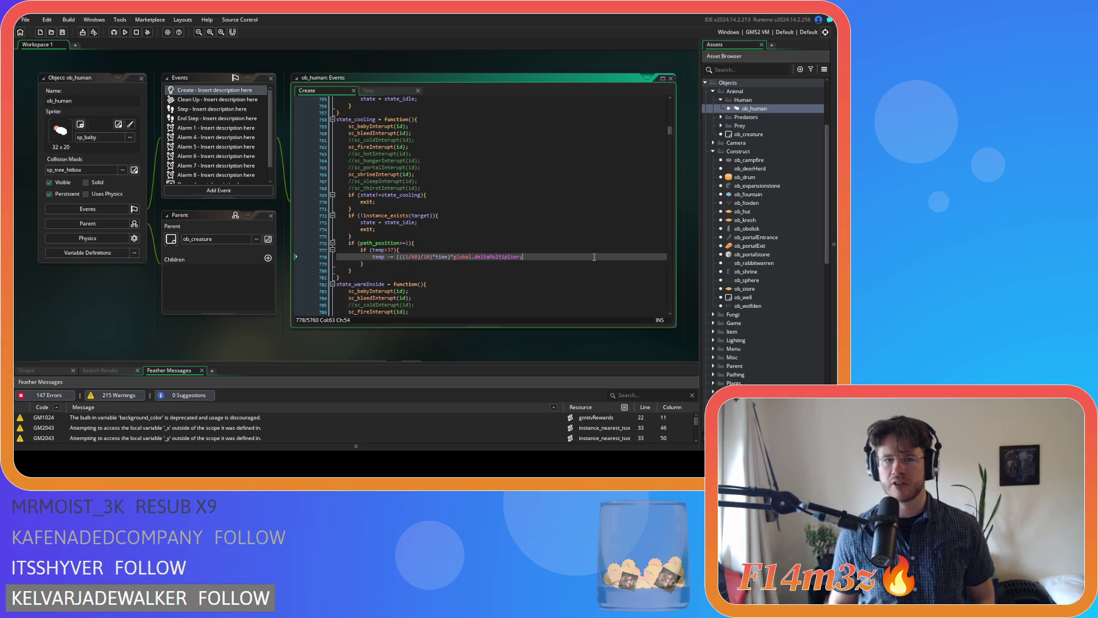
pyautogui.click(390, 88)
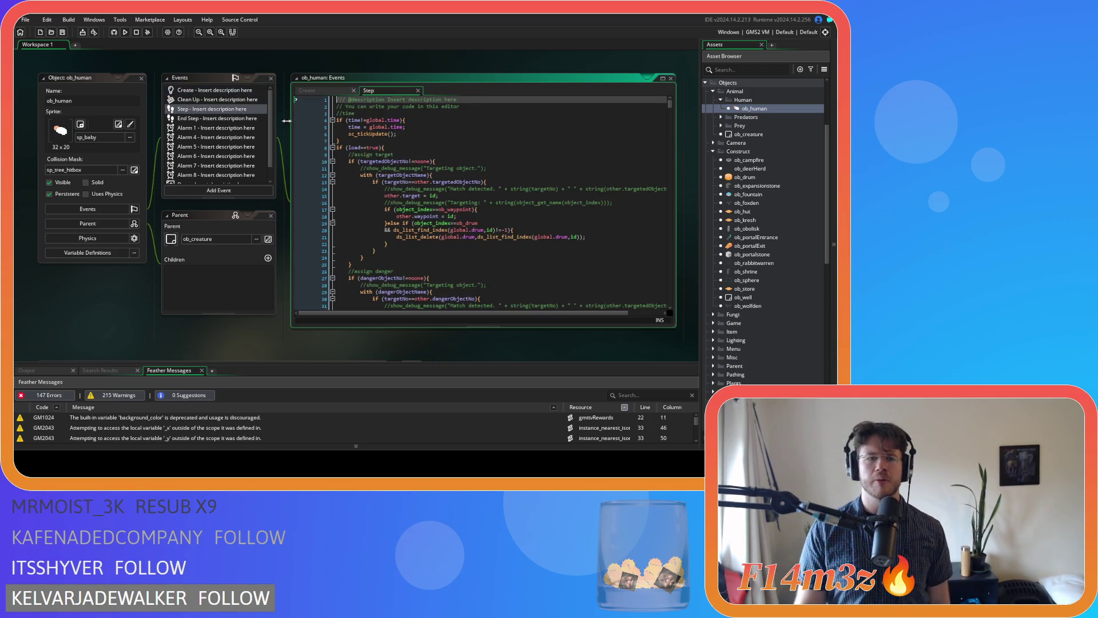
pyautogui.click(217, 118)
pyautogui.moveTo(670, 117)
pyautogui.mouseDown()
pyautogui.moveTo(678, 235)
pyautogui.moveTo(687, 107)
pyautogui.mouseUp()
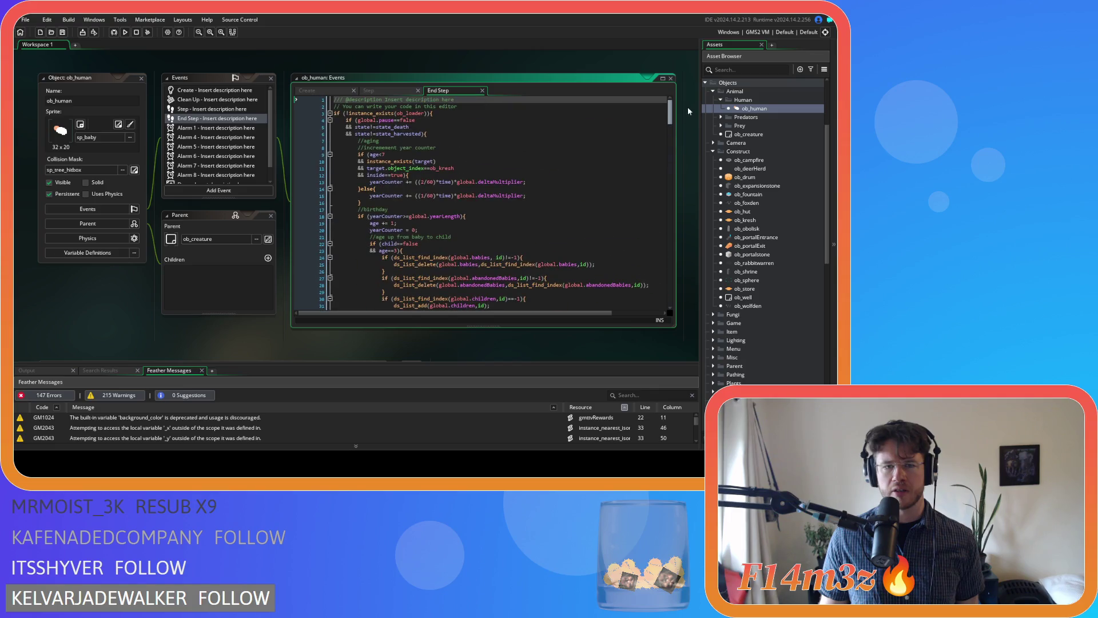
pyautogui.click(321, 90)
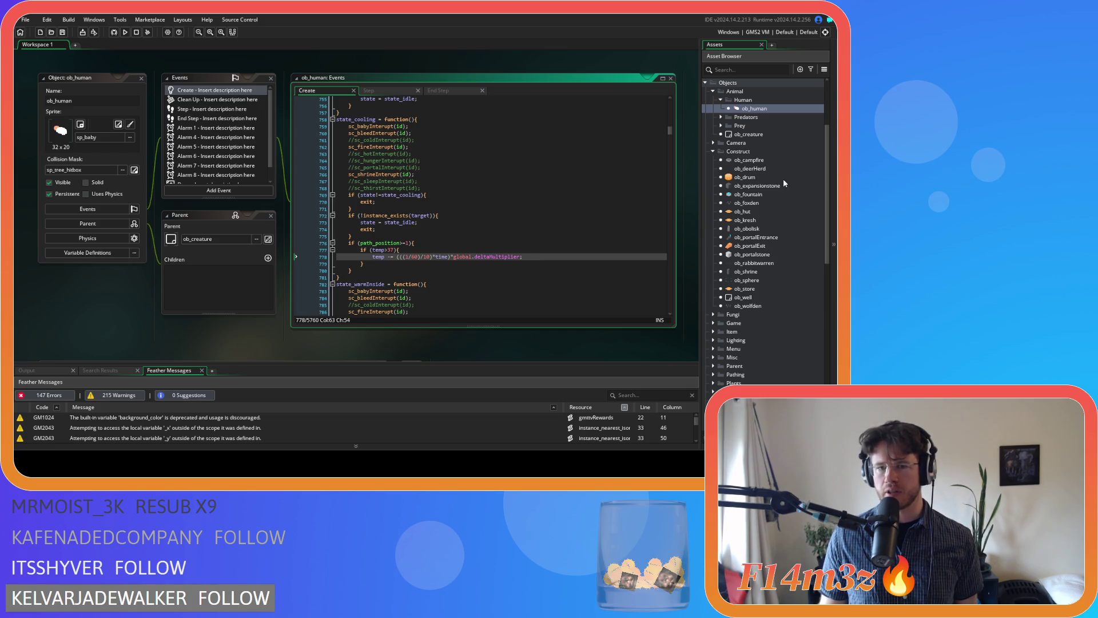
# Step: Open sc_stateConditions and review its cooldown block alongside ob_human's Create code
pyautogui.scroll(-10, 783, 179)
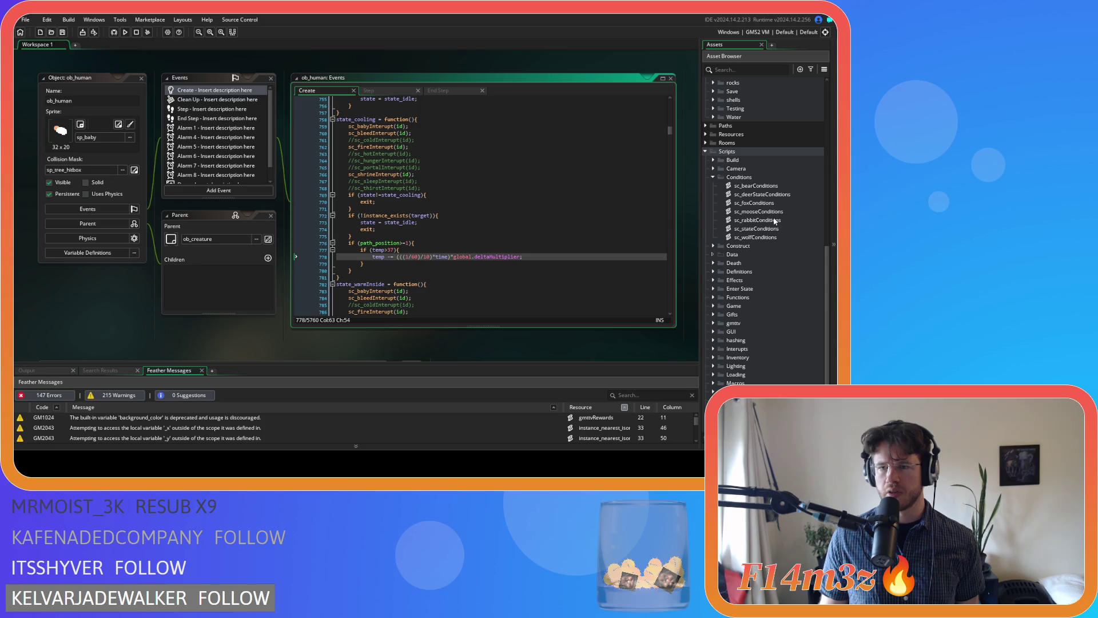
pyautogui.scroll(-1, 772, 211)
pyautogui.doubleClick(771, 195)
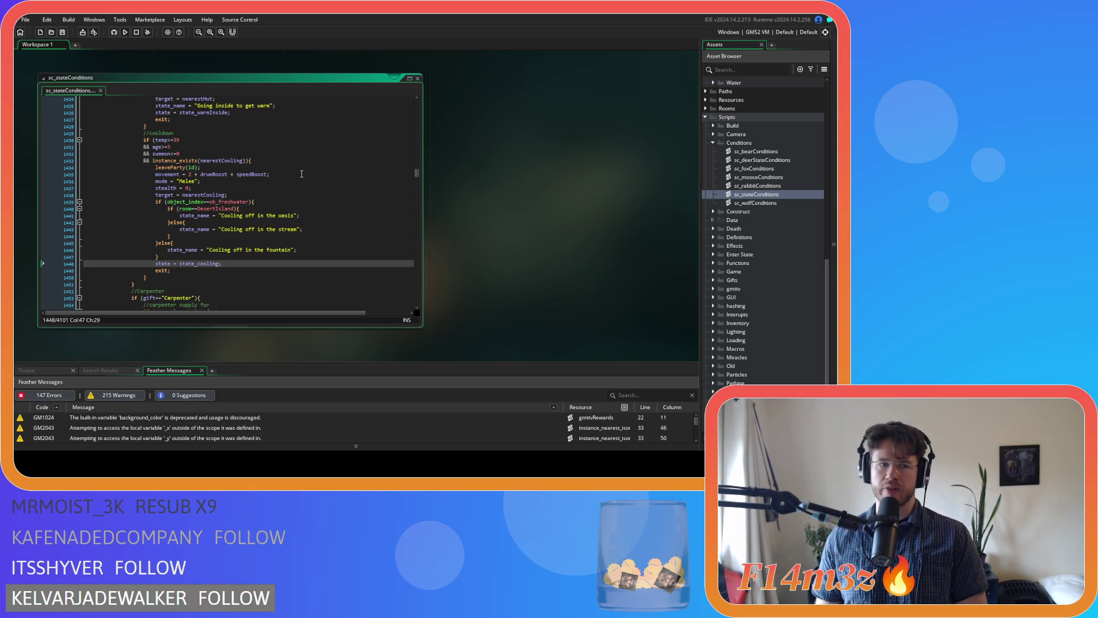
pyautogui.scroll(5, 371, 213)
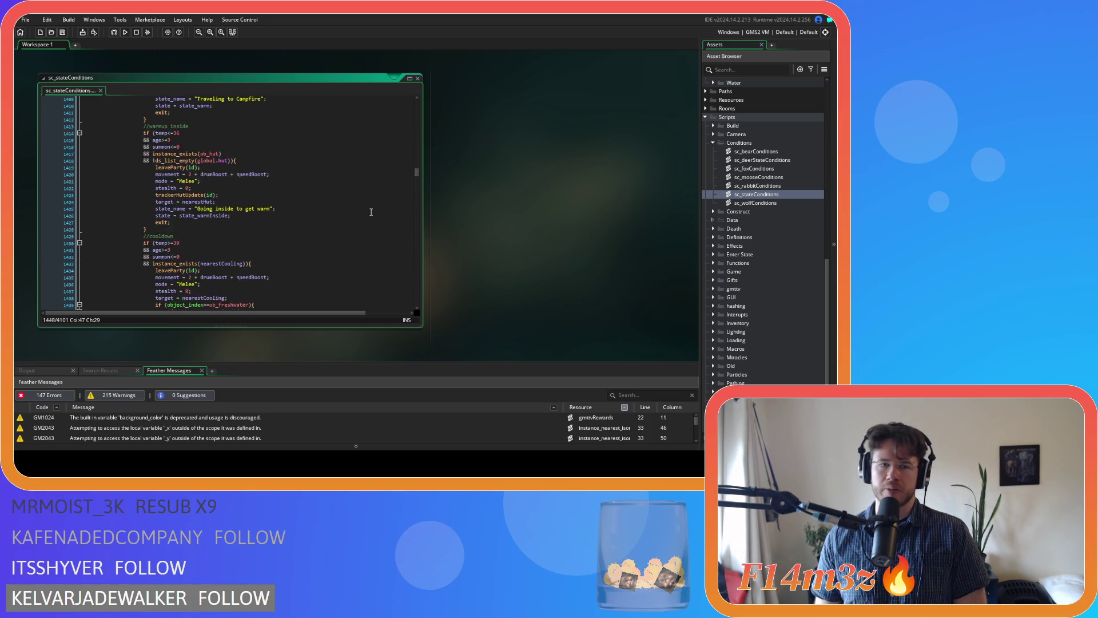
pyautogui.scroll(-2, 425, 257)
pyautogui.scroll(8, 452, 242)
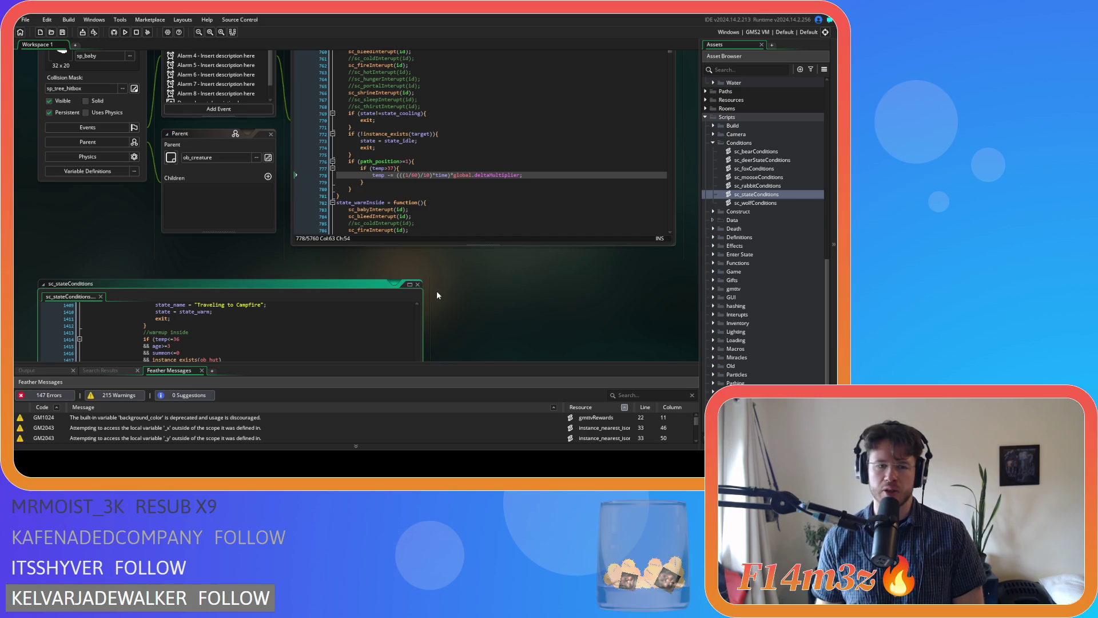
pyautogui.scroll(2, 437, 295)
pyautogui.click(538, 228)
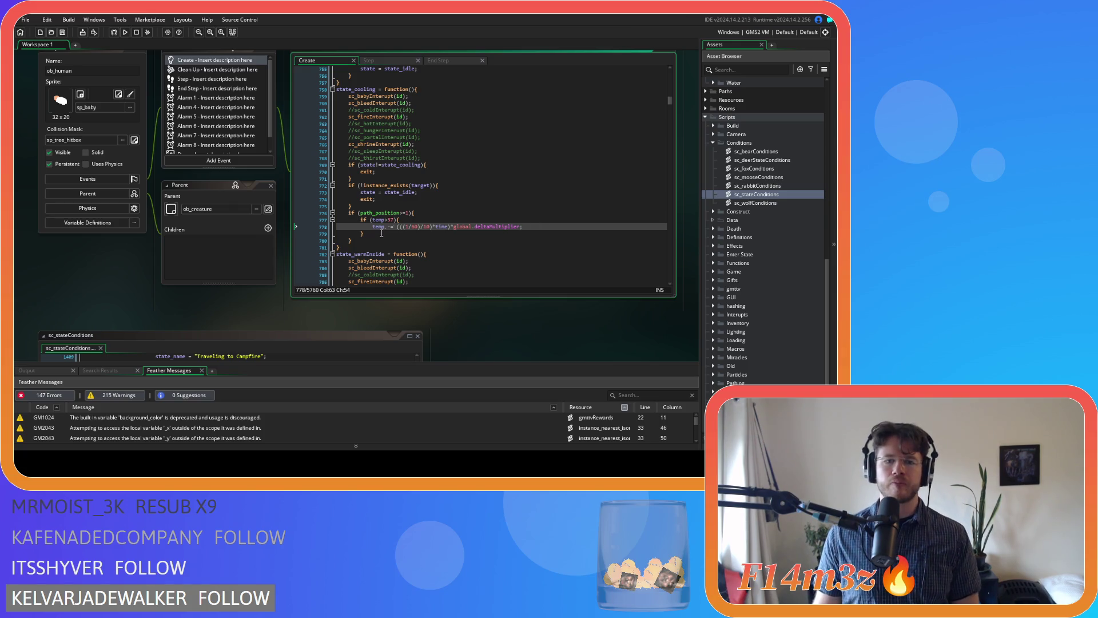
# Step: Add else { state = state_idle; } after the temp>37 check, fixing the typo, and save
pyautogui.click(400, 232)
pyautogui.write('else')
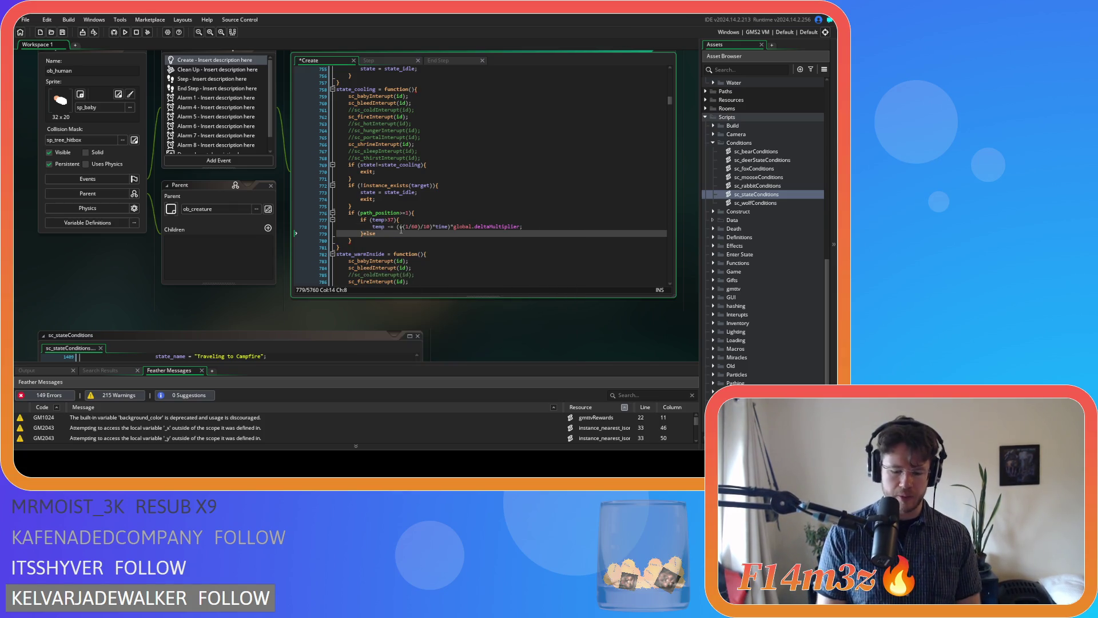
pyautogui.write('{')
pyautogui.press('Return')
pyautogui.write('sta')
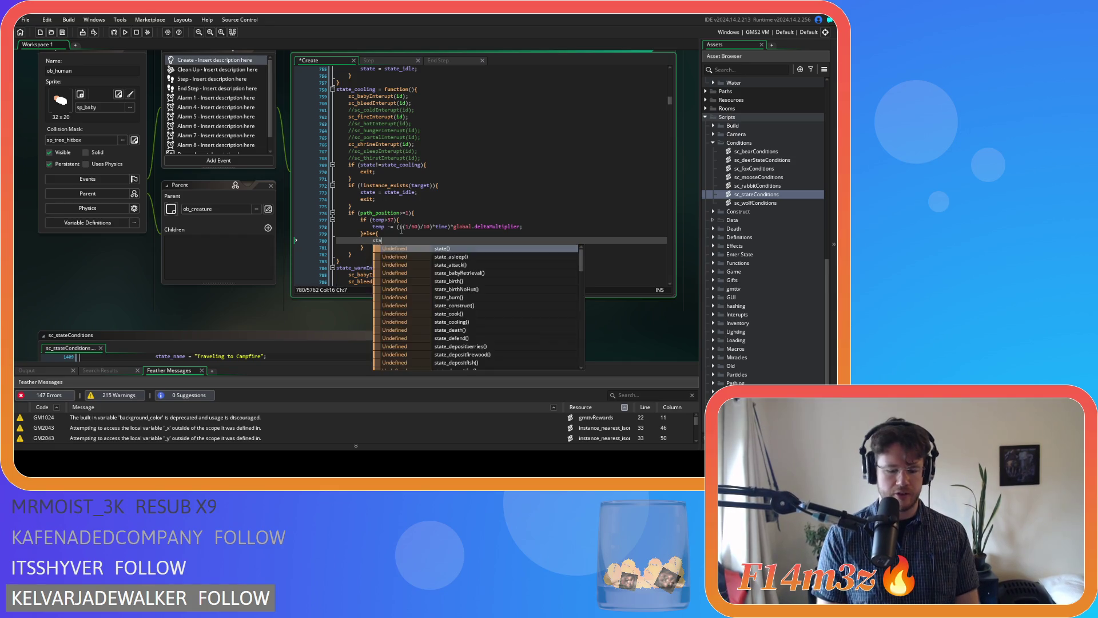
pyautogui.write('te = state_iddle;')
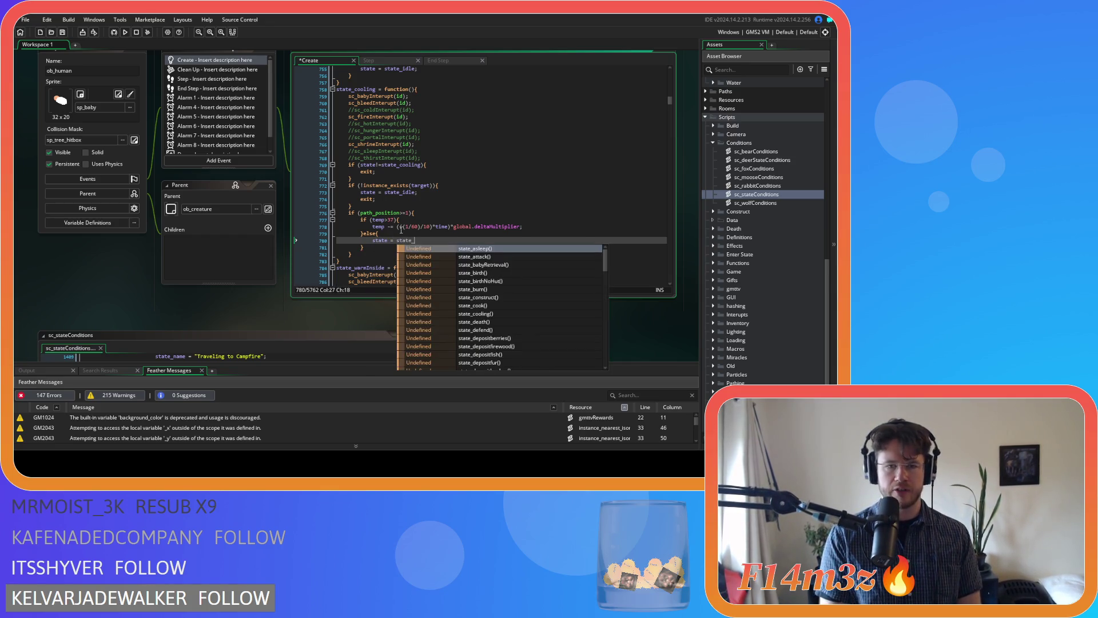
pyautogui.press('BackSpace')
pyautogui.press('BackSpace')
pyautogui.press('BackSpace')
pyautogui.write('le')
pyautogui.hotkey('ctrl', 's')
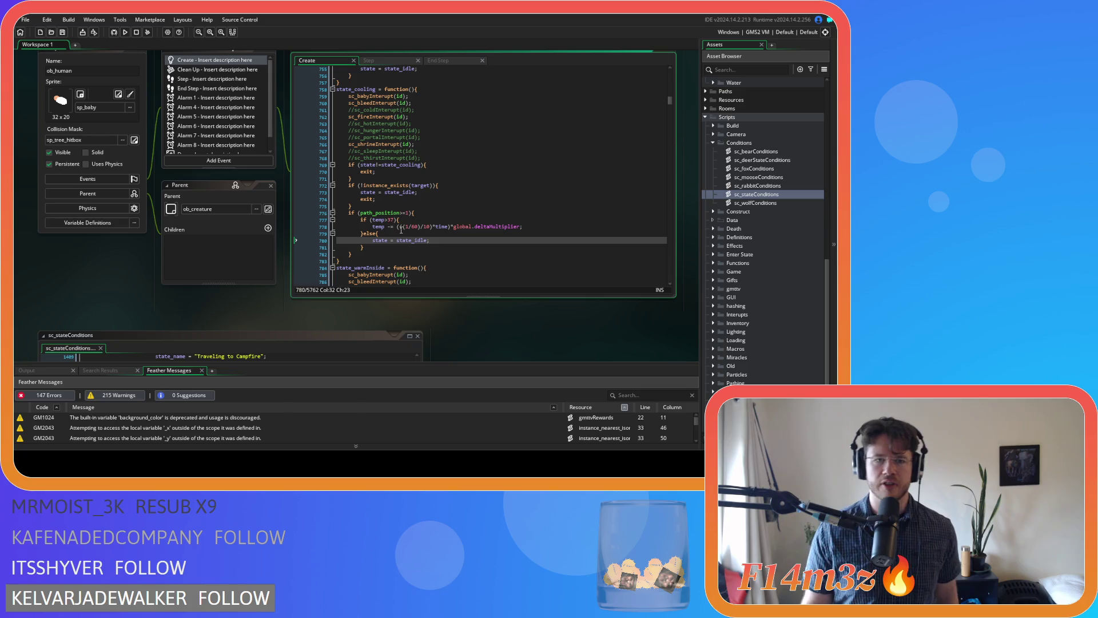
pyautogui.click(439, 233)
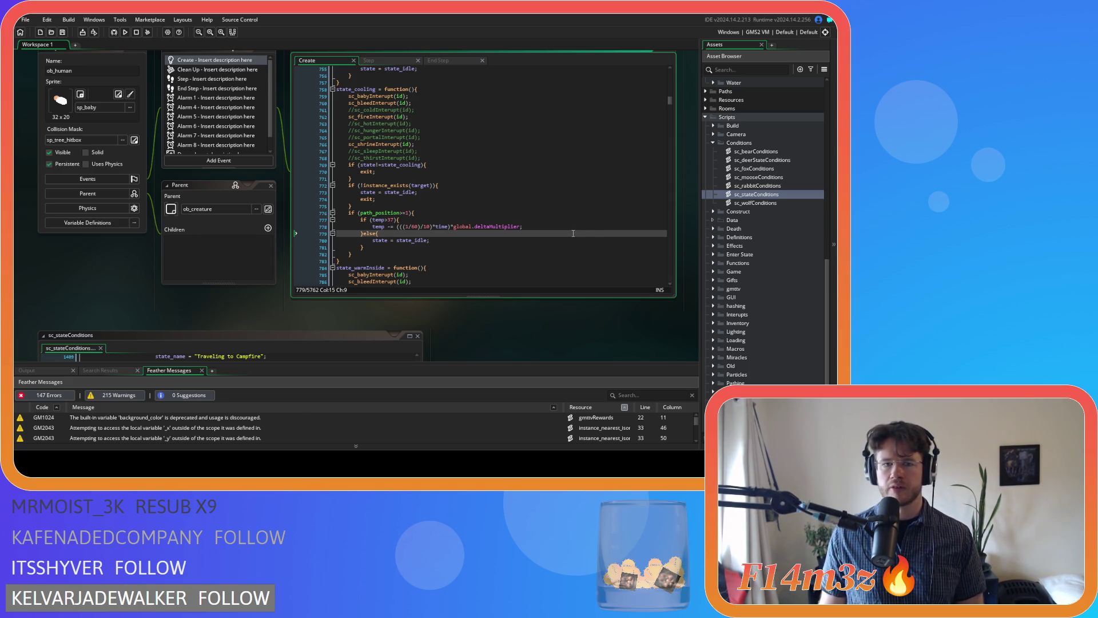
pyautogui.scroll(-3, 749, 250)
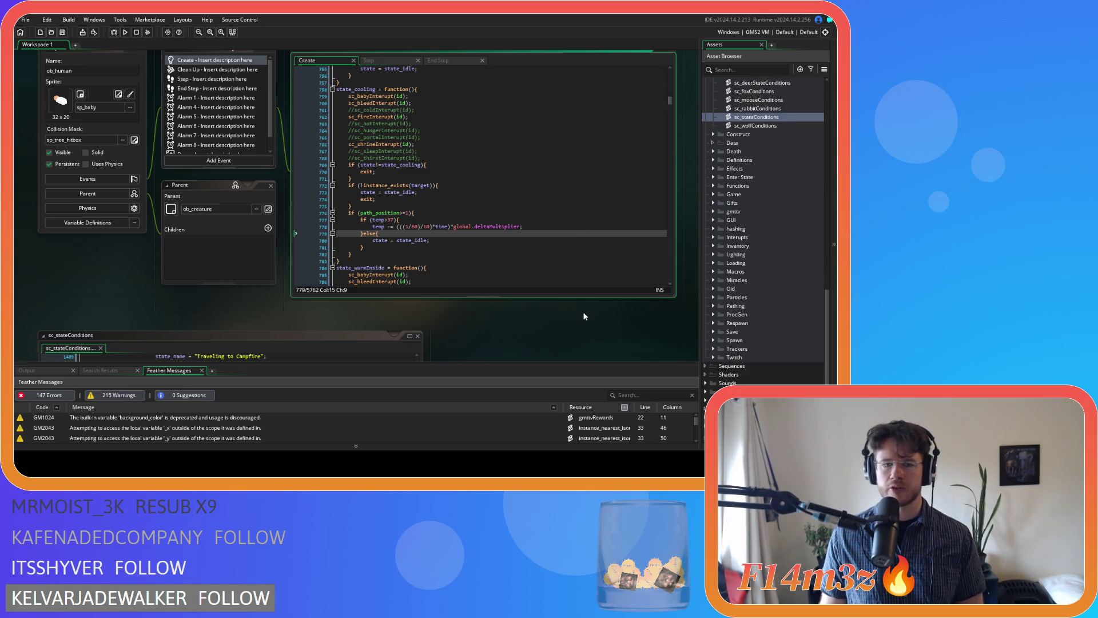
# Step: Review the temperature line in ob_human's Create code
pyautogui.scroll(-5, 582, 311)
pyautogui.scroll(1, 585, 302)
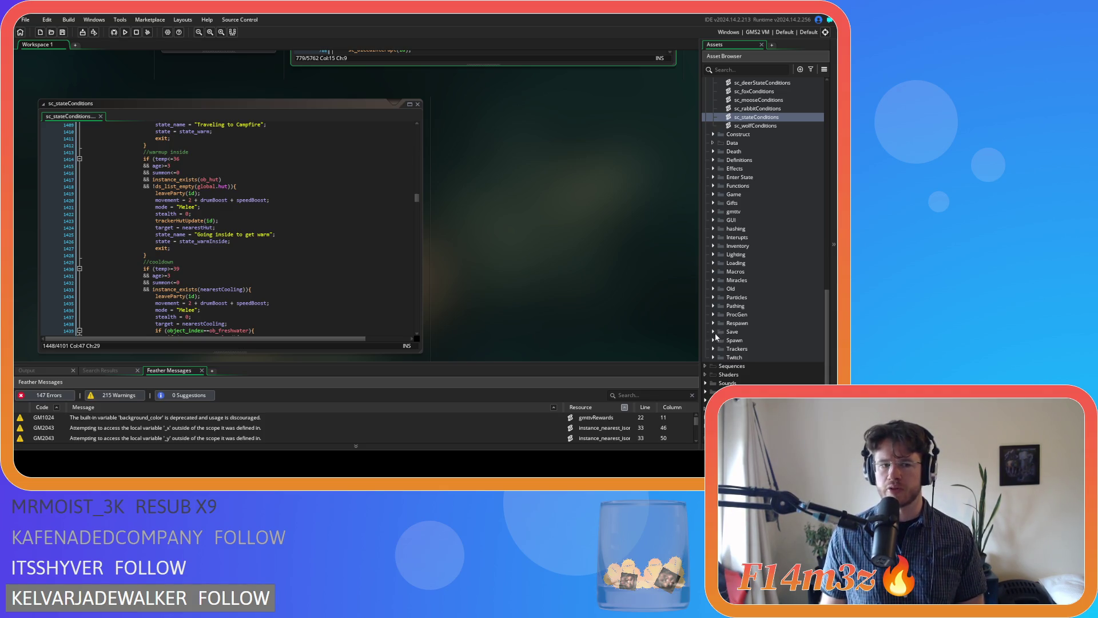
pyautogui.scroll(5, 529, 306)
pyautogui.click(513, 252)
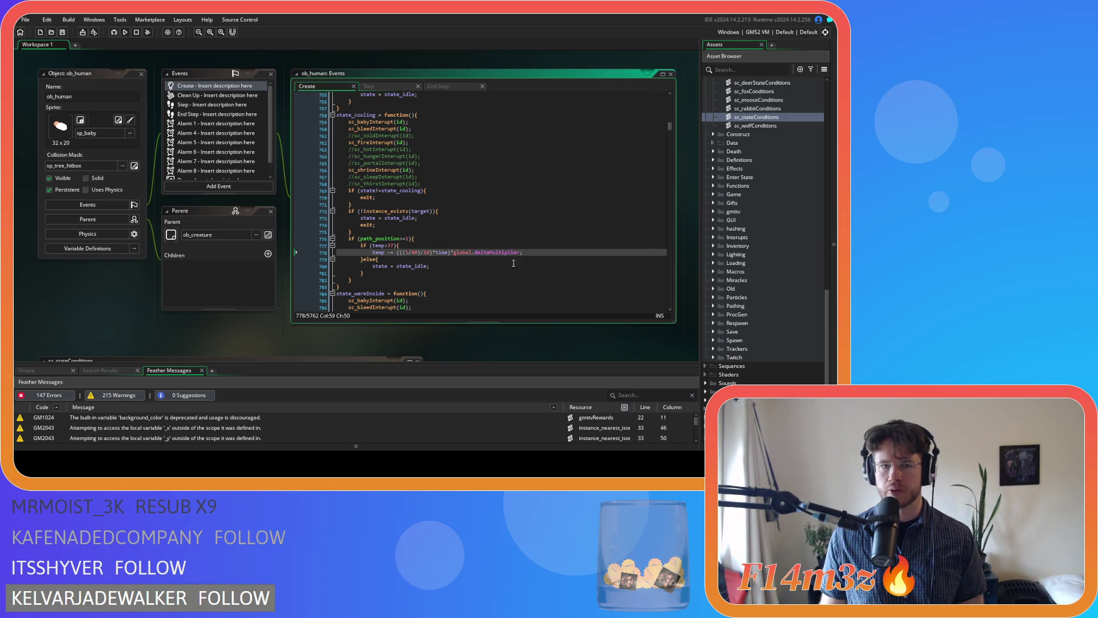
# Step: Expand the Save scripts folder and open sc_saveHumanState
pyautogui.scroll(-5, 517, 352)
pyautogui.scroll(-1, 520, 339)
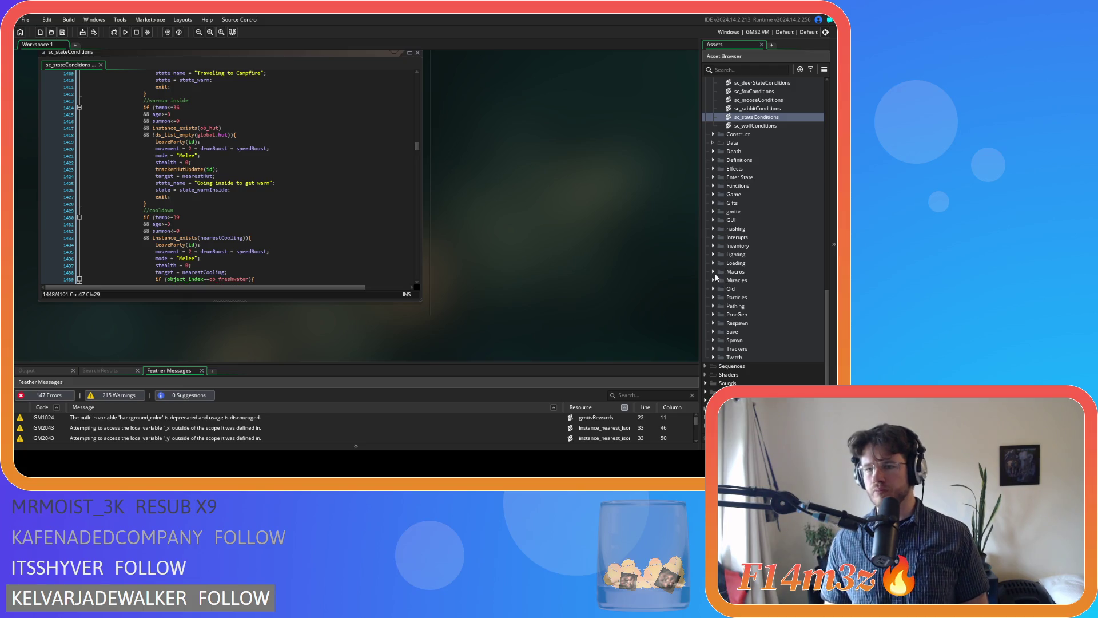
pyautogui.click(713, 331)
pyautogui.scroll(-5, 742, 316)
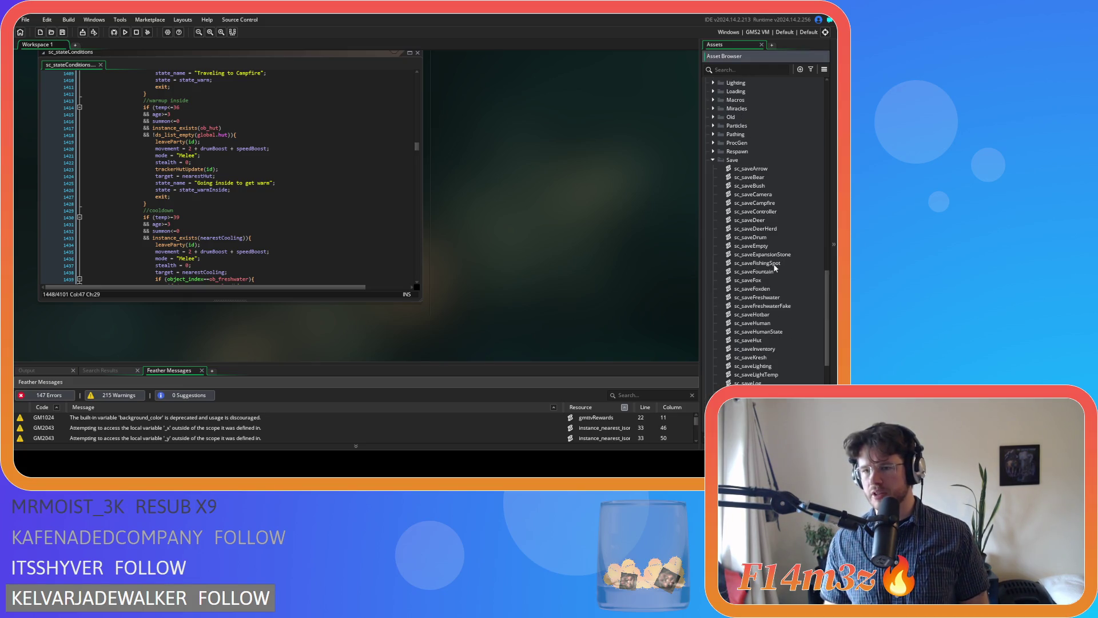
pyautogui.scroll(-1, 784, 308)
pyautogui.doubleClick(780, 298)
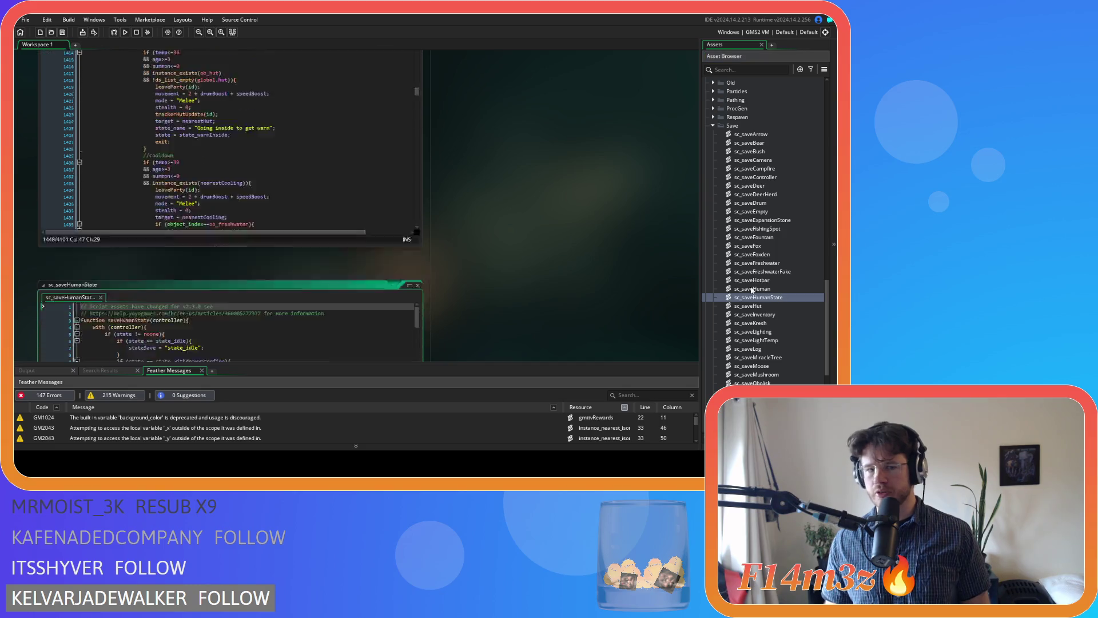
# Step: Delete the state_shade if-block from sc_saveHumanState and save the script
pyautogui.scroll(-6, 231, 165)
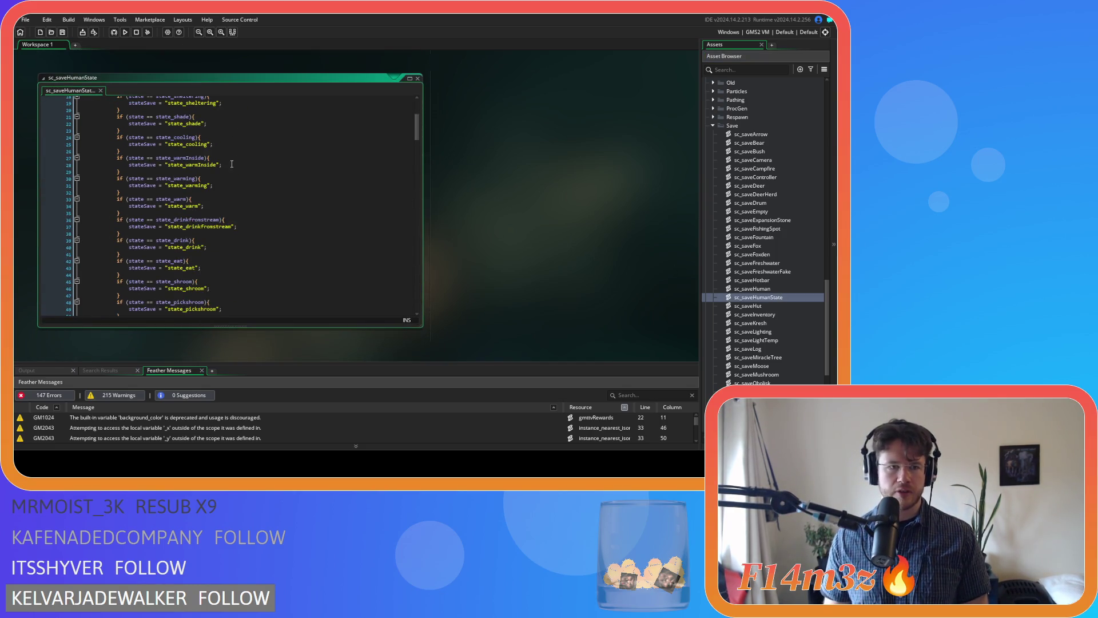
pyautogui.click(133, 124)
pyautogui.scroll(2, 132, 143)
pyautogui.click(133, 165)
pyautogui.moveTo(132, 166); pyautogui.dragTo(46, 151)
pyautogui.press('BackSpace')
pyautogui.click(246, 154)
pyautogui.hotkey('ctrl', 's')
# Step: Expand the Loading scripts folder and open sc_loadHumanStates
pyautogui.scroll(10, 782, 270)
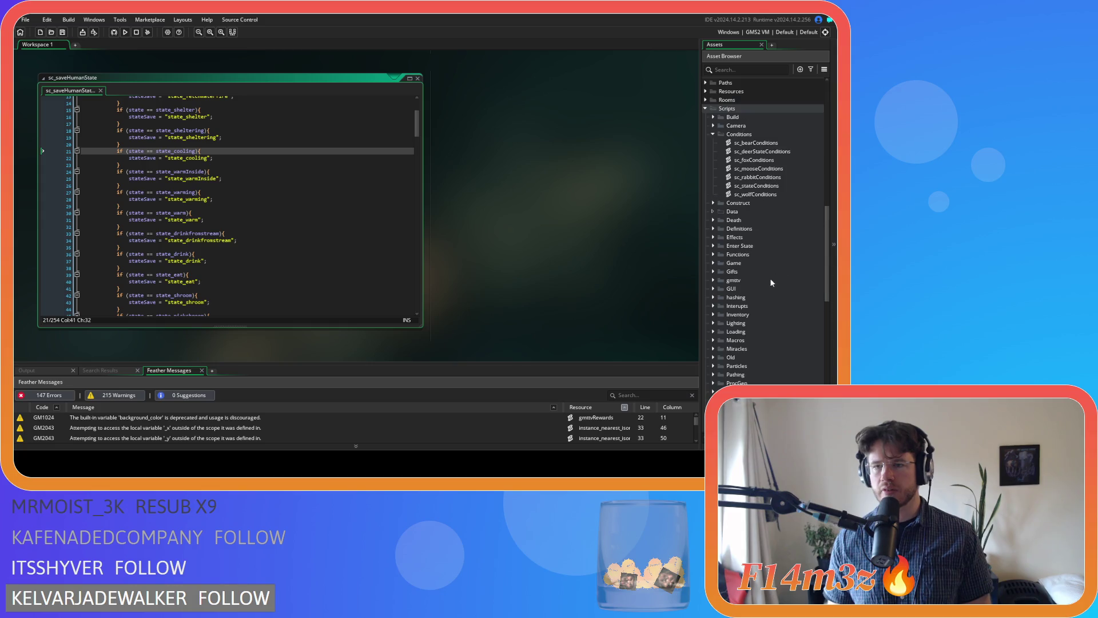
pyautogui.scroll(-2, 756, 277)
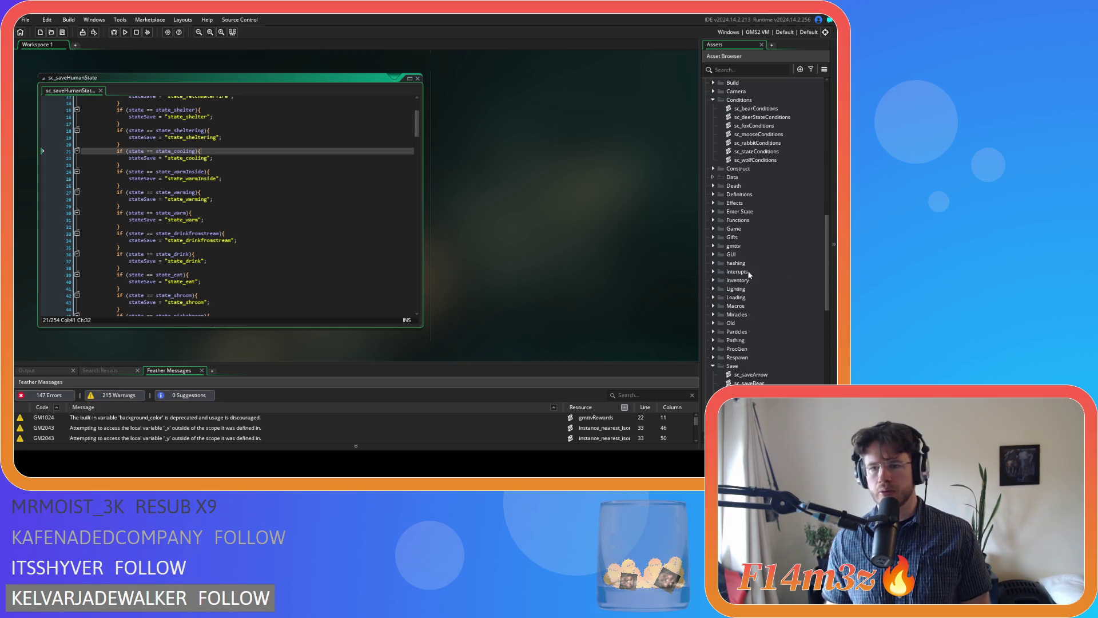
pyautogui.click(711, 297)
pyautogui.scroll(-6, 787, 303)
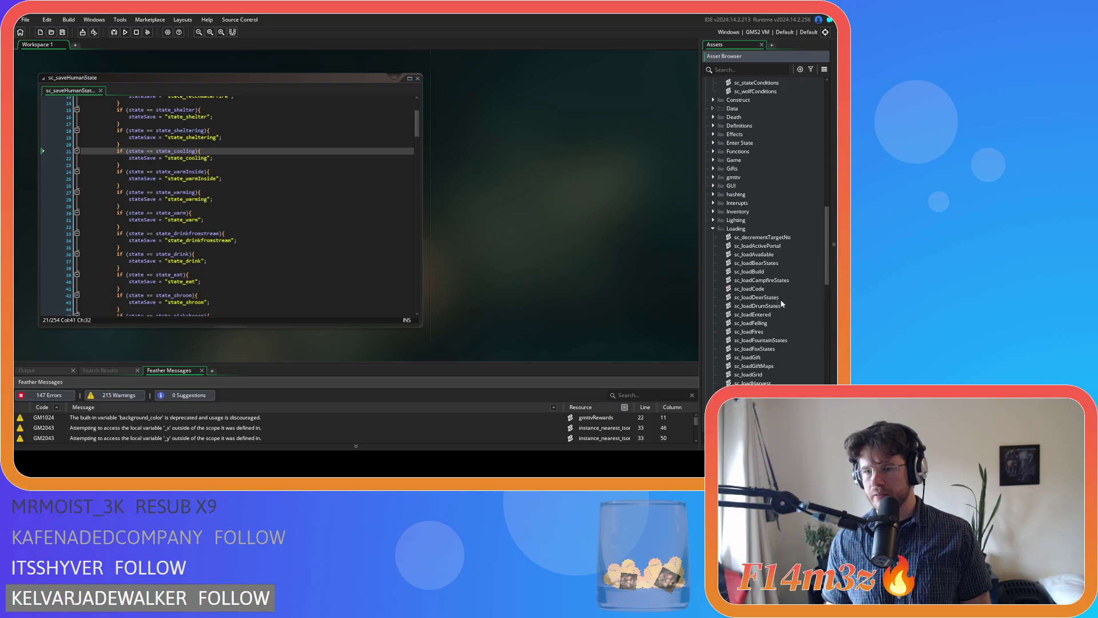
pyautogui.scroll(-3, 787, 303)
pyautogui.doubleClick(787, 314)
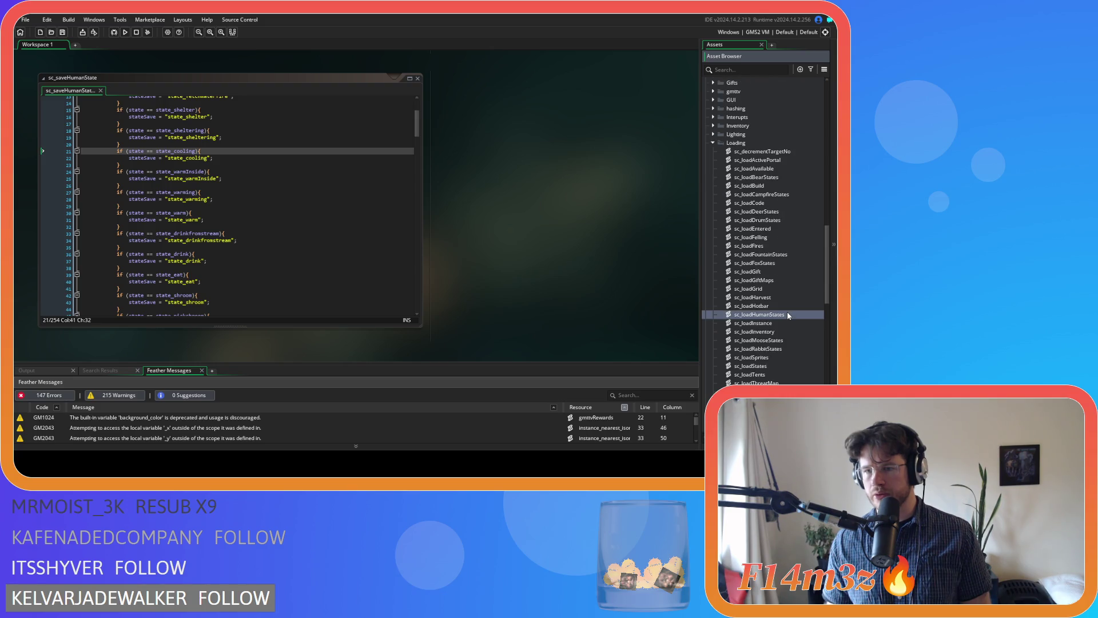
pyautogui.scroll(-3, 323, 249)
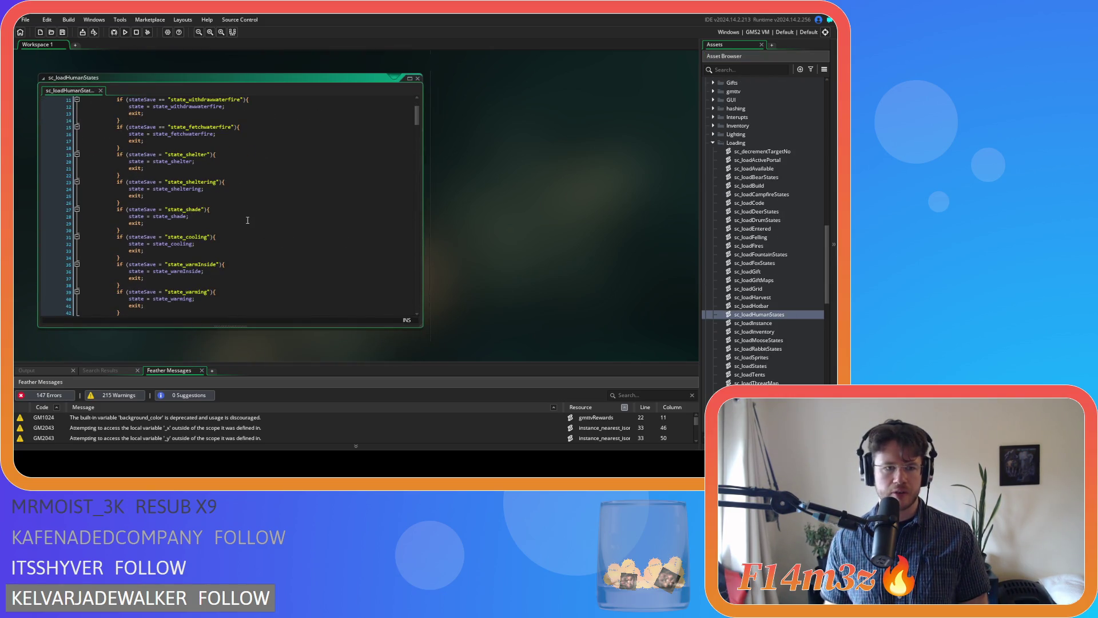
# Step: Delete the state_shade block and its blank line from sc_loadHumanStates, then save the script
pyautogui.moveTo(145, 230); pyautogui.dragTo(44, 210)
pyautogui.press('BackSpace')
pyautogui.press('BackSpace')
pyautogui.click(237, 195)
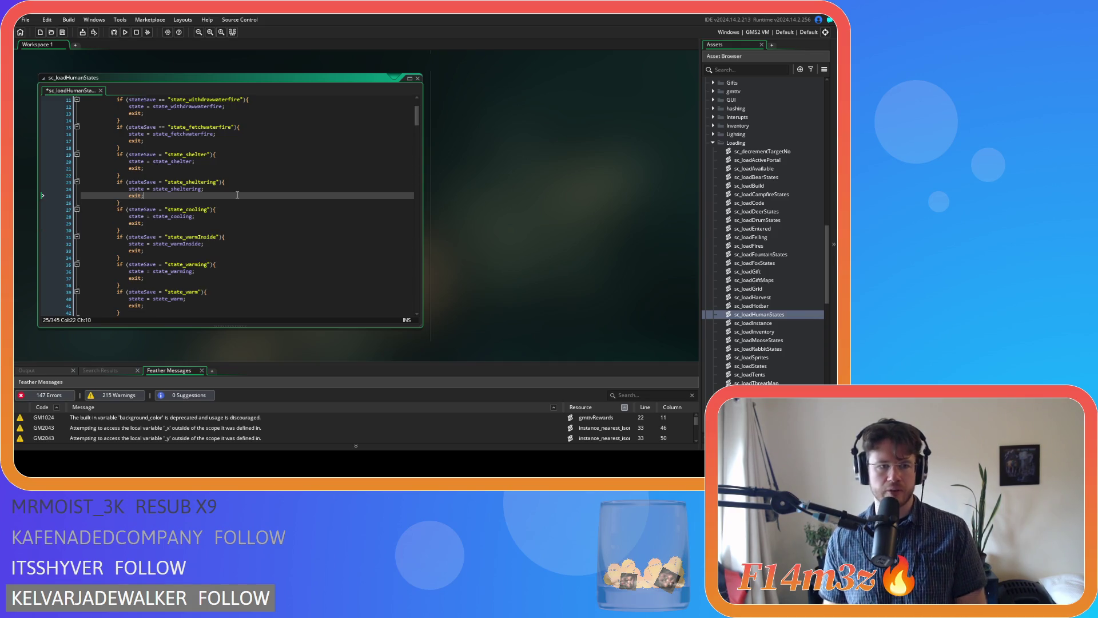
pyautogui.hotkey('ctrl', 's')
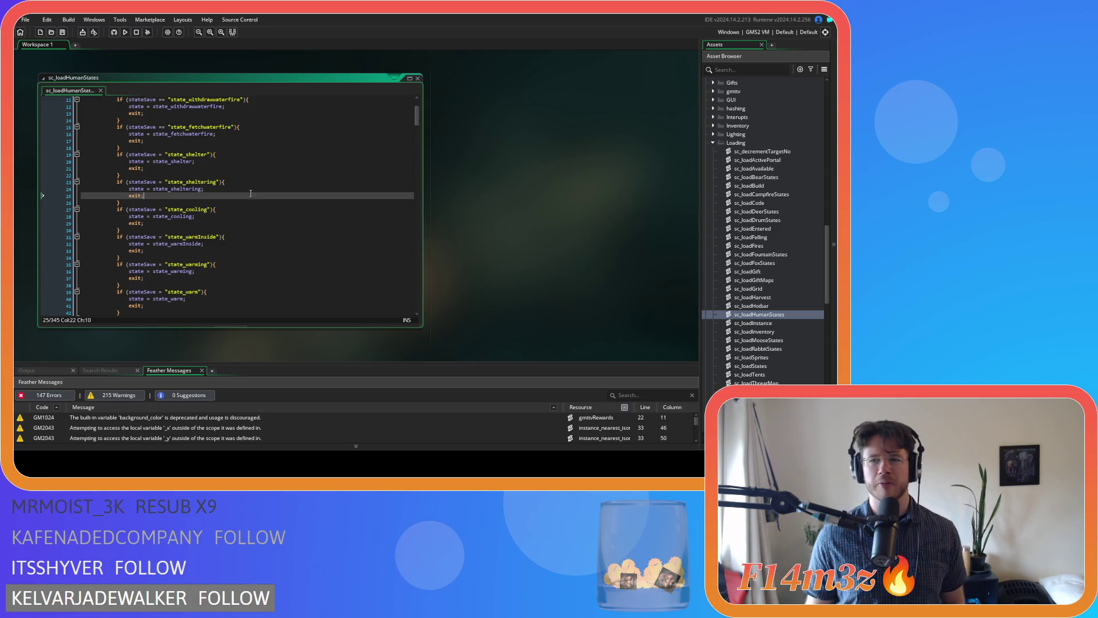
pyautogui.scroll(15, 753, 154)
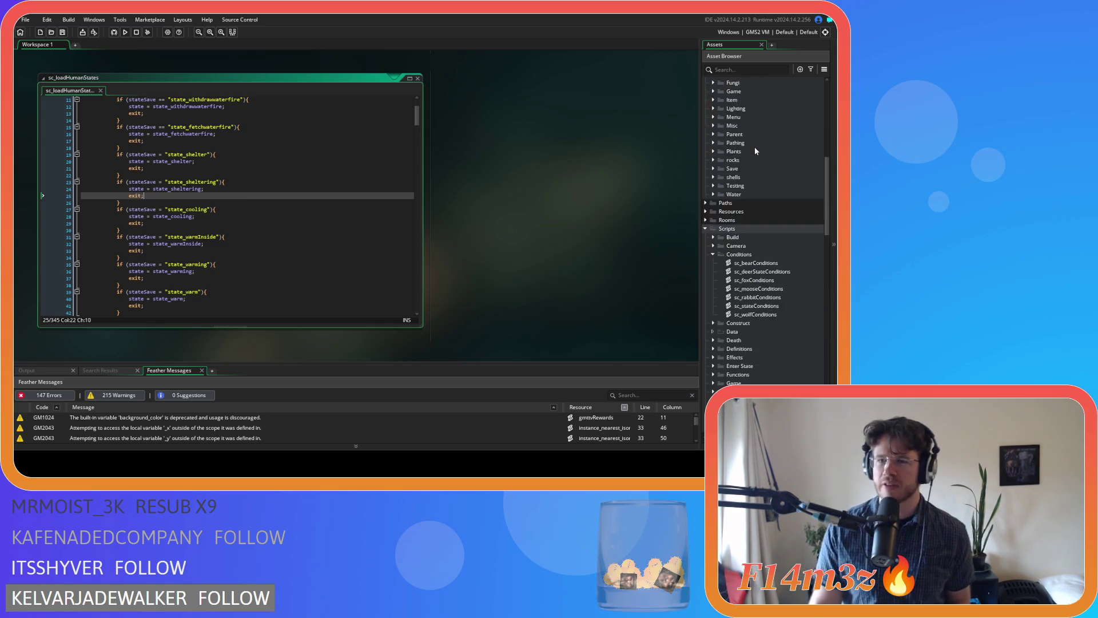
pyautogui.scroll(3, 730, 169)
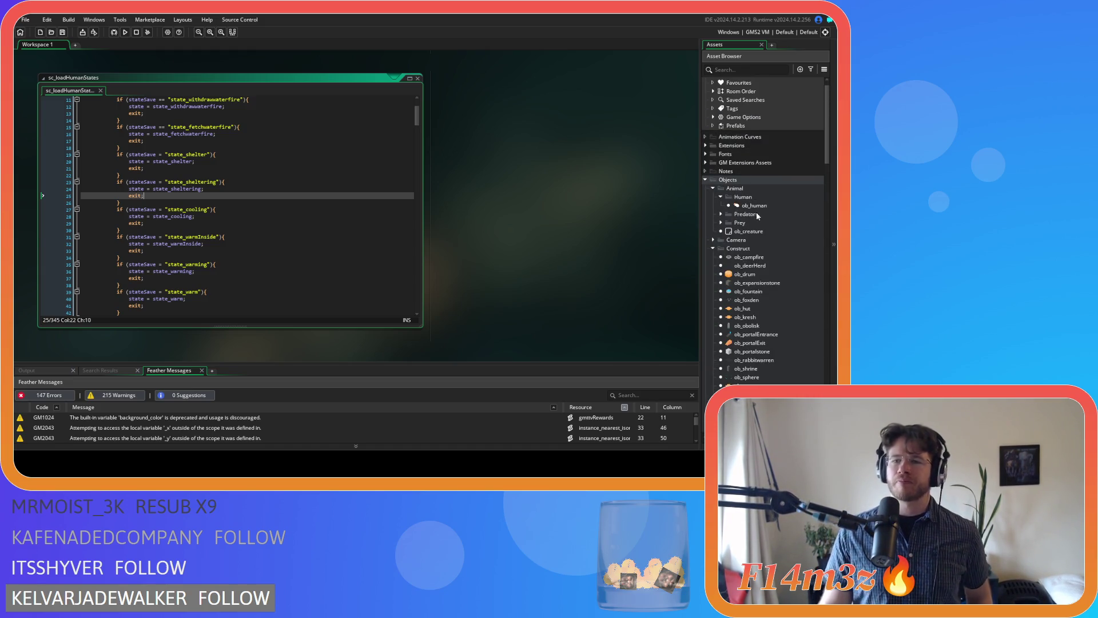
pyautogui.doubleClick(754, 205)
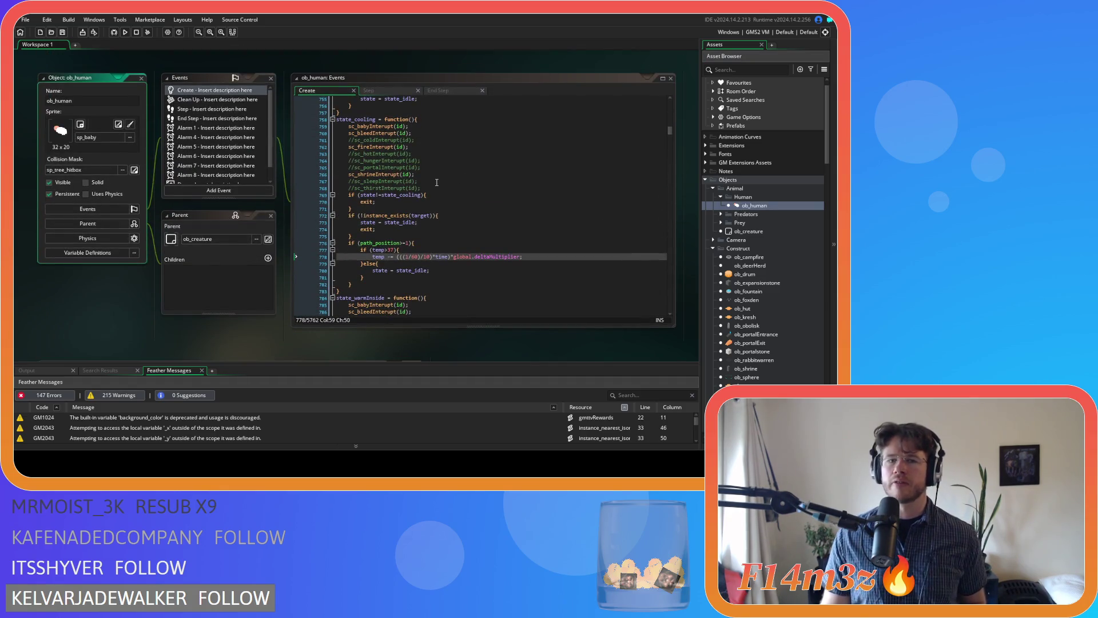
pyautogui.scroll(20, 419, 144)
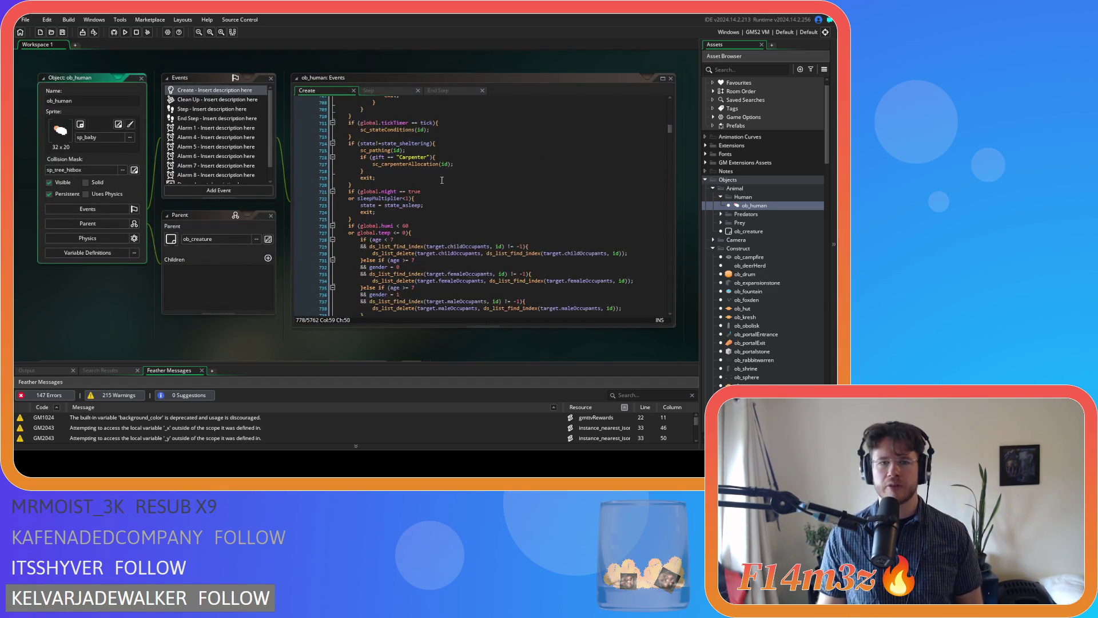
pyautogui.scroll(10, 442, 181)
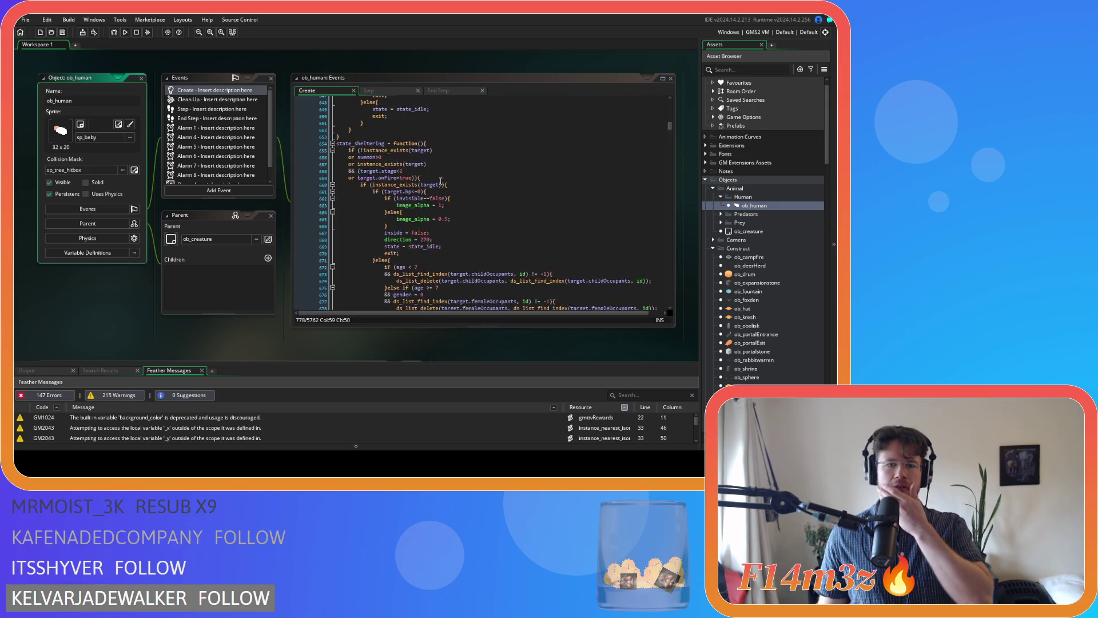
pyautogui.click(393, 91)
pyautogui.scroll(-20, 470, 198)
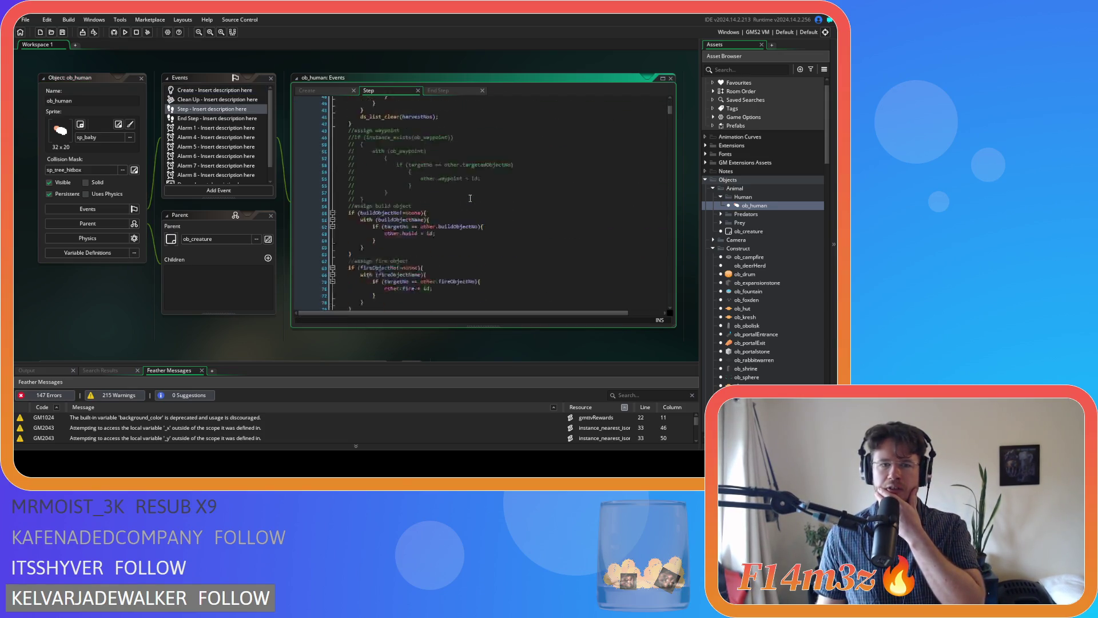
pyautogui.scroll(-20, 470, 198)
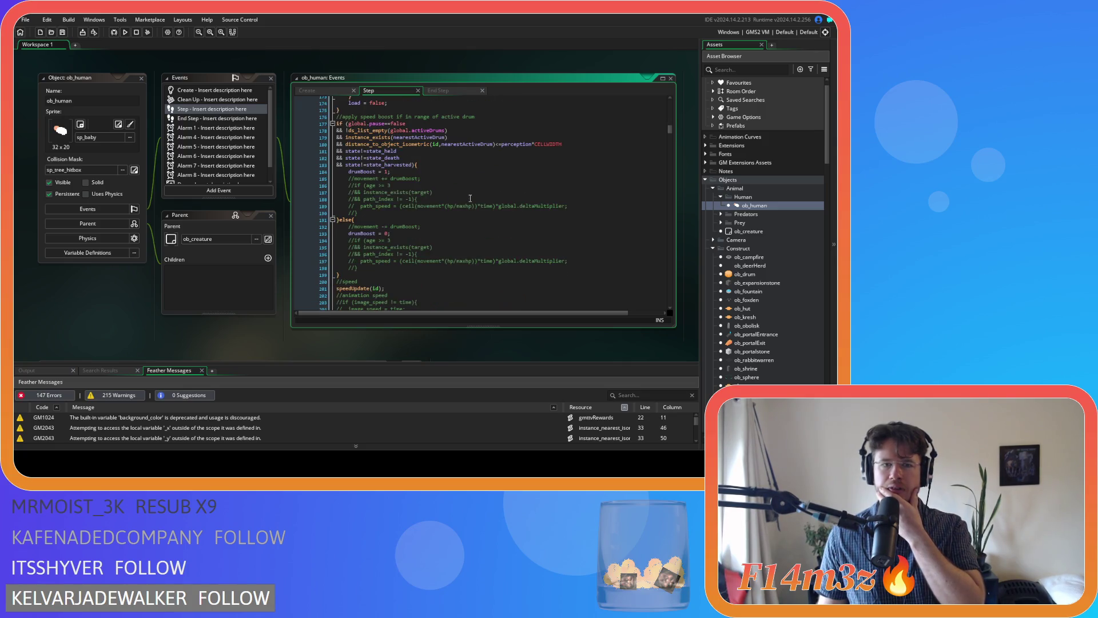
pyautogui.scroll(-6, 470, 197)
pyautogui.scroll(-4, 470, 198)
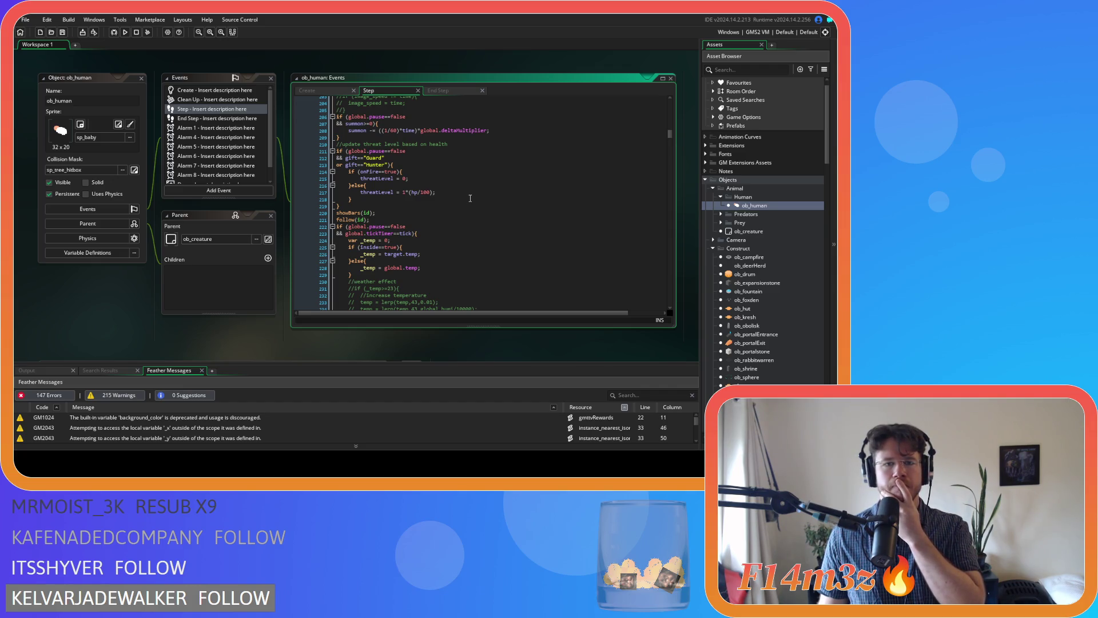
pyautogui.scroll(-15, 470, 197)
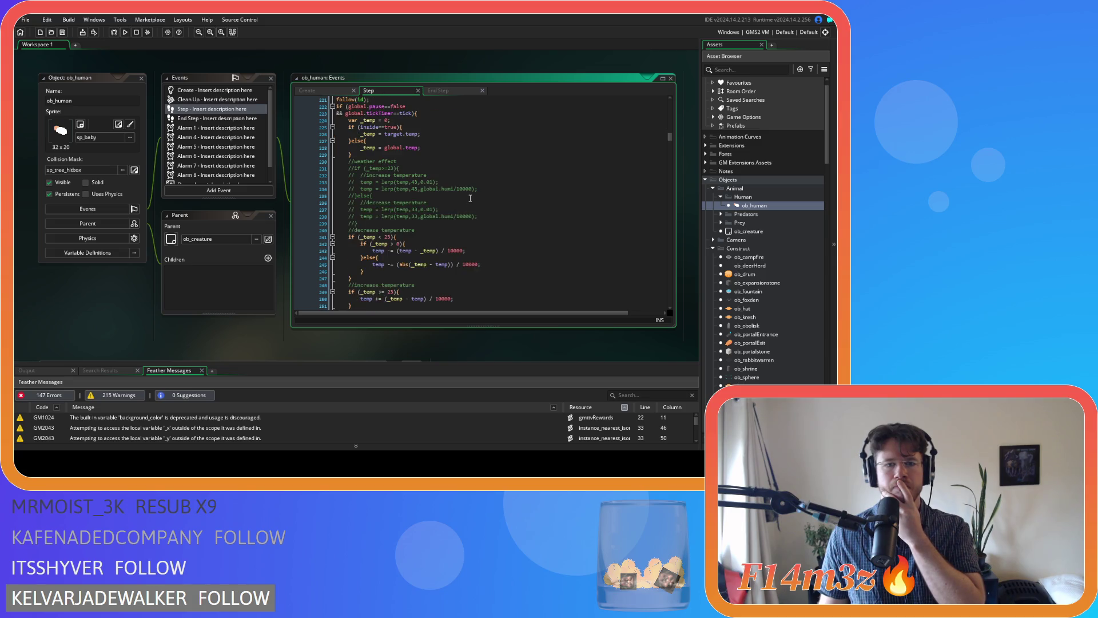
pyautogui.scroll(8, 470, 198)
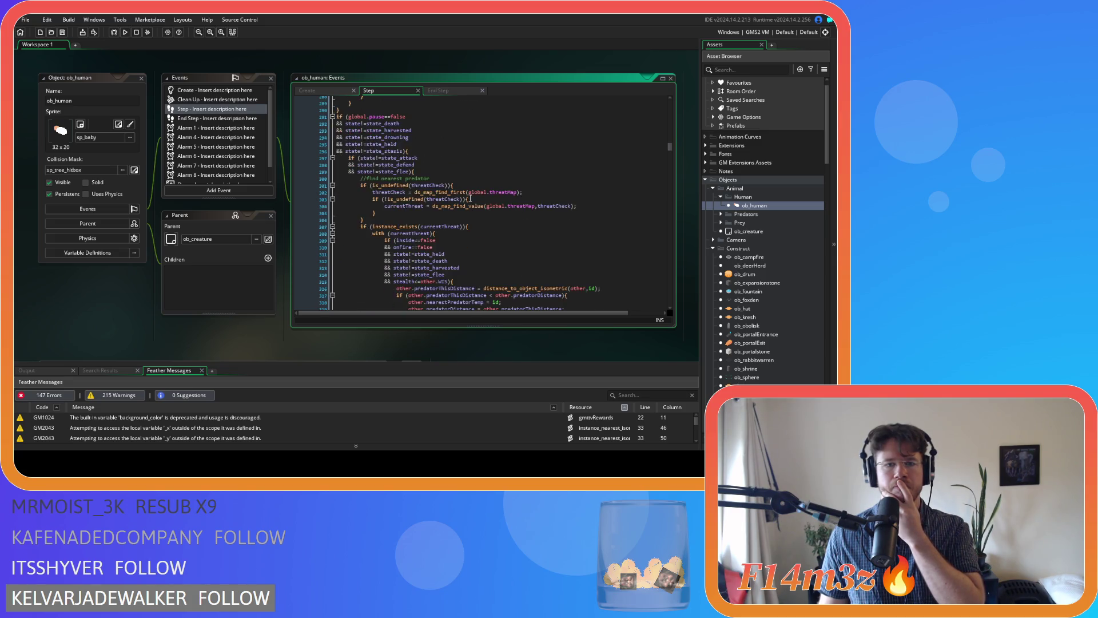
pyautogui.scroll(11, 470, 201)
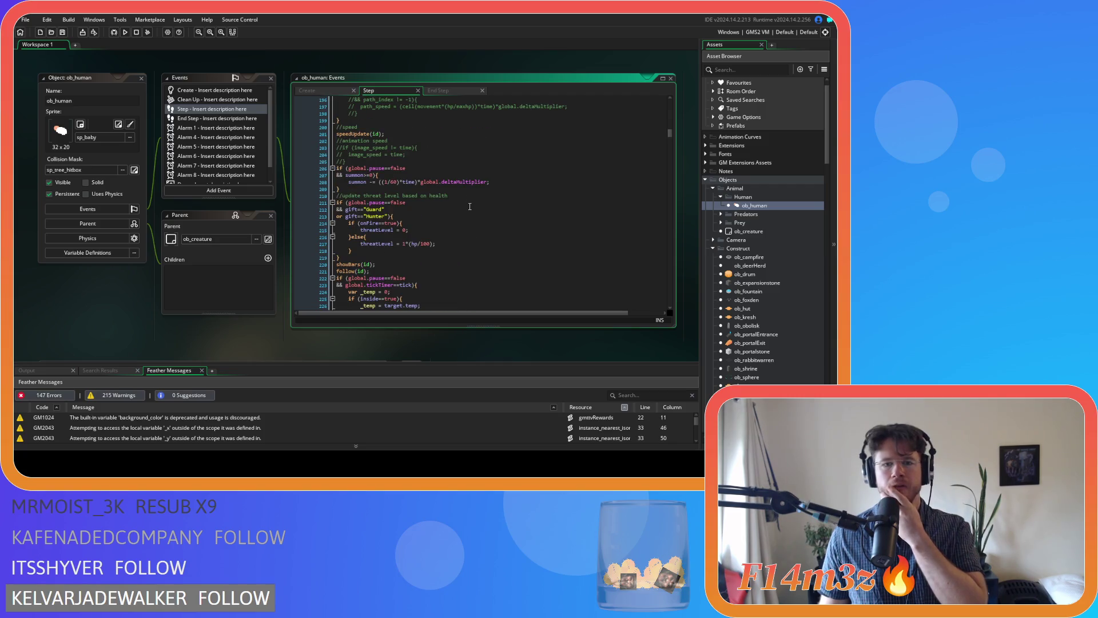
pyautogui.scroll(5, 470, 207)
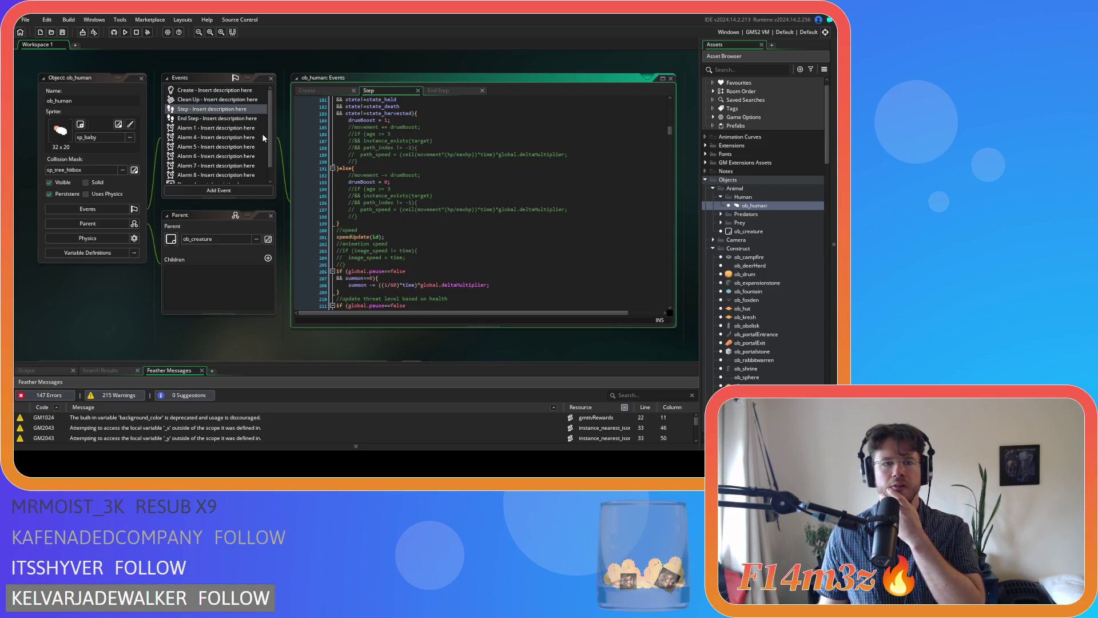
pyautogui.scroll(3, 384, 184)
pyautogui.scroll(2, 404, 191)
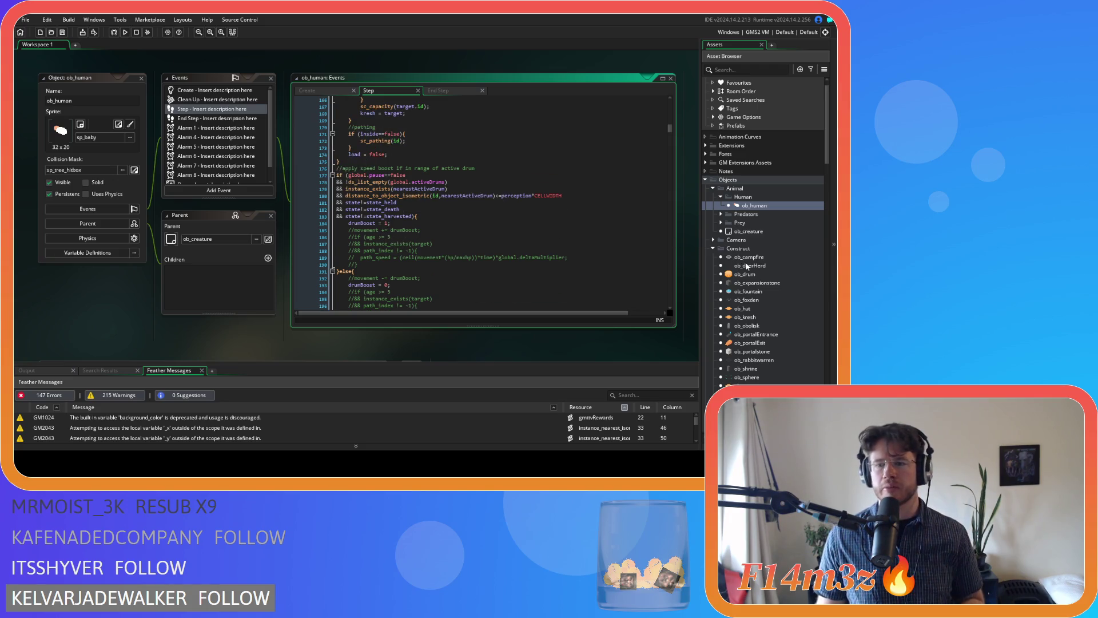
pyautogui.scroll(20, 534, 243)
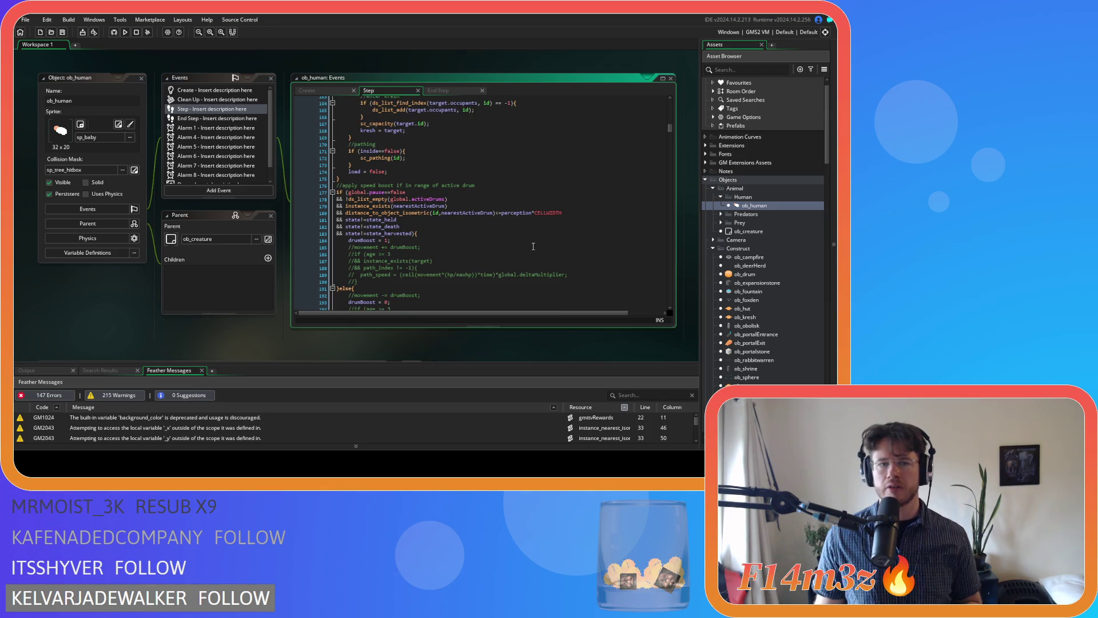
pyautogui.scroll(-18, 534, 234)
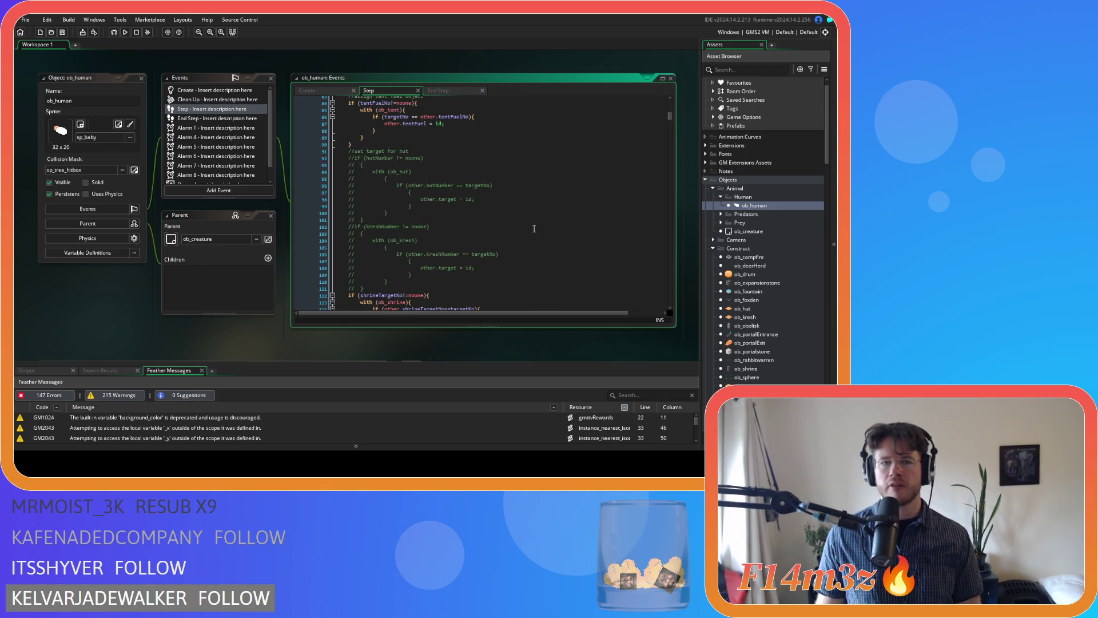
pyautogui.scroll(-6, 534, 228)
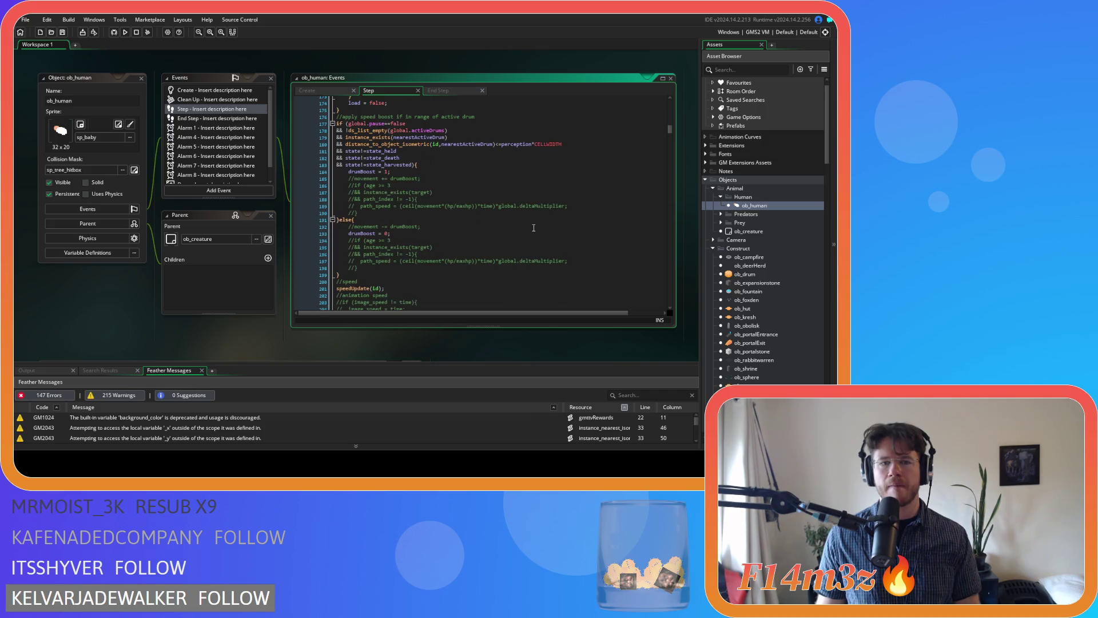
pyautogui.scroll(2, 533, 227)
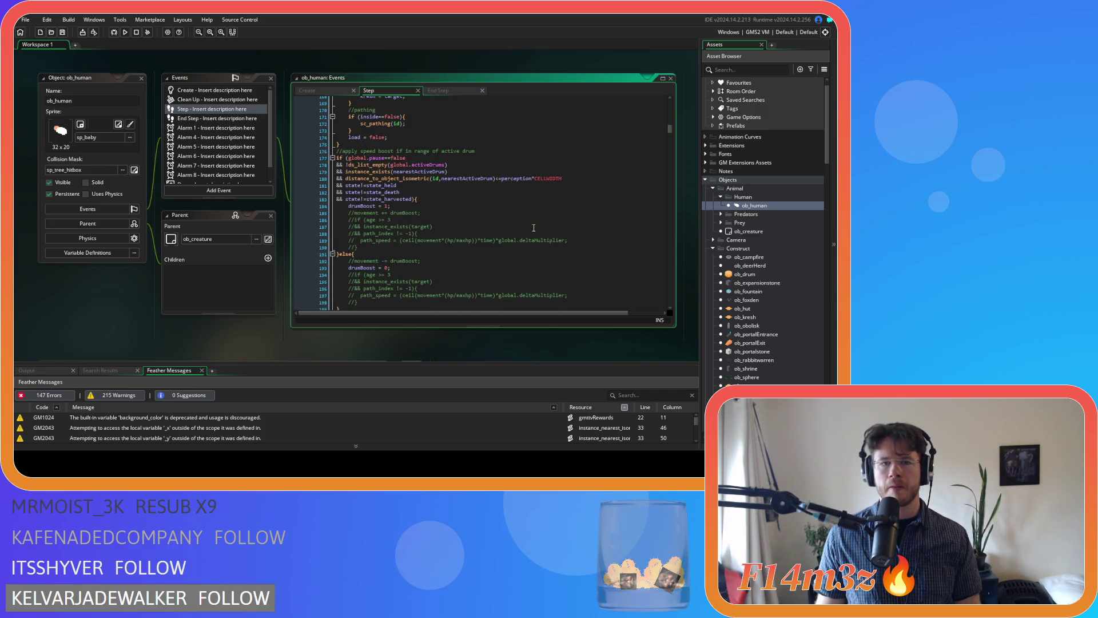
pyautogui.scroll(-8, 533, 227)
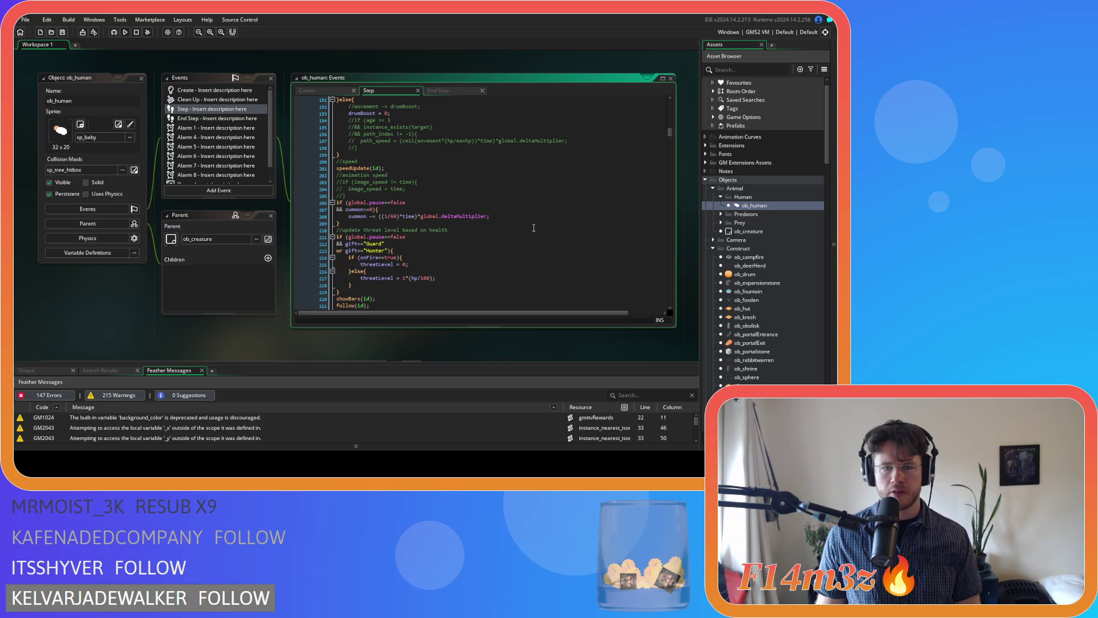
pyautogui.scroll(-7, 534, 227)
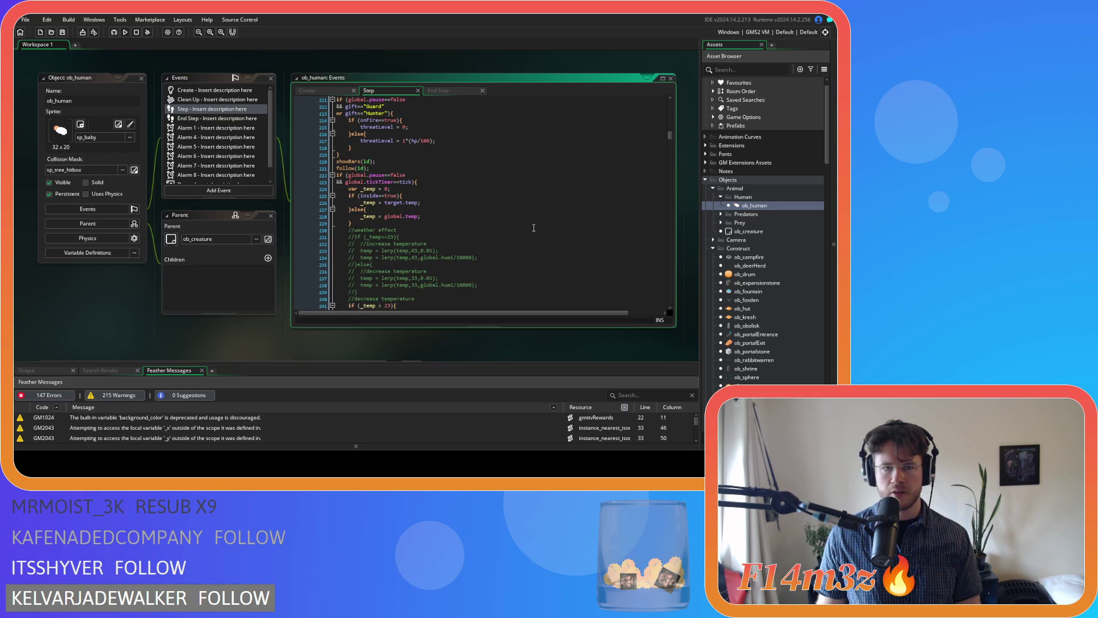
# Step: Add 'temp = 39.5;' as line 24 of sc_showBars, save, and launch a test build
pyautogui.middleClick(352, 161)
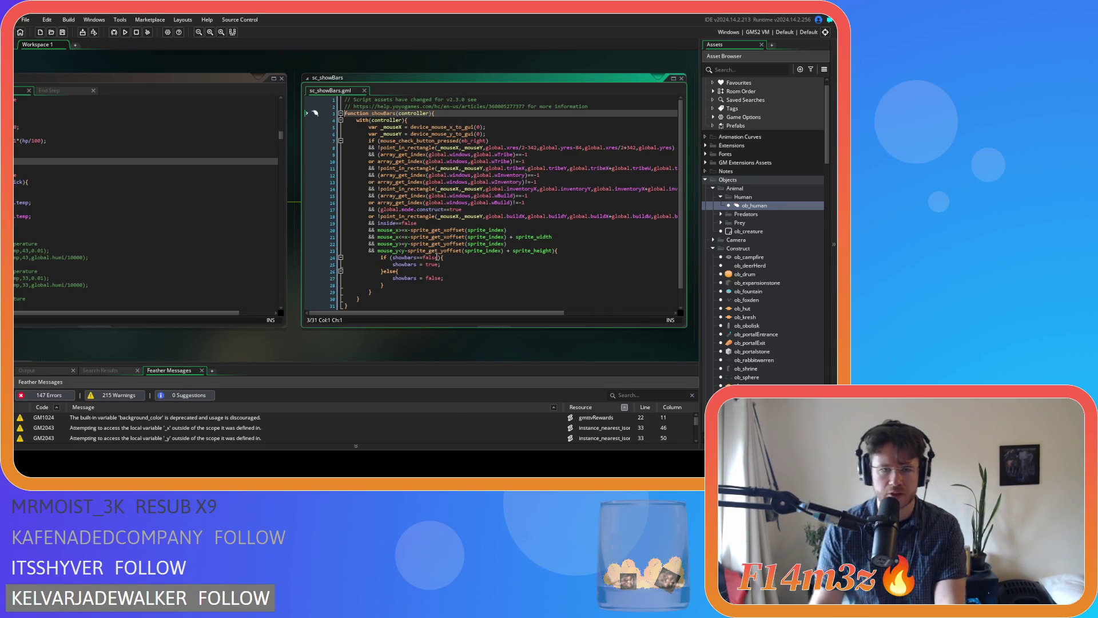
pyautogui.scroll(-1, 432, 252)
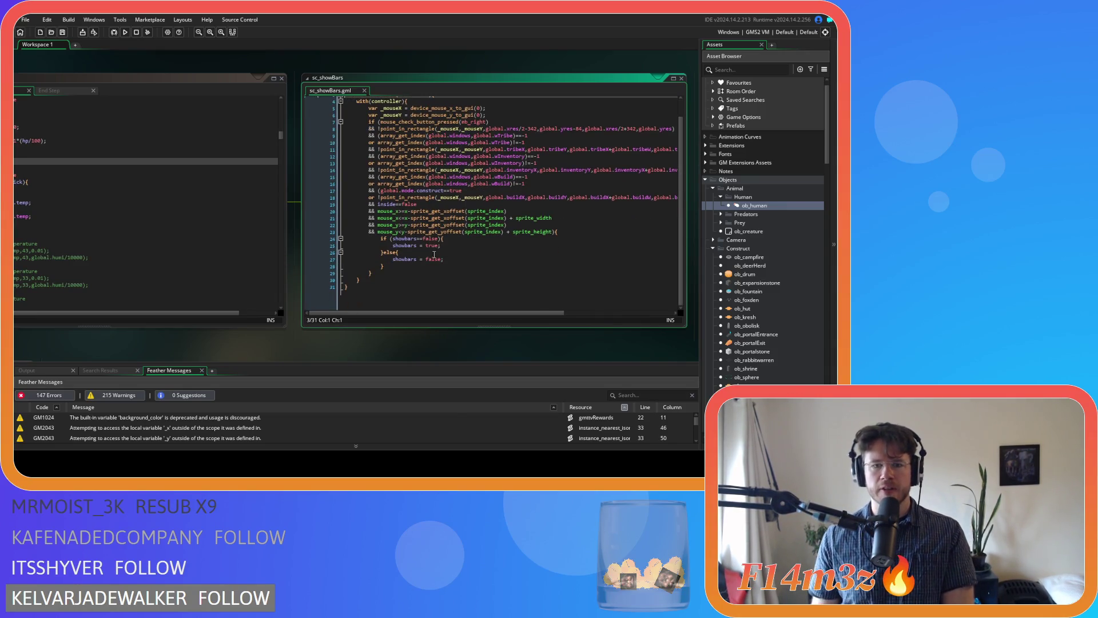
pyautogui.click(585, 232)
pyautogui.press('Return')
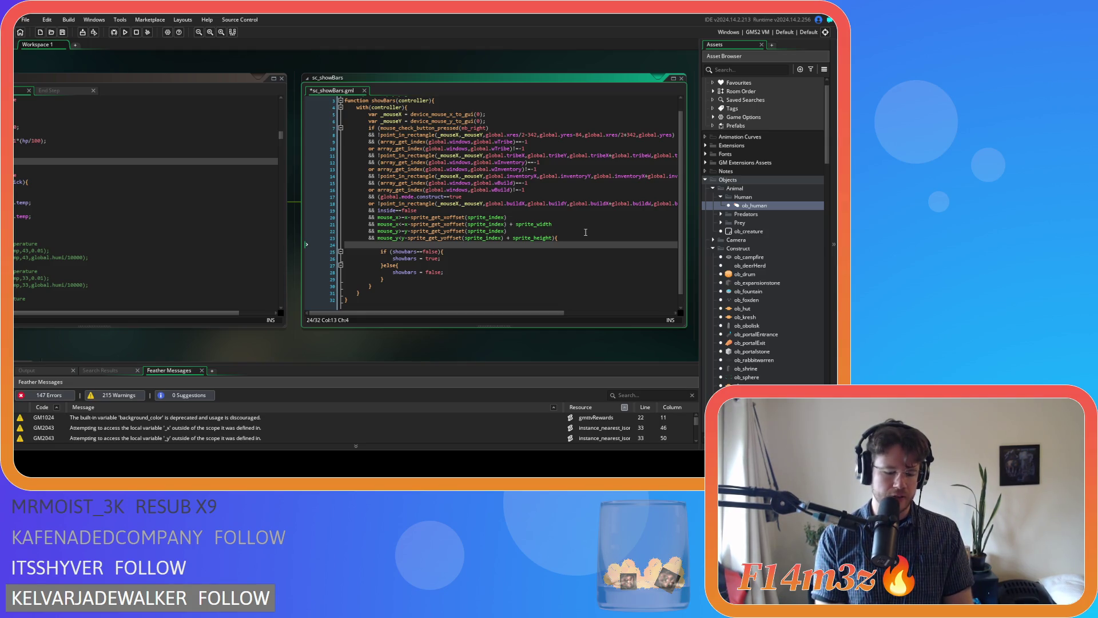
pyautogui.write('temp = ')
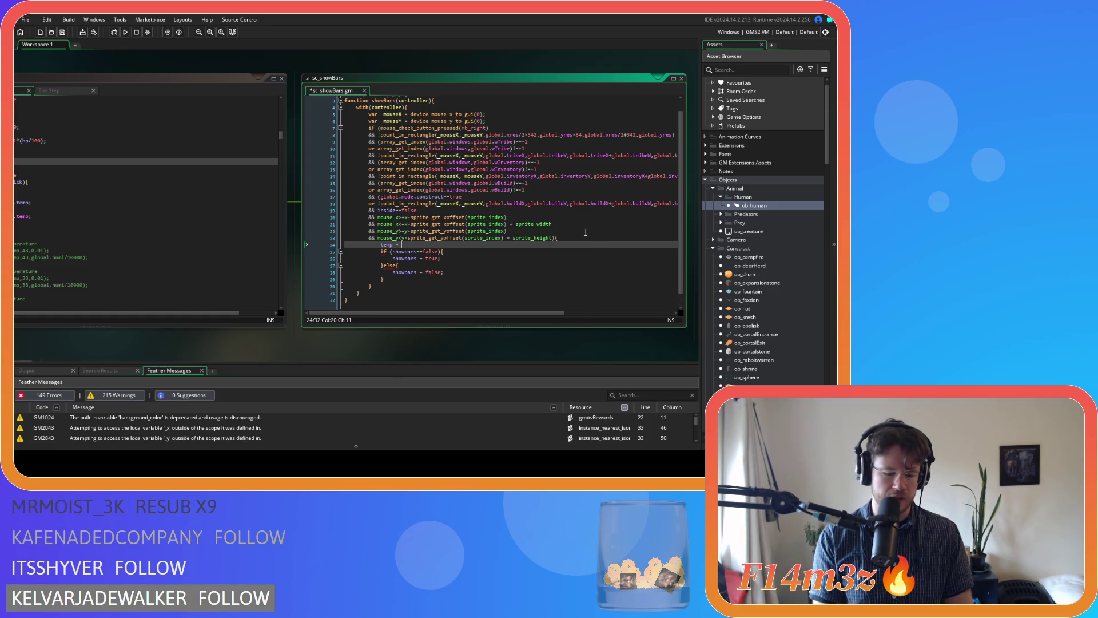
pyautogui.write('39.5')
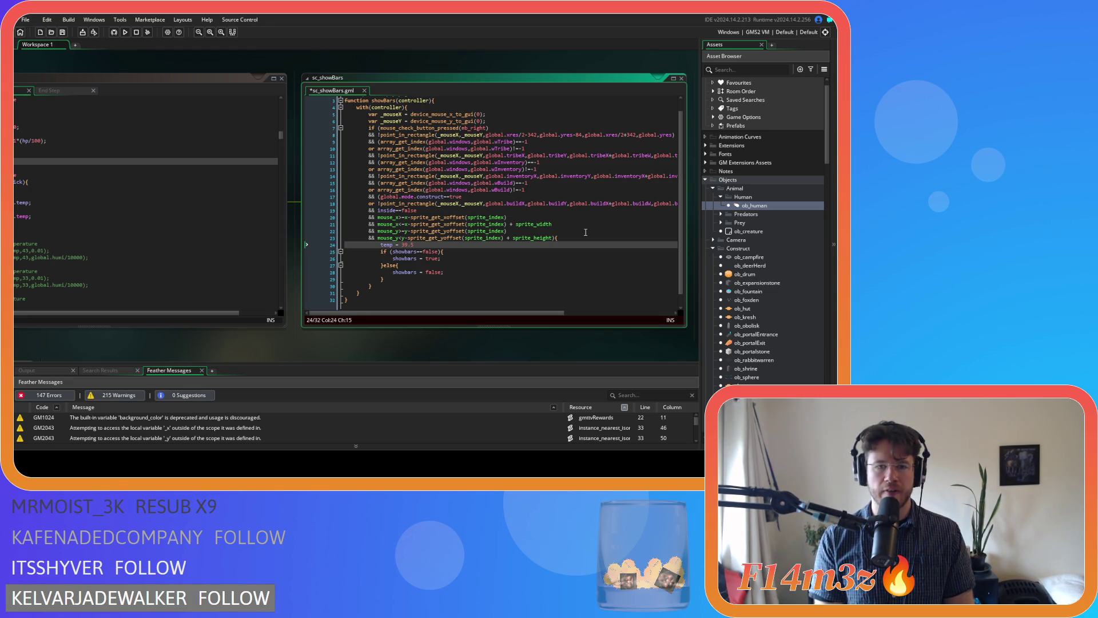
pyautogui.write(';')
pyautogui.hotkey('ctrl', 's')
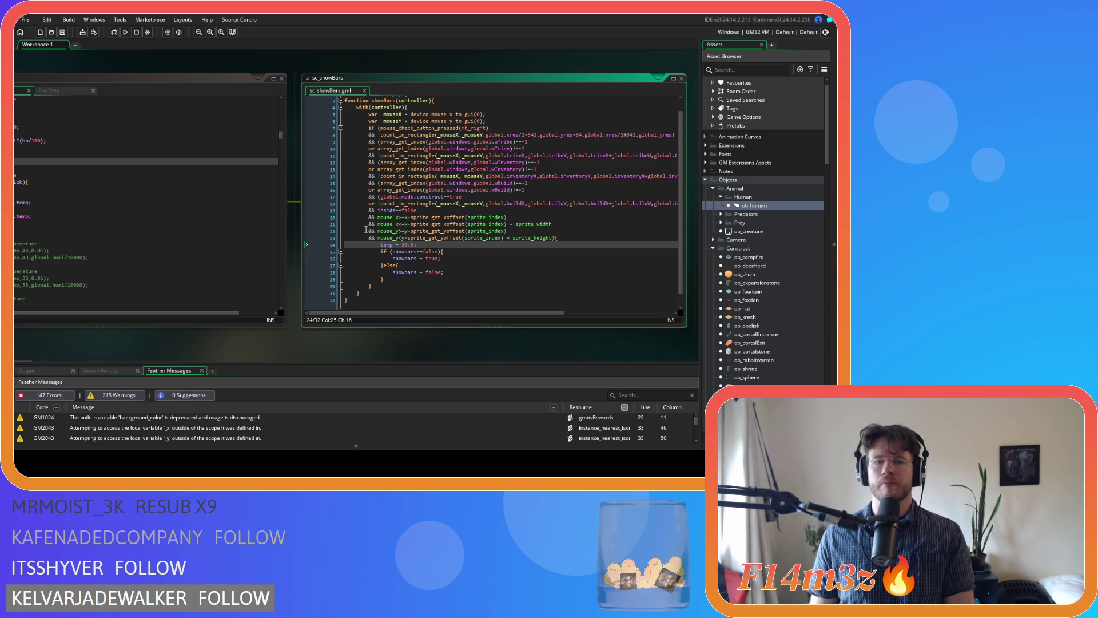
pyautogui.press('F5')
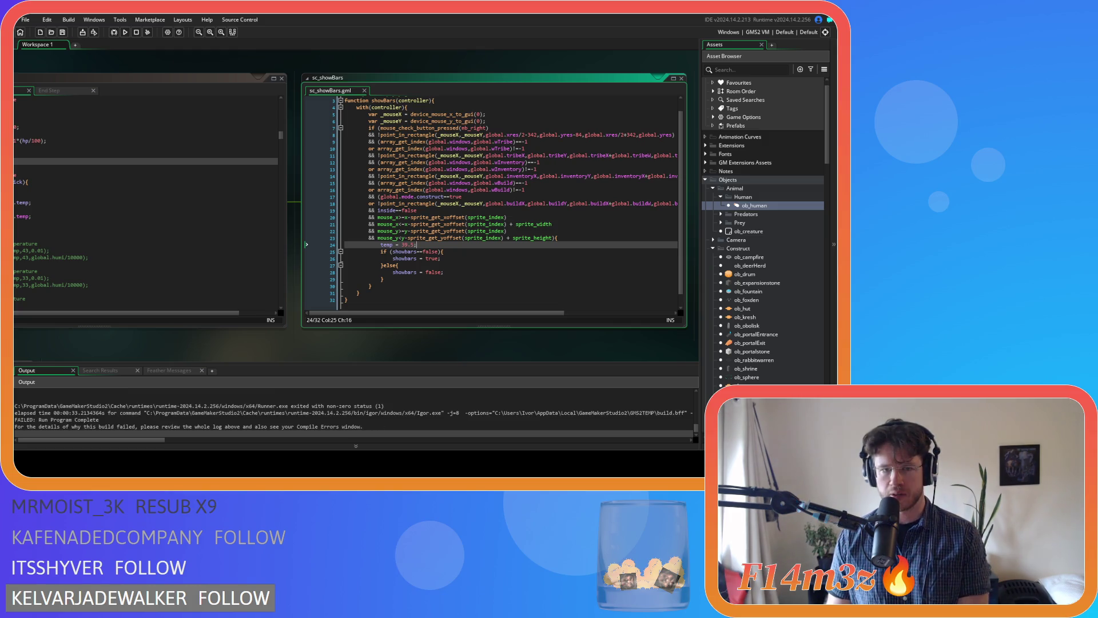
# Step: After the failed build, reopen ob_human's event editor from the Asset Browser
pyautogui.doubleClick(770, 207)
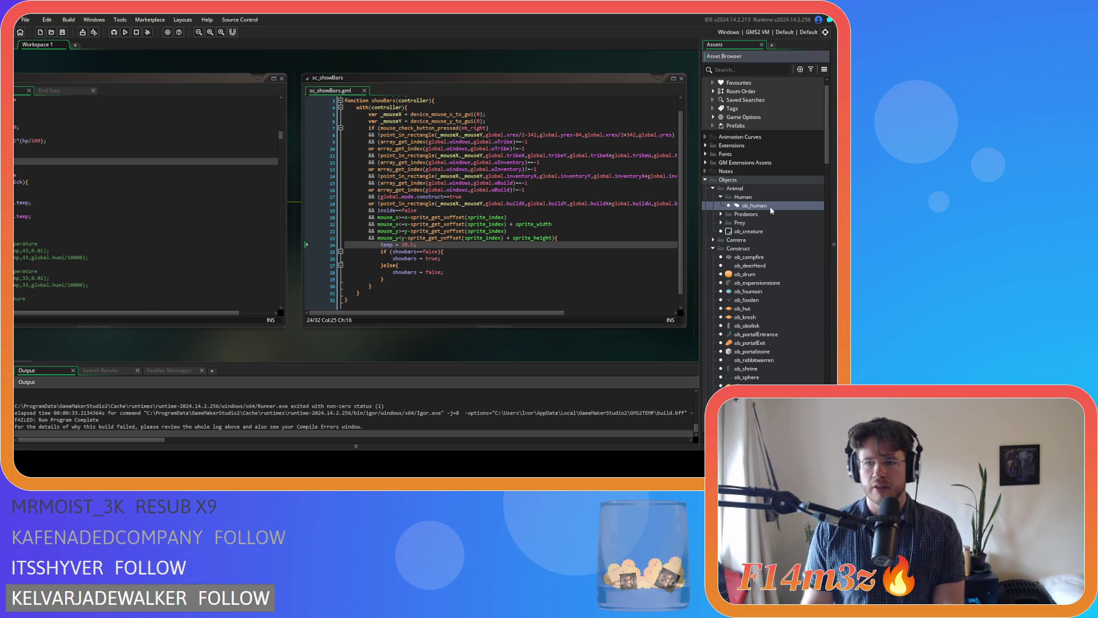
# Step: Find 'cooling' in ob_human's Step event, delete the line-806 coolingDistance assignment, and save
pyautogui.scroll(-2, 572, 172)
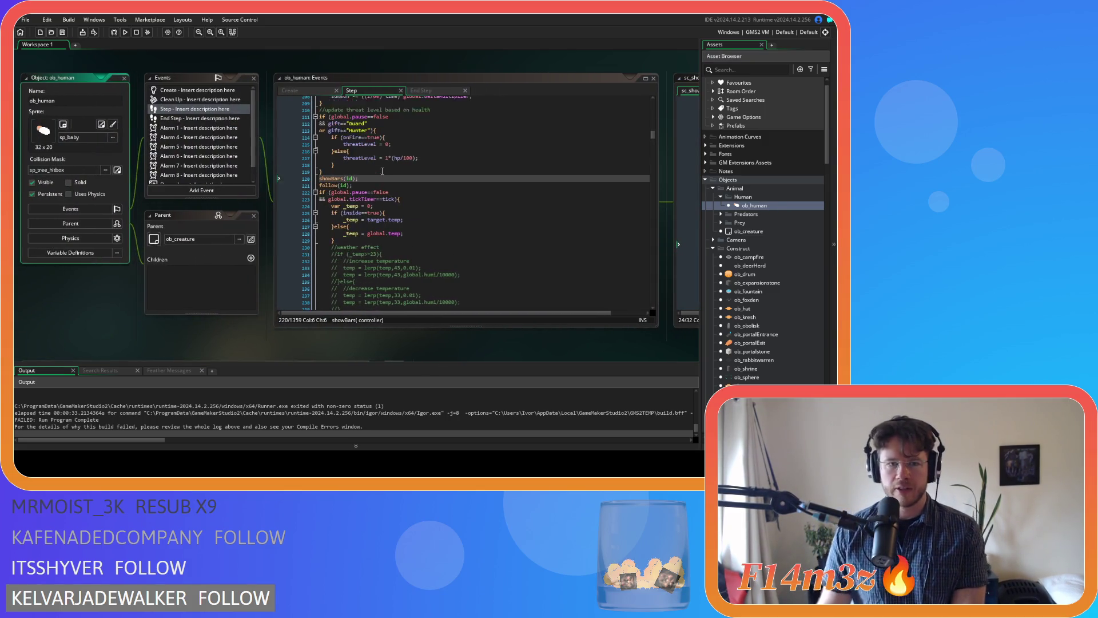
pyautogui.click(572, 164)
pyautogui.hotkey('ctrl', 'f')
pyautogui.write('cooling')
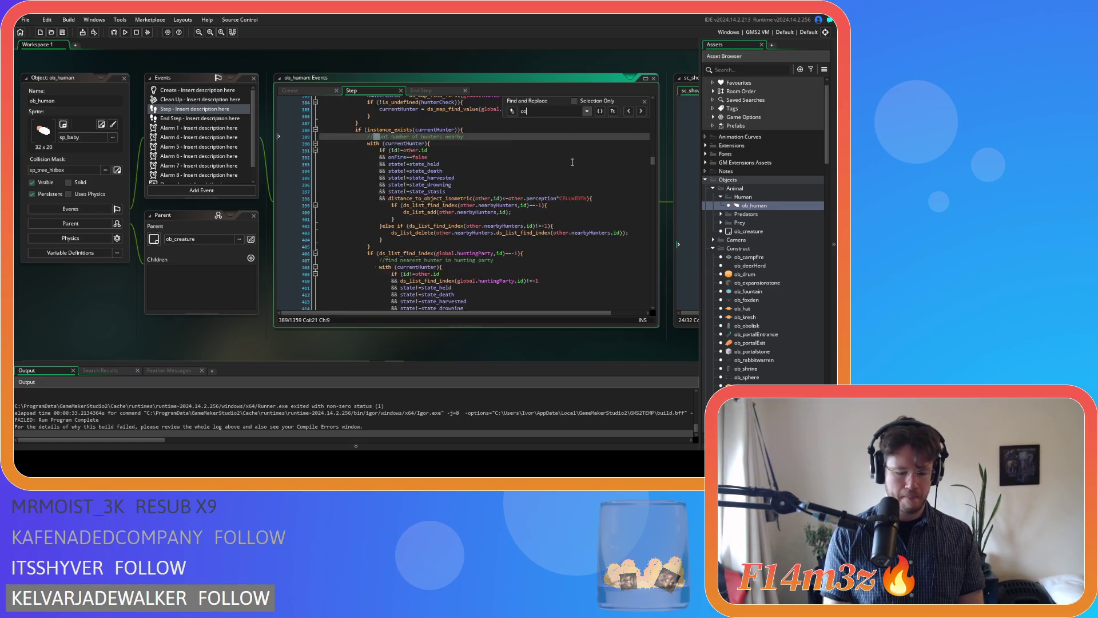
pyautogui.press('Return')
pyautogui.click(421, 201)
pyautogui.click(519, 195)
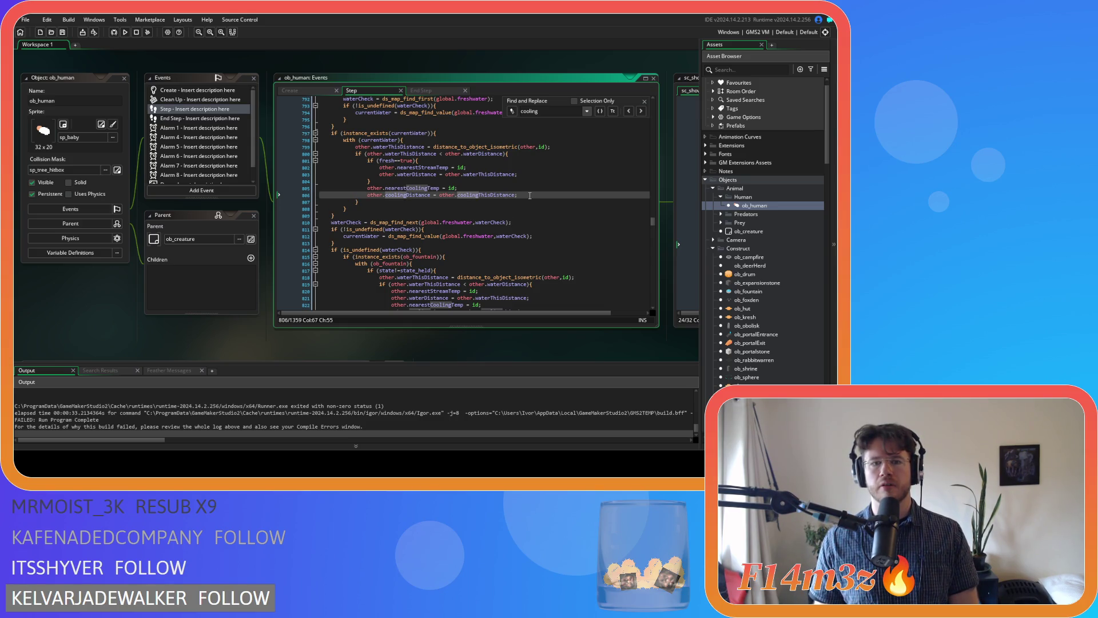
pyautogui.moveTo(529, 195); pyautogui.dragTo(304, 198)
pyautogui.press('BackSpace')
pyautogui.press('BackSpace')
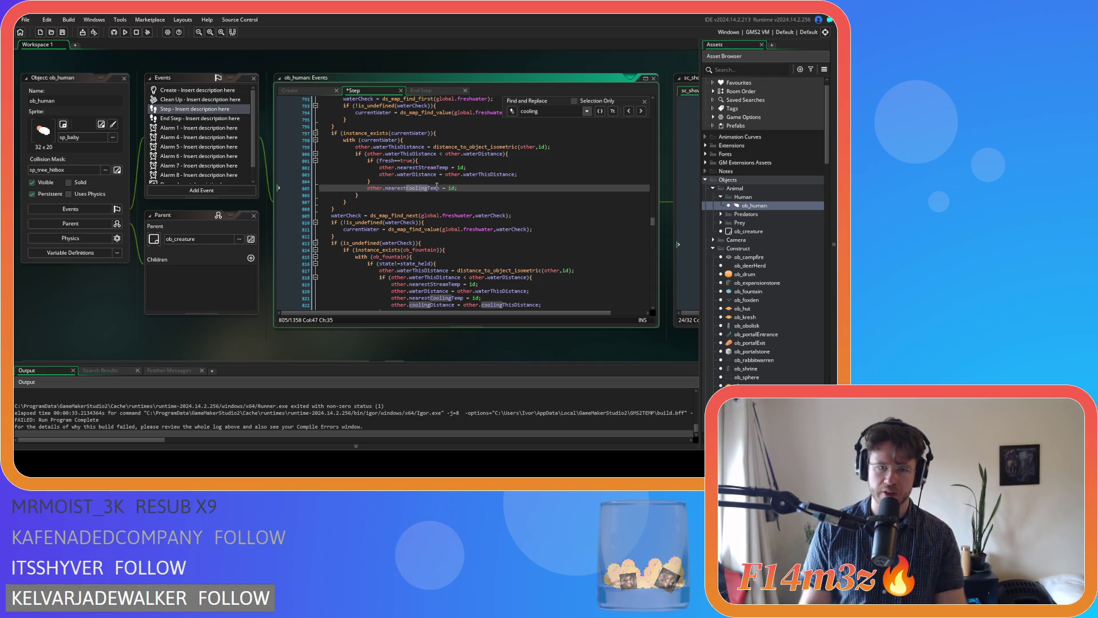
pyautogui.hotkey('ctrl', 's')
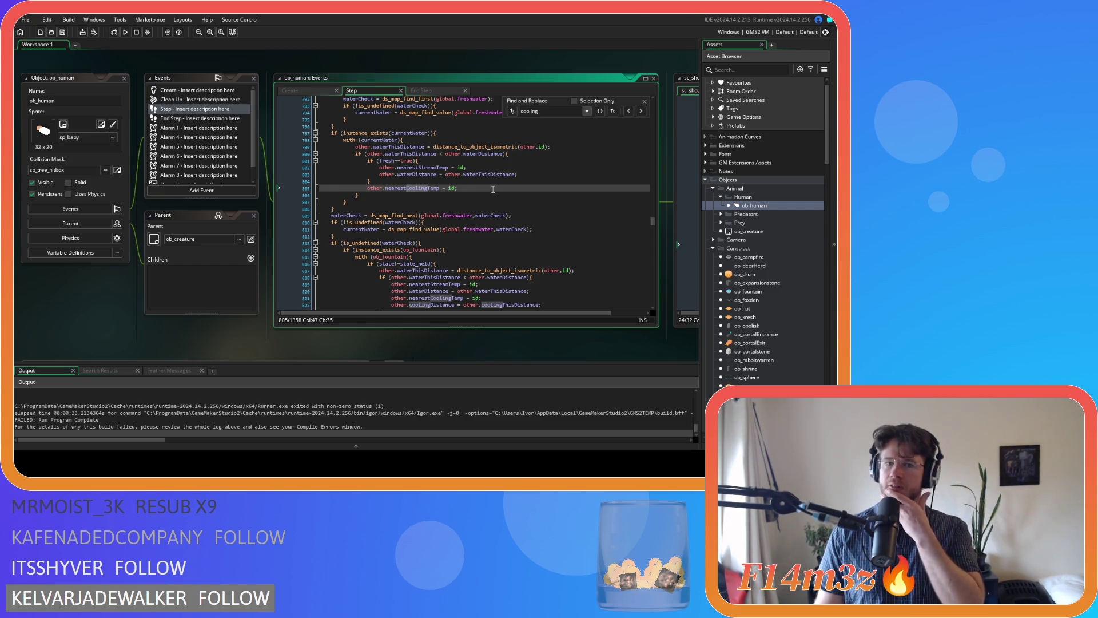
# Step: Delete the second coolingDistance assignment on line 822, then scroll down toward the Trackers folder
pyautogui.scroll(-4, 493, 189)
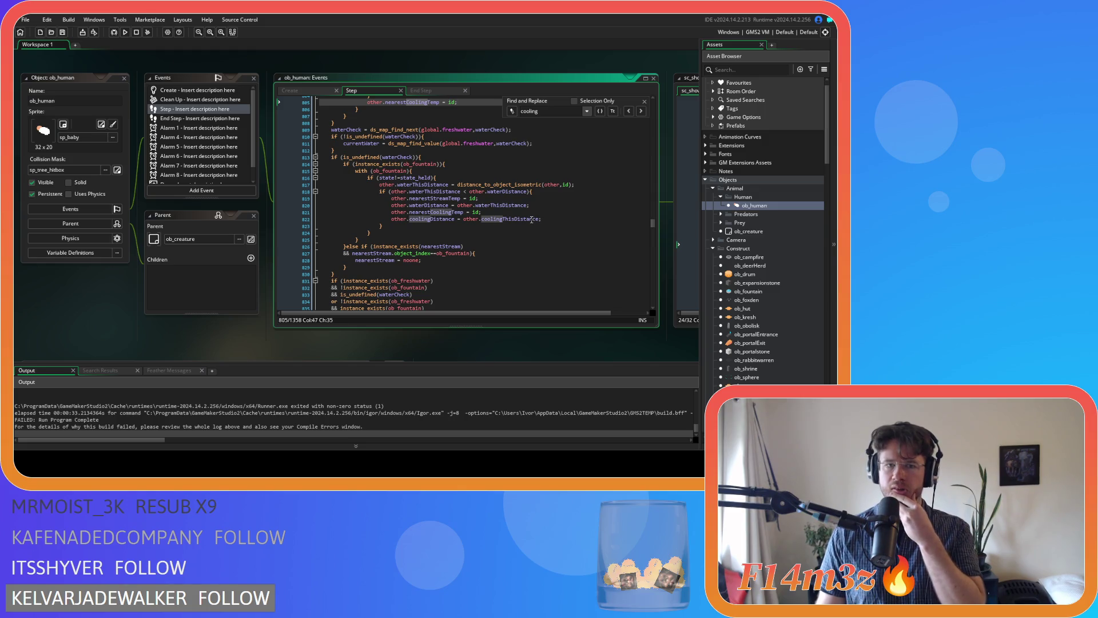
pyautogui.moveTo(541, 219); pyautogui.dragTo(353, 222)
pyautogui.press('BackSpace')
pyautogui.press('BackSpace')
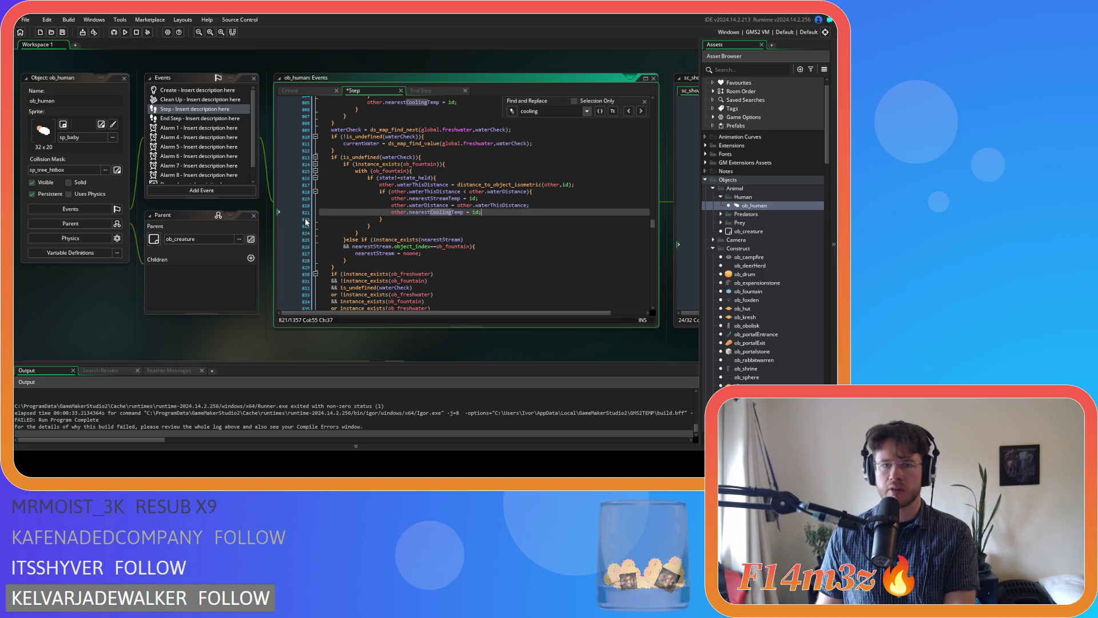
pyautogui.scroll(-6, 459, 226)
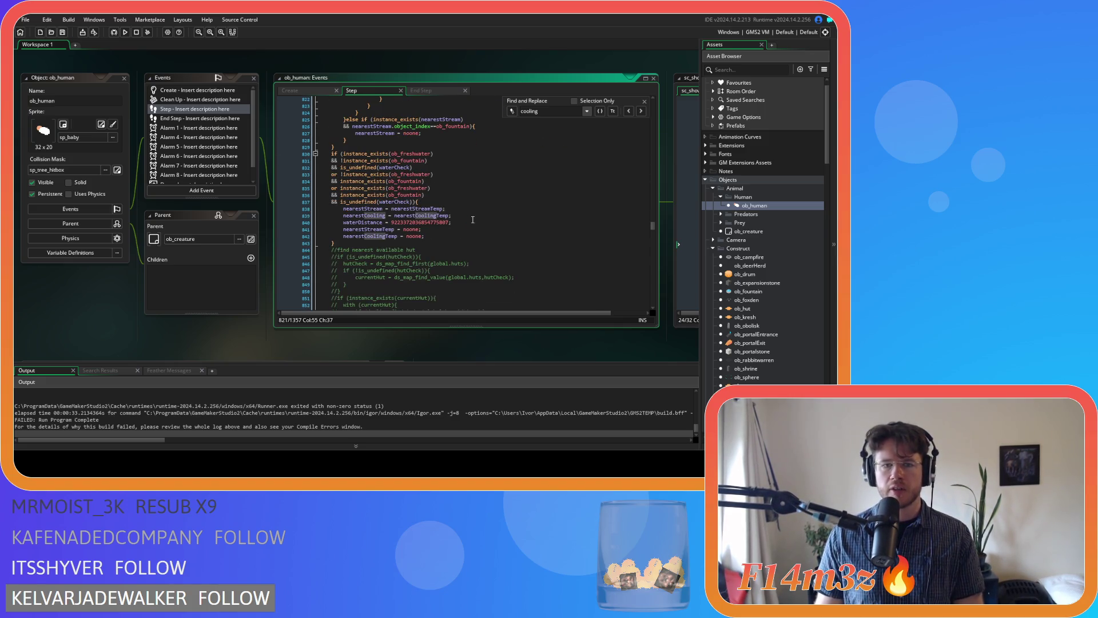
pyautogui.scroll(-20, 739, 290)
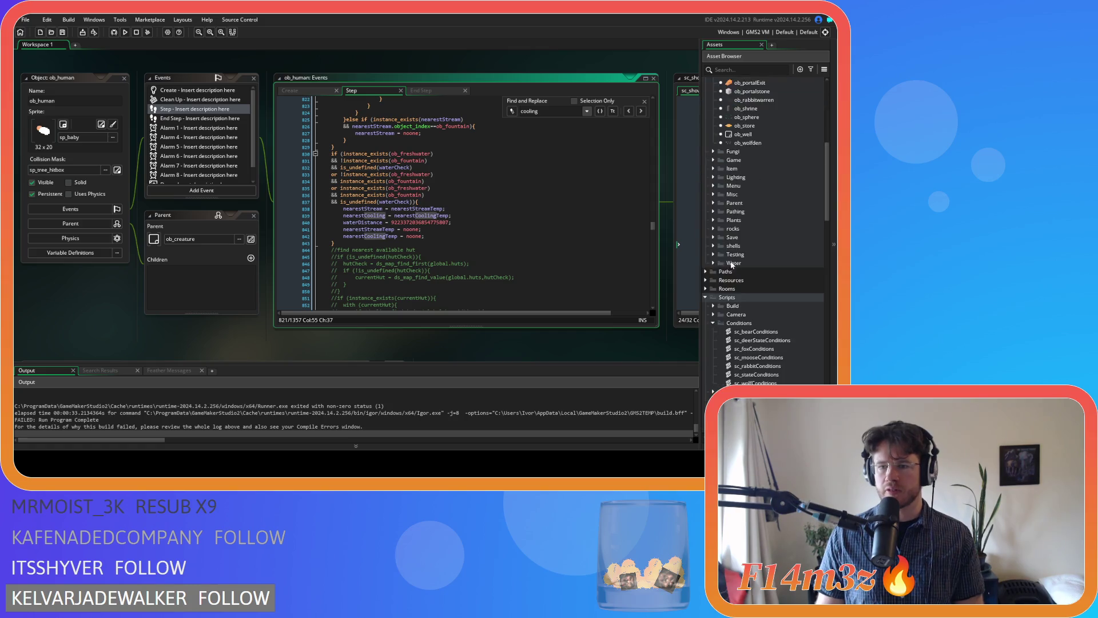
pyautogui.scroll(-3, 744, 246)
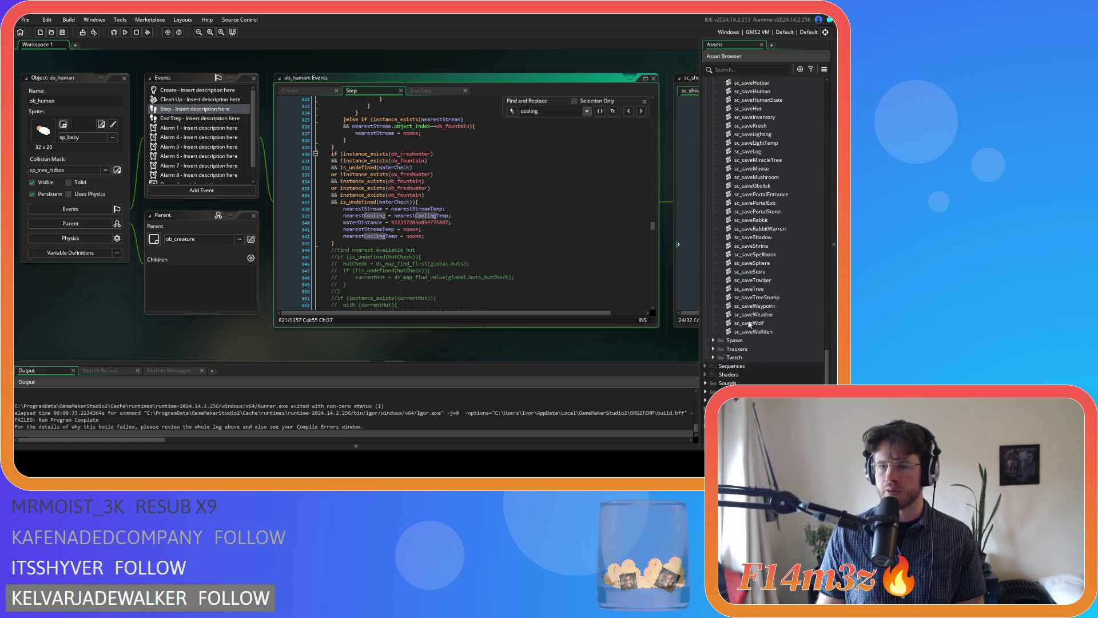
# Step: Open sc_trackersUpdate from the Trackers folder and search it for 'cool'
pyautogui.click(713, 348)
pyautogui.scroll(-5, 809, 330)
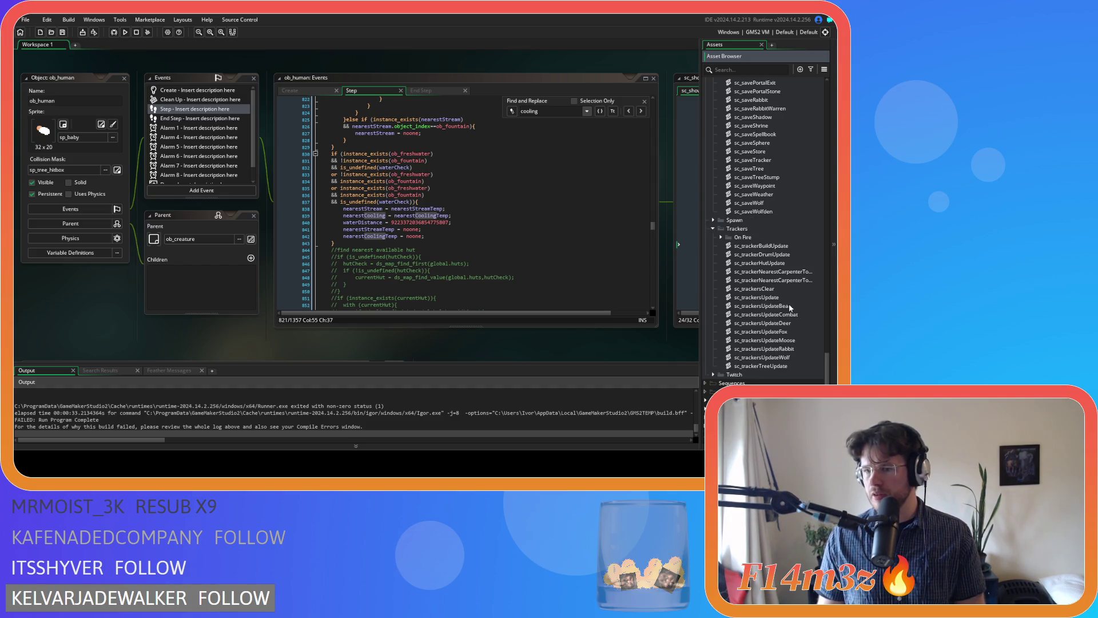
pyautogui.doubleClick(778, 297)
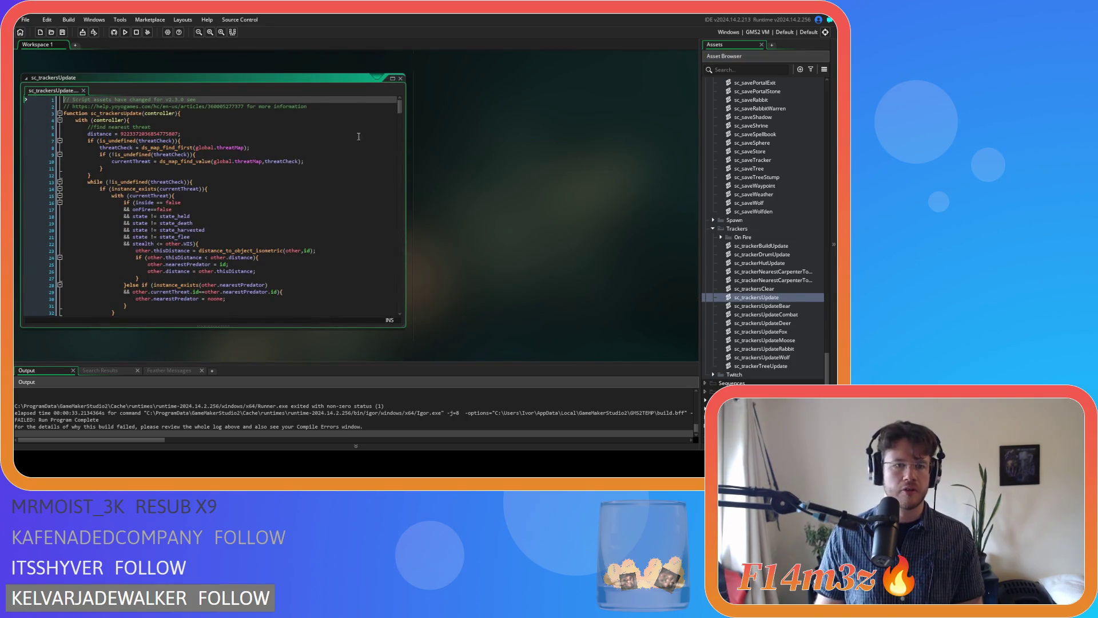
pyautogui.moveTo(400, 113); pyautogui.dragTo(399, 192)
pyautogui.click(322, 188)
pyautogui.hotkey('ctrl', 'f')
pyautogui.write('cooli')
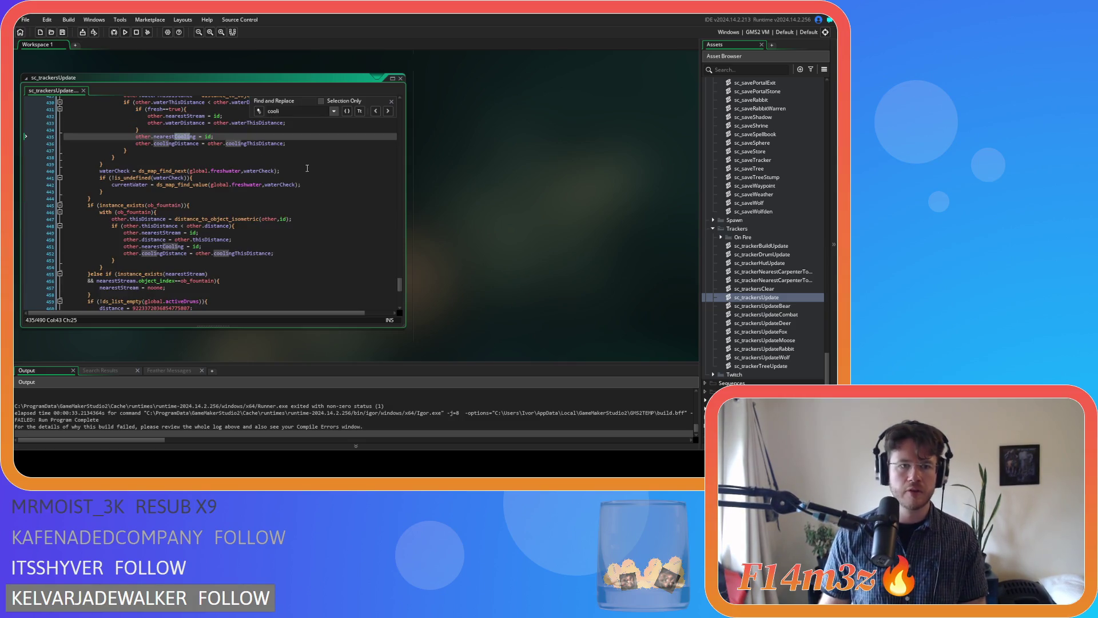
# Step: Delete both coolingDistance lines, including the one in the fountain block
pyautogui.moveTo(214, 136); pyautogui.dragTo(78, 145)
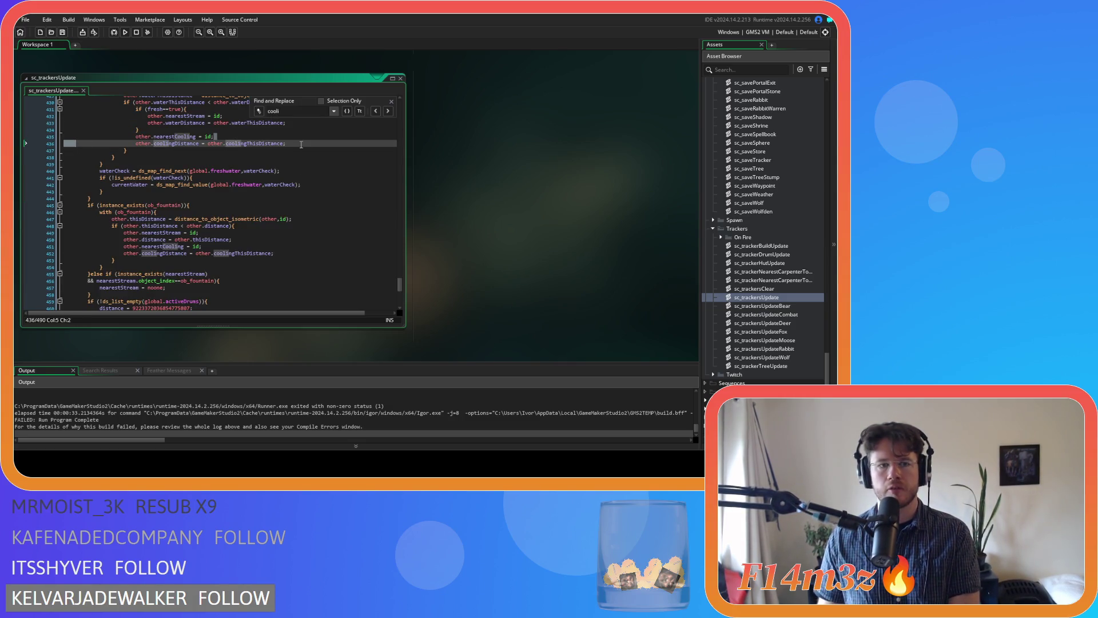
pyautogui.moveTo(300, 144); pyautogui.dragTo(298, 145)
pyautogui.press('BackSpace')
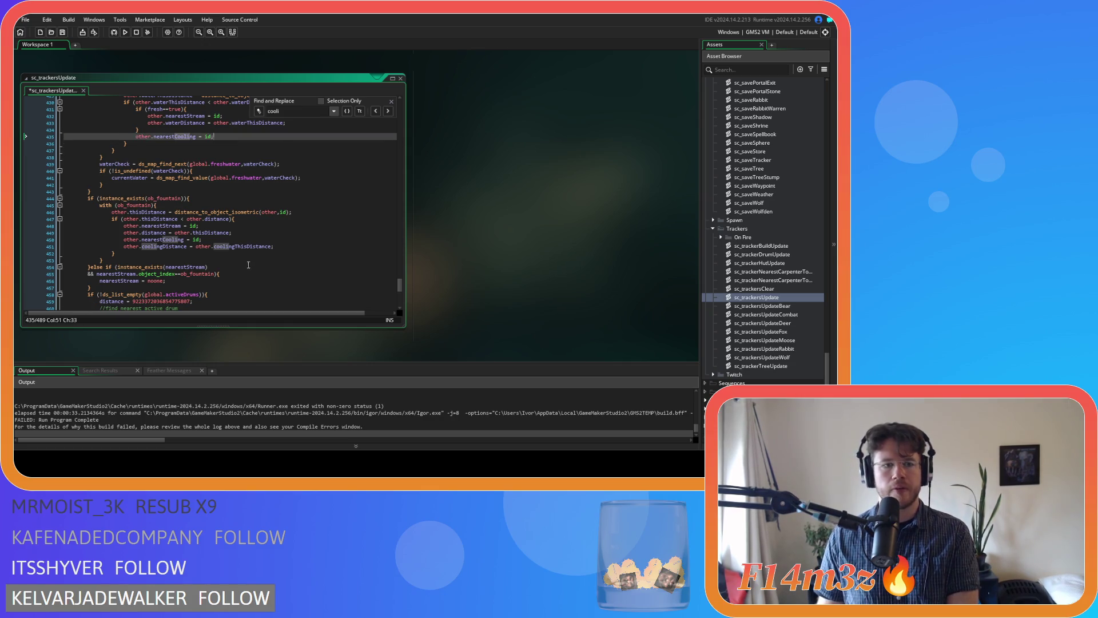
pyautogui.moveTo(275, 247); pyautogui.dragTo(225, 240)
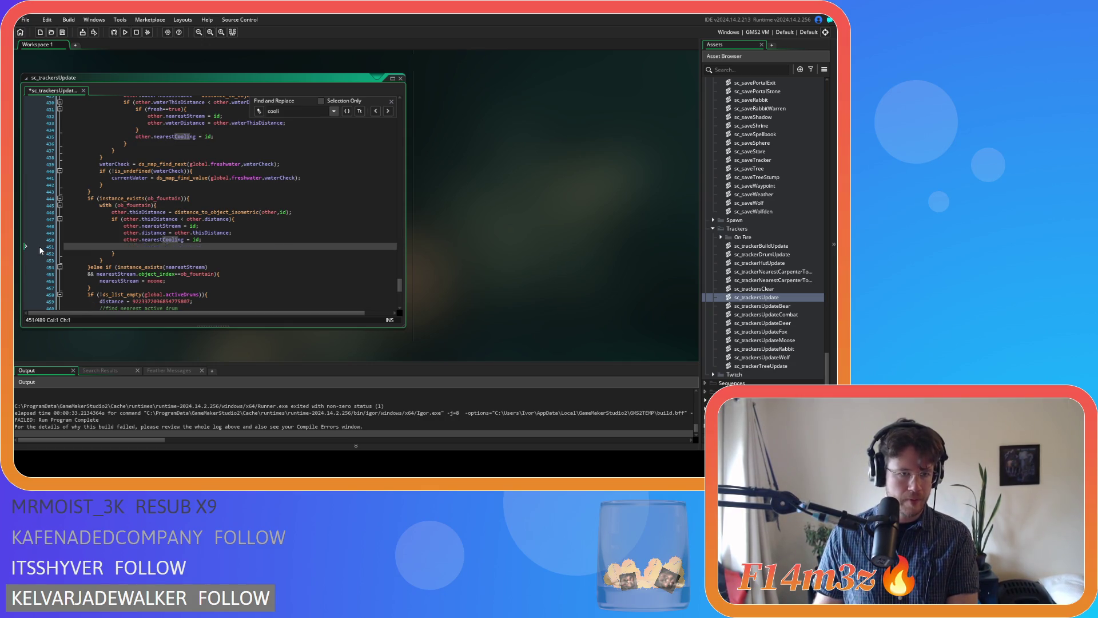
pyautogui.press('BackSpace')
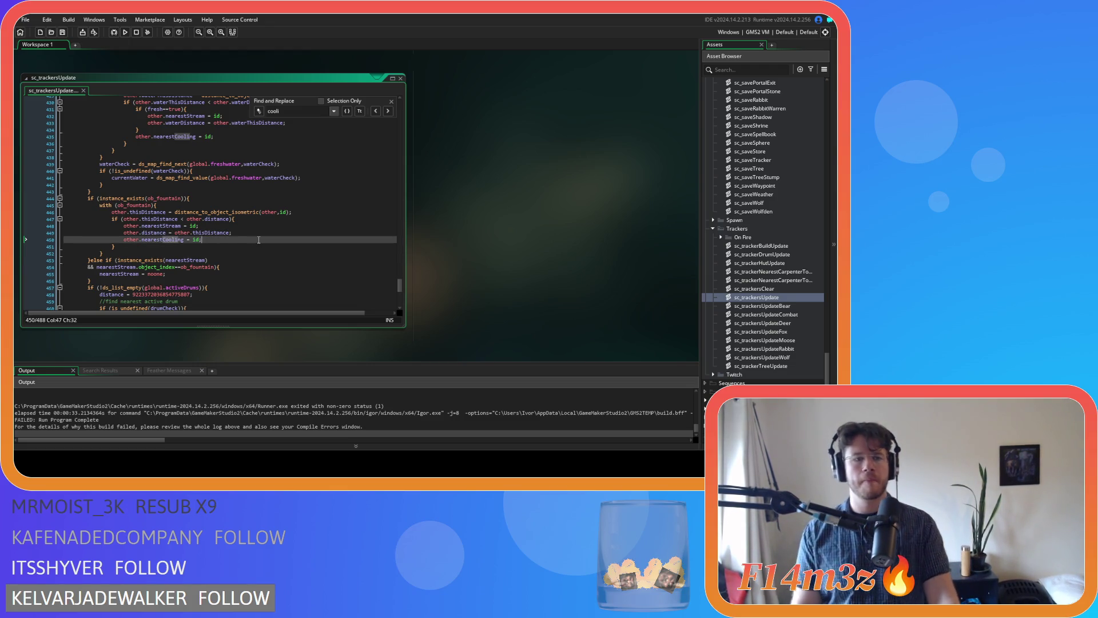
pyautogui.click(391, 101)
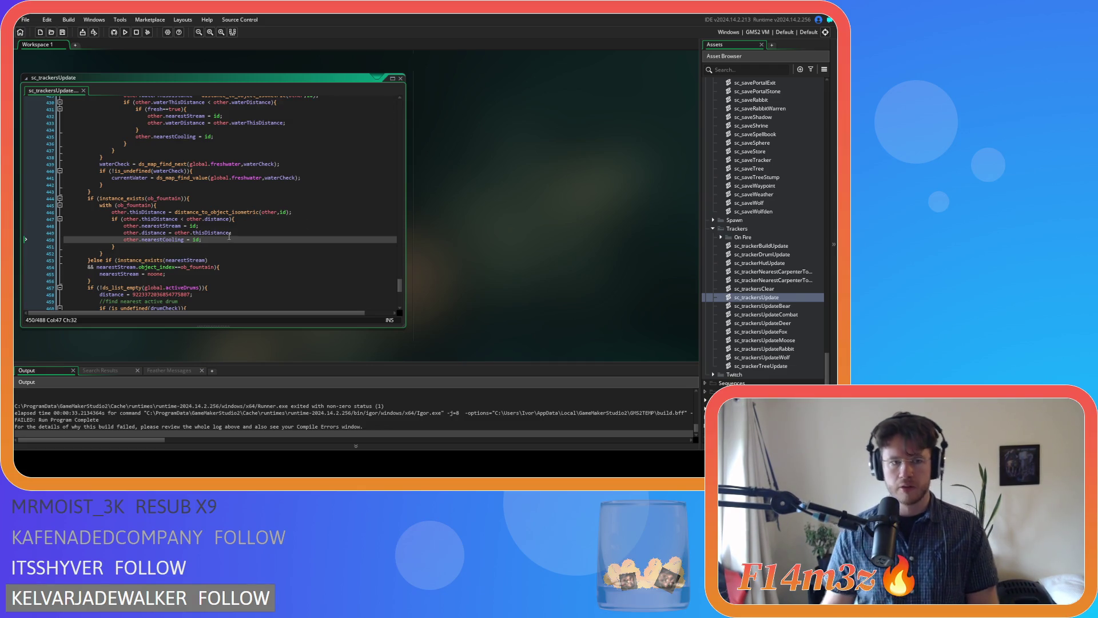
# Step: Save sc_trackersUpdate and start a new test build
pyautogui.click(62, 33)
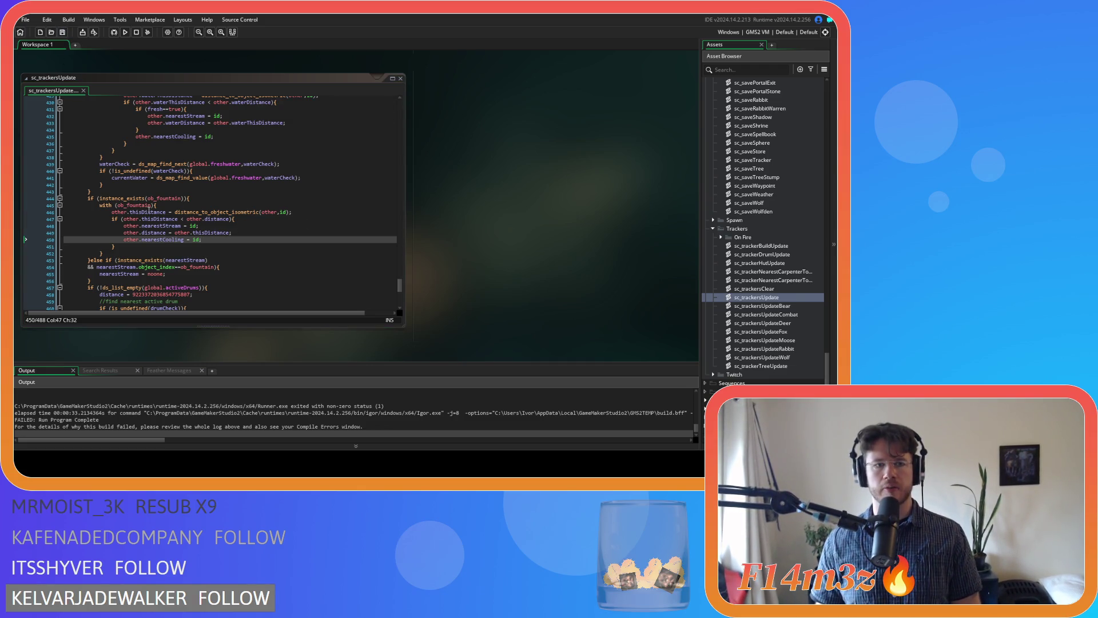
pyautogui.scroll(2, 407, 265)
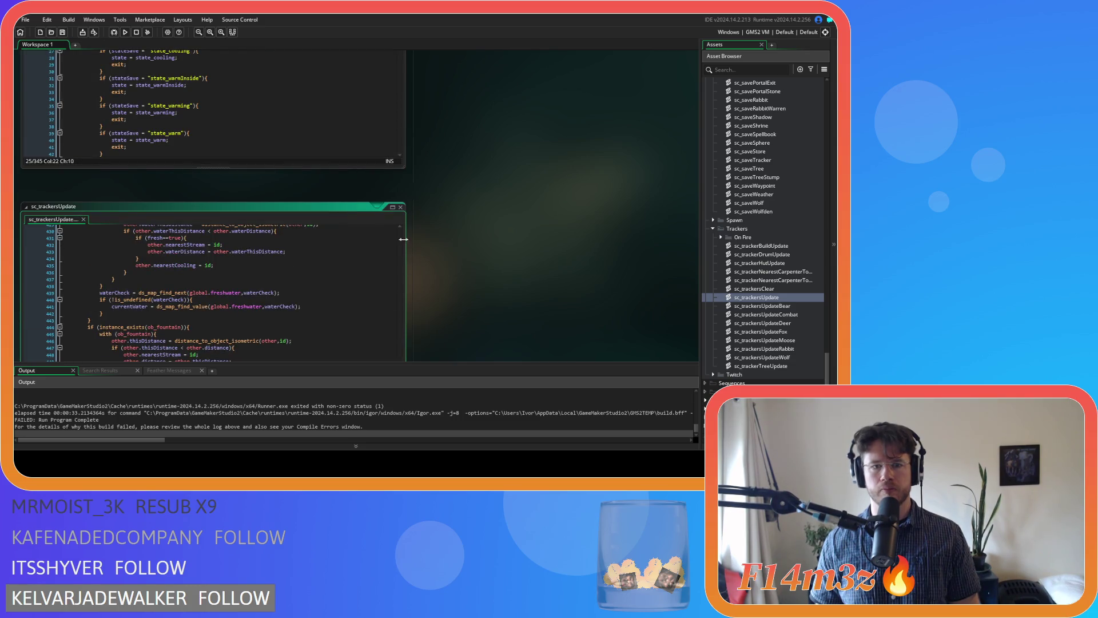
pyautogui.press('F5')
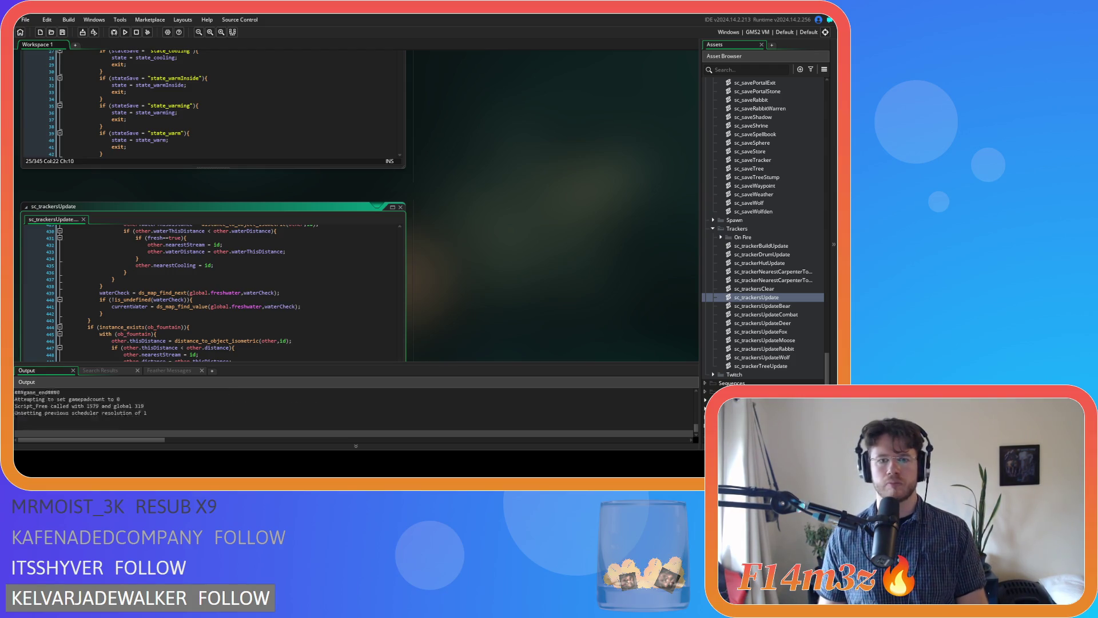
# Step: In sc_trackersClear, find and delete the 'coolingCheck = undefined' line
pyautogui.doubleClick(753, 289)
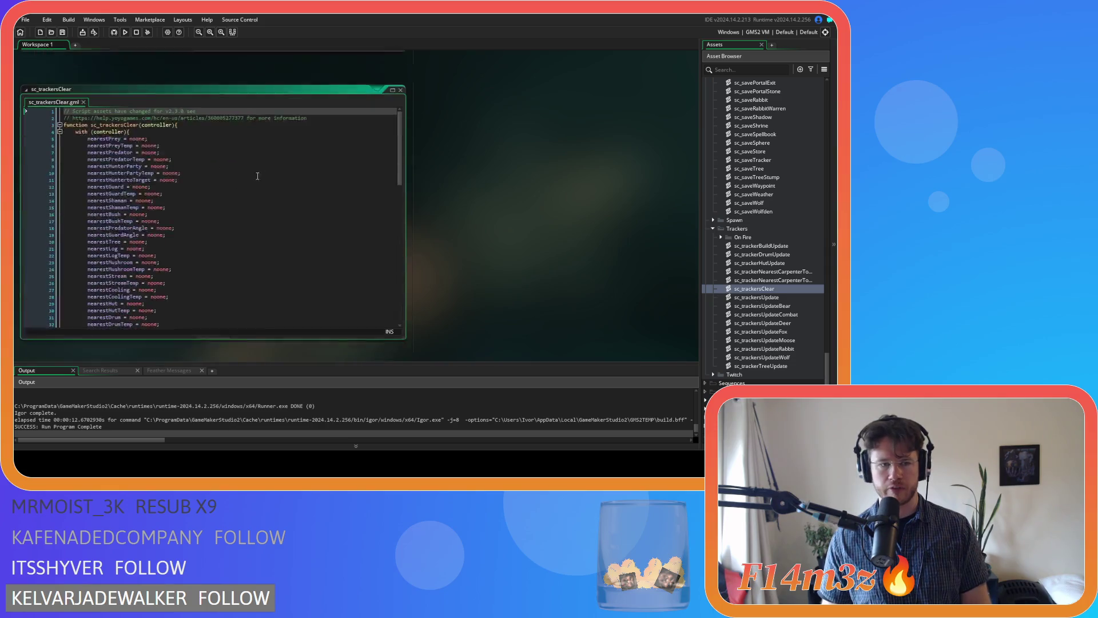
pyautogui.hotkey('ctrl', 'f')
pyautogui.write('cooling')
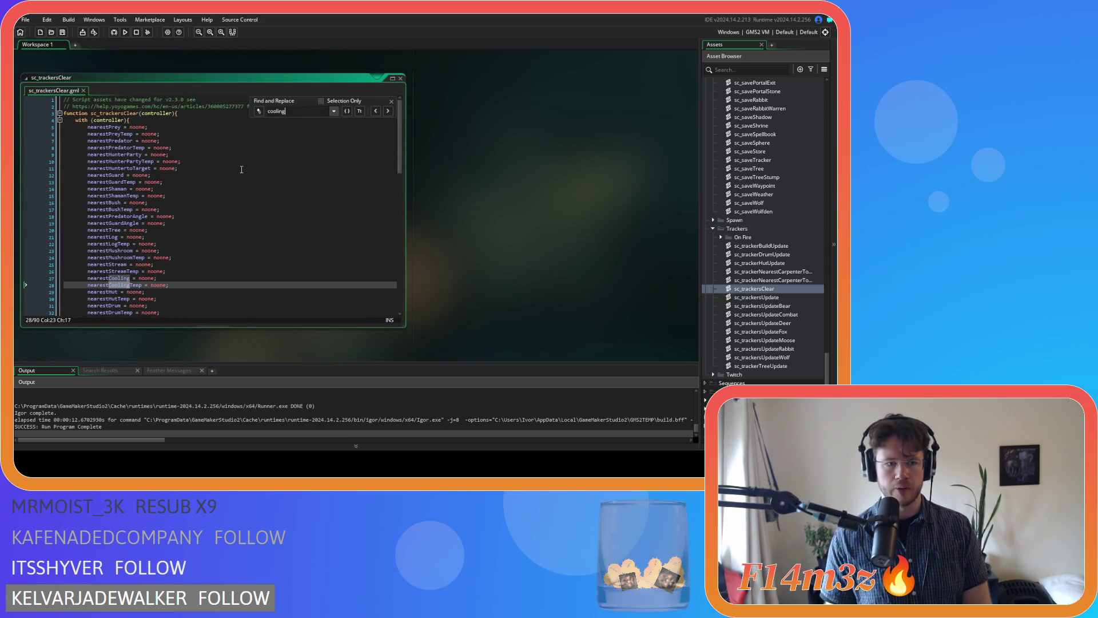
pyautogui.click(387, 111)
pyautogui.click(387, 111)
pyautogui.click(388, 111)
pyautogui.click(387, 111)
pyautogui.hotkey('shift', 'Home')
pyautogui.hotkey('shift', 'Home')
pyautogui.press('BackSpace')
pyautogui.press('BackSpace')
pyautogui.press('Escape')
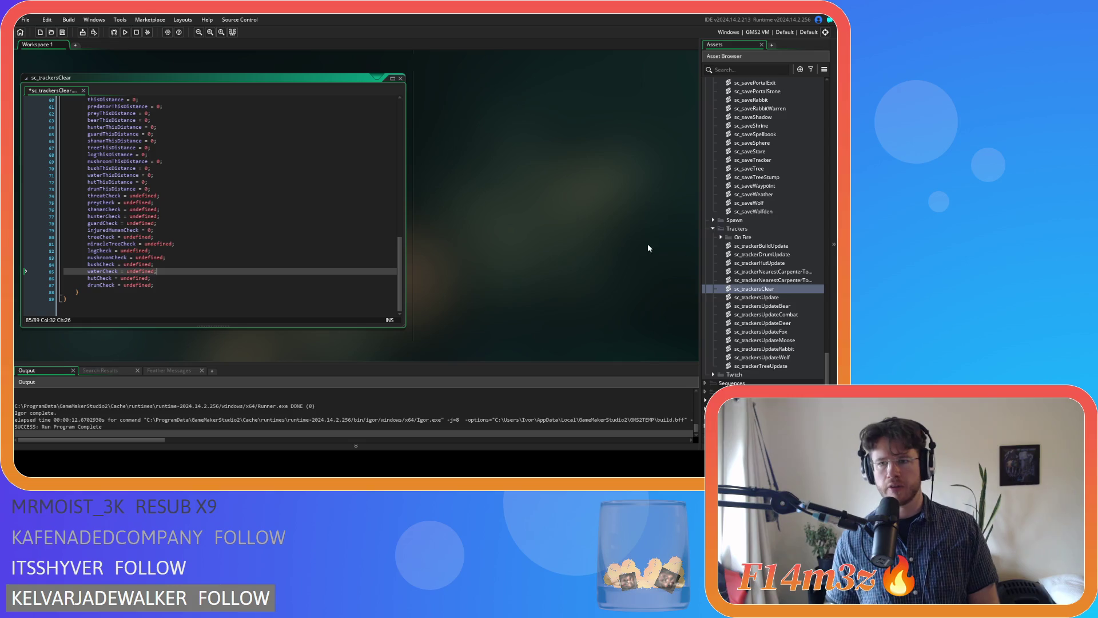
# Step: Reopen the ob_human object from the Asset Browser
pyautogui.scroll(15, 790, 238)
pyautogui.scroll(10, 766, 228)
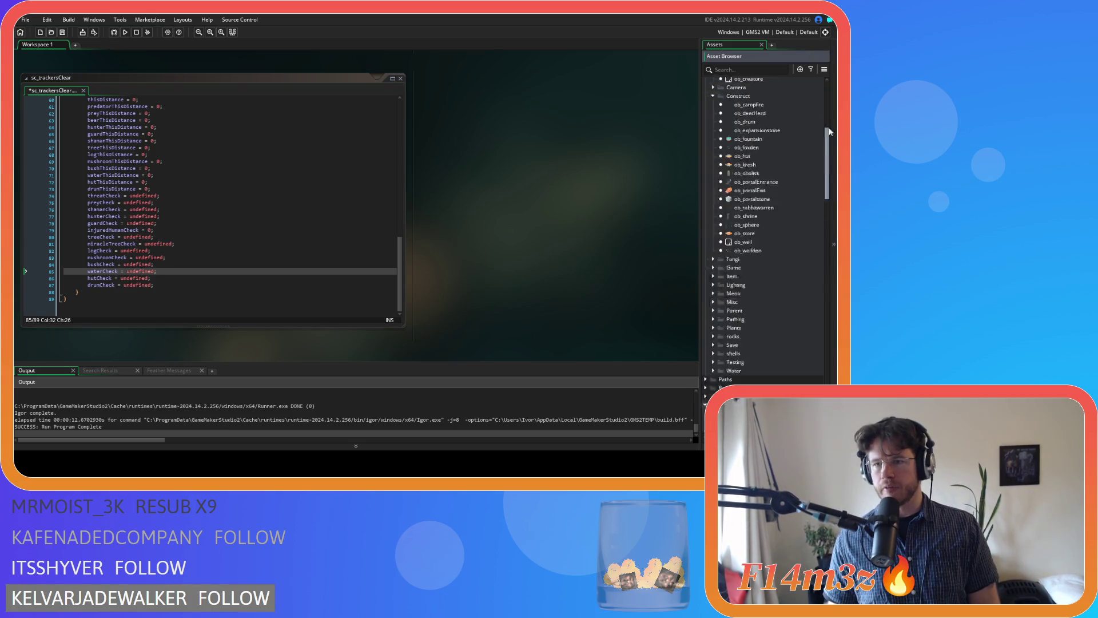
pyautogui.doubleClick(766, 220)
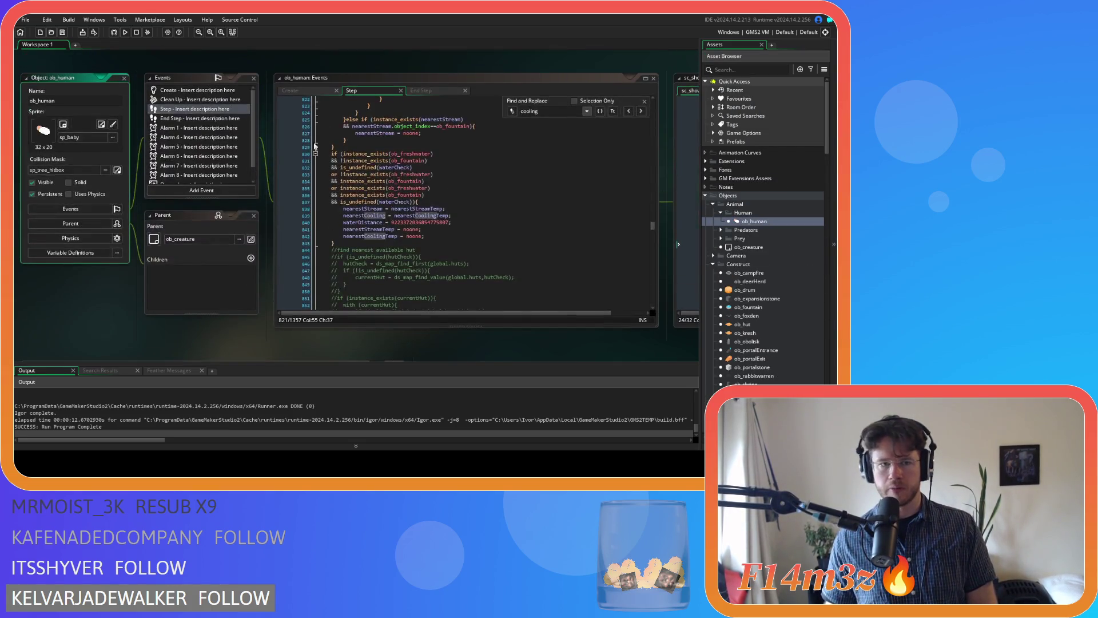
# Step: Search ob_human's Create code for 'cooli' to reach state_cooling, then run the game
pyautogui.click(371, 135)
pyautogui.hotkey('ctrl', 'f')
pyautogui.write('cooli')
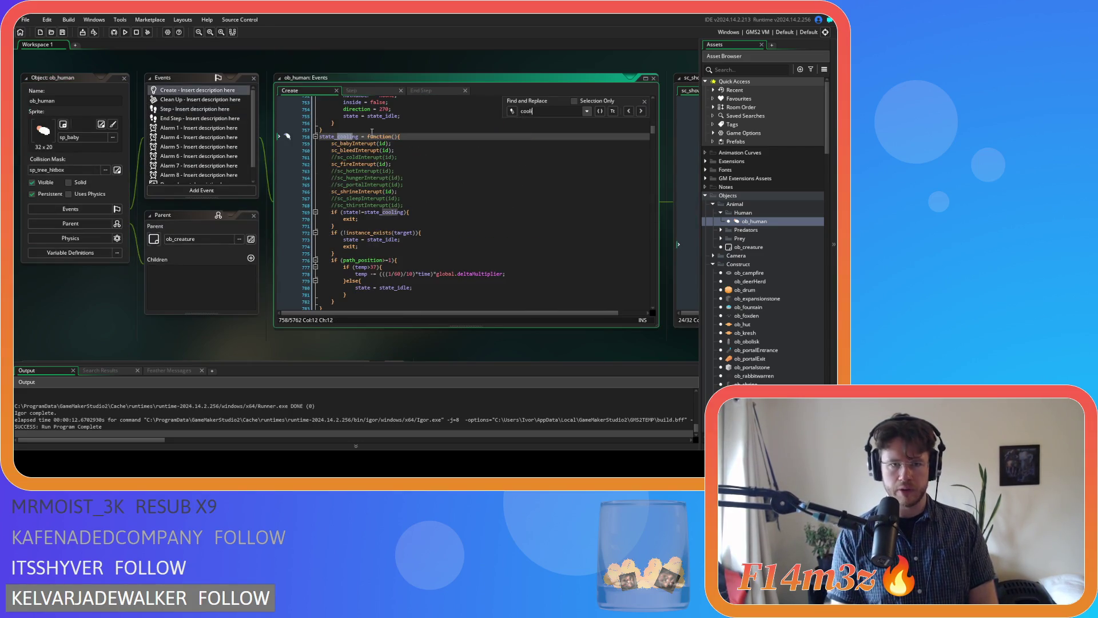
pyautogui.click(650, 102)
pyautogui.click(645, 103)
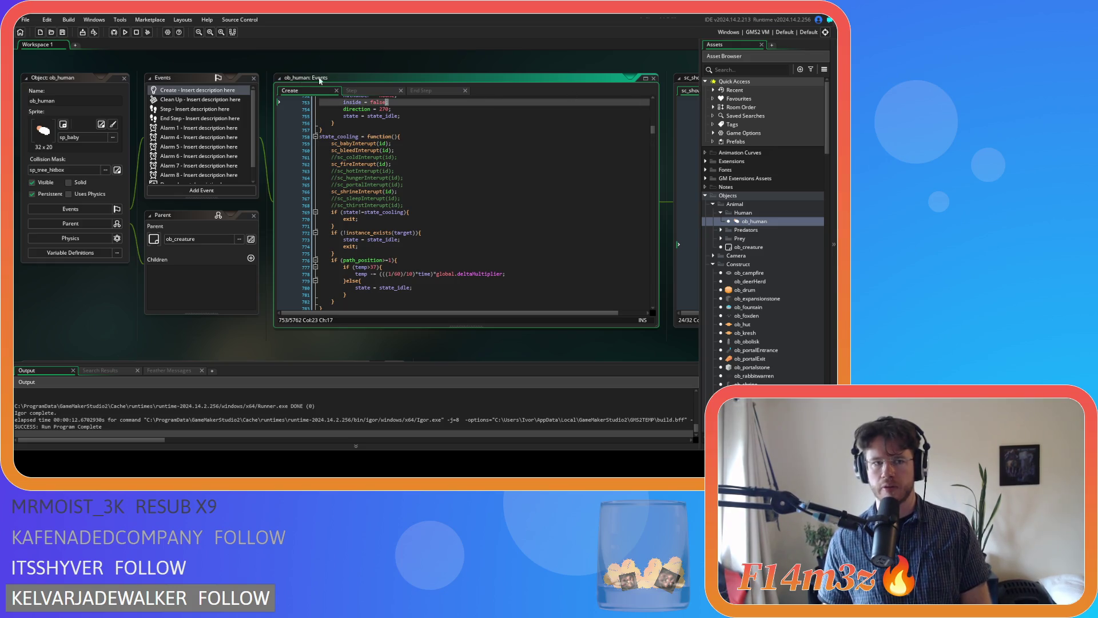
pyautogui.click(126, 33)
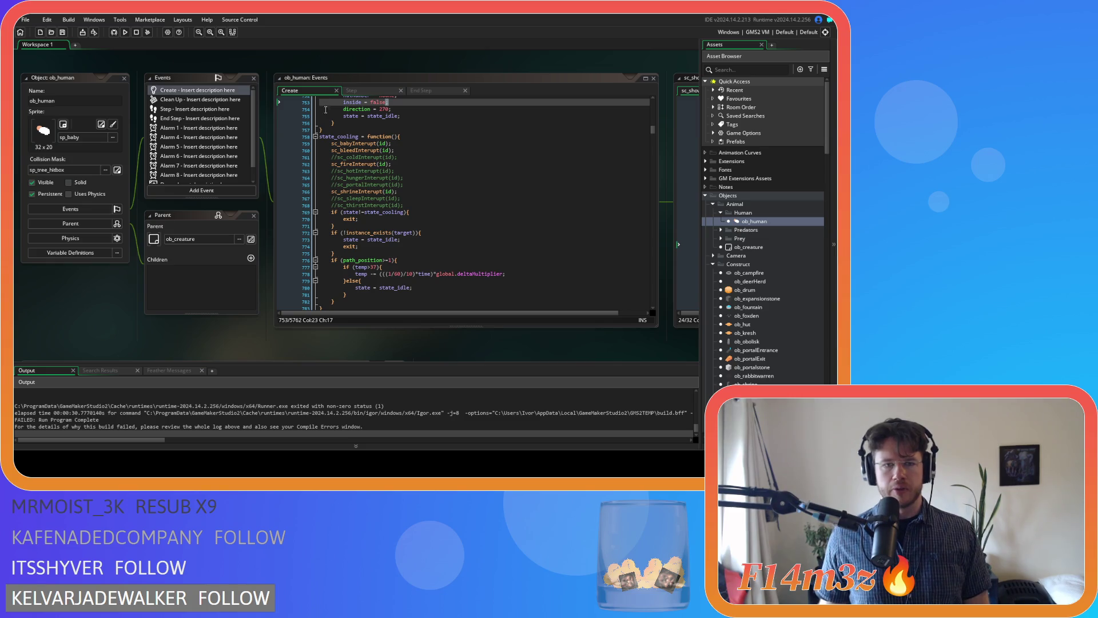
# Step: Delete the state == state_shade condition line from ob_human's Create code
pyautogui.hotkey('ctrl', 'f')
pyautogui.write('state_shade')
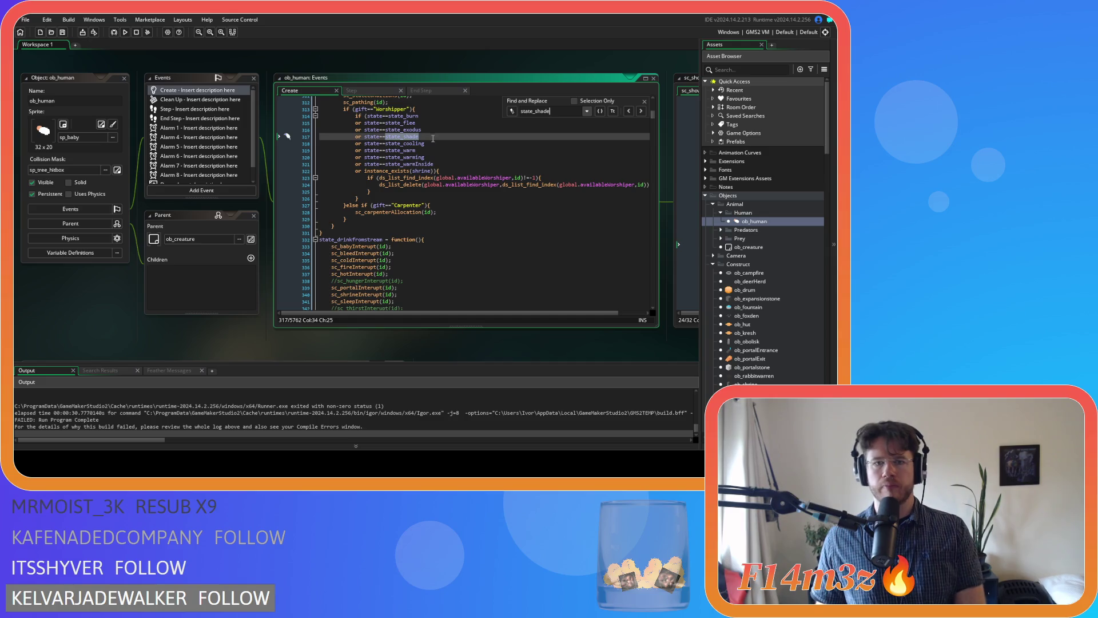
pyautogui.press('BackSpace')
pyautogui.press('BackSpace')
pyautogui.press('BackSpace')
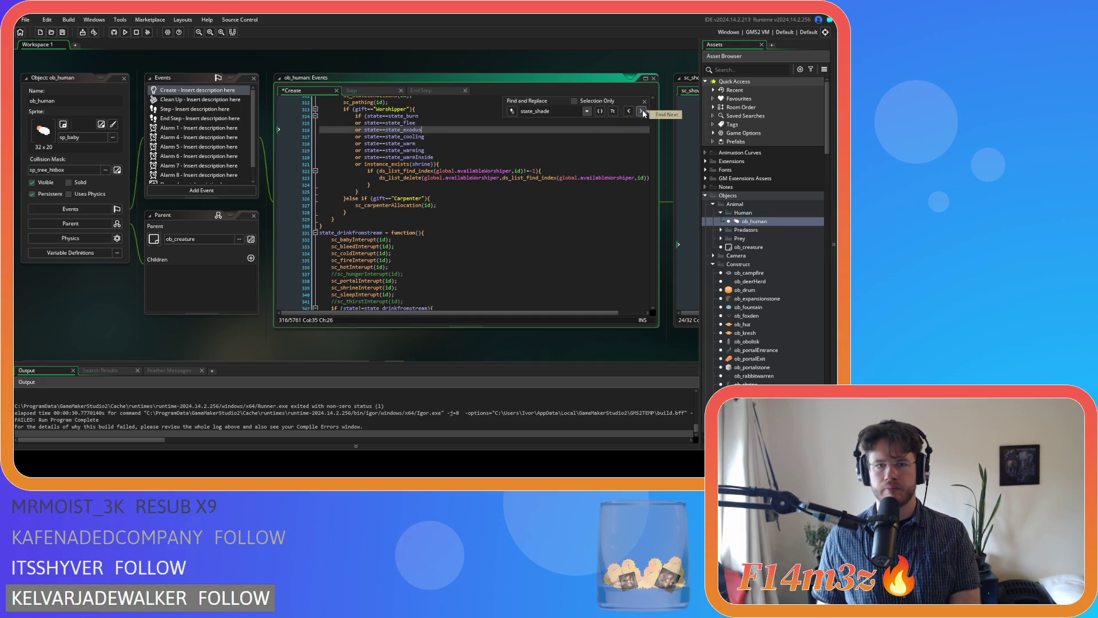
pyautogui.click(644, 101)
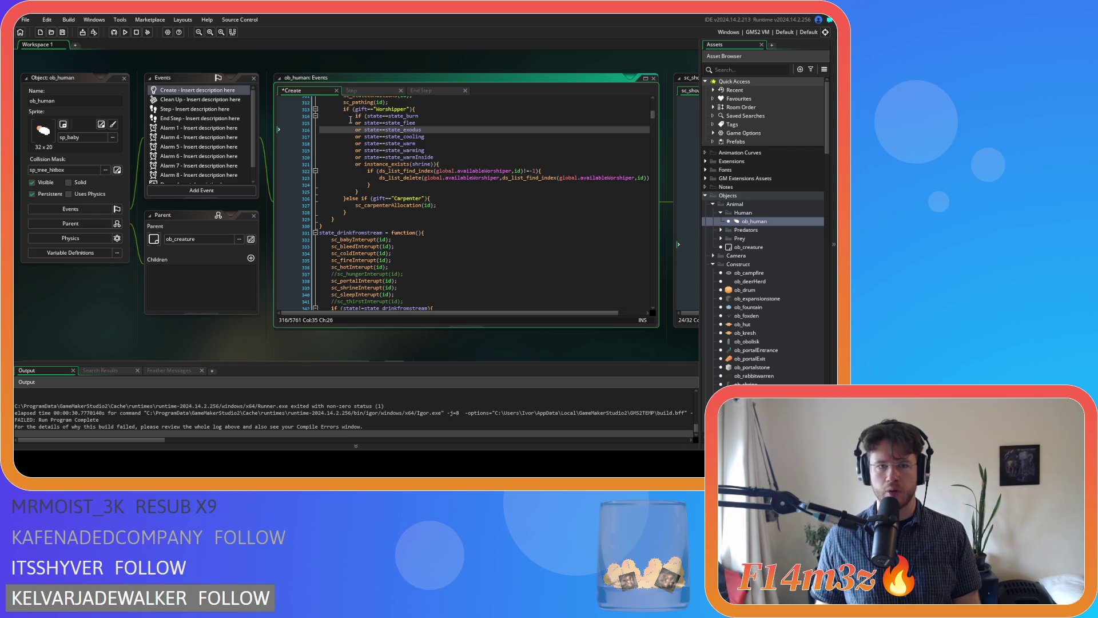
# Step: Run a project-wide Find All for state_shade to confirm none remain, then rebuild with F5
pyautogui.click(352, 90)
pyautogui.hotkey('ctrl', 'shift', 'f')
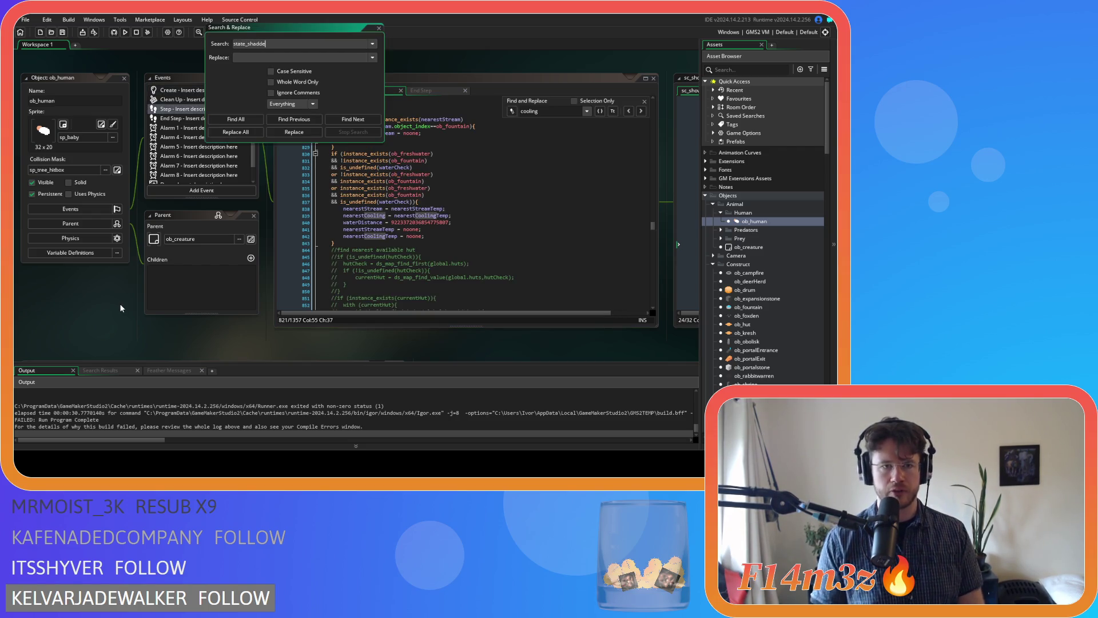
pyautogui.click(227, 118)
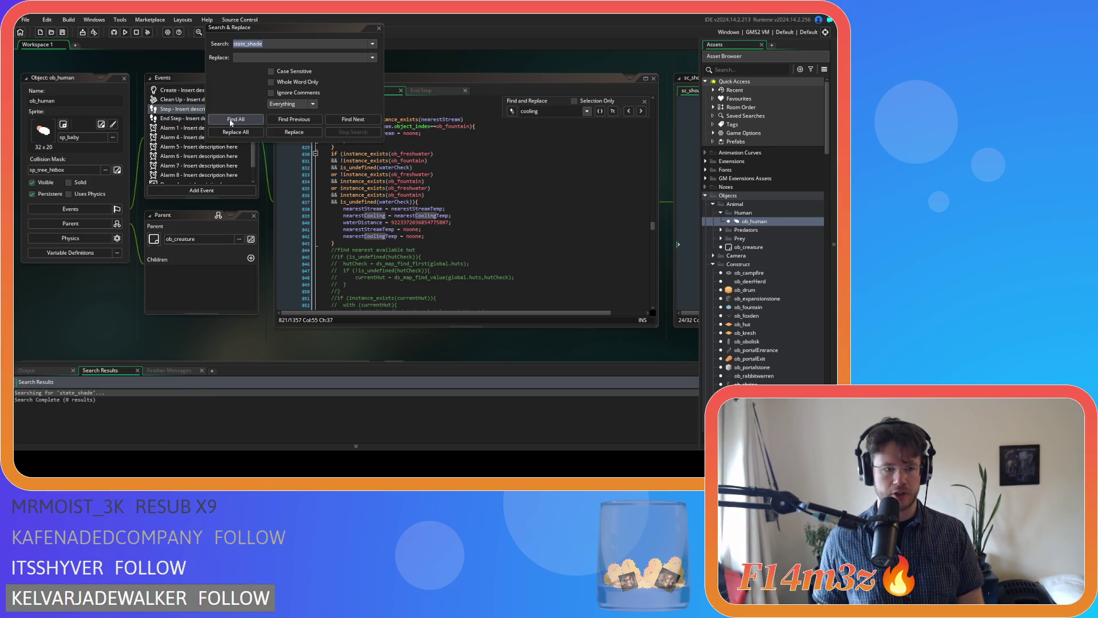
pyautogui.click(378, 32)
pyautogui.press('F5')
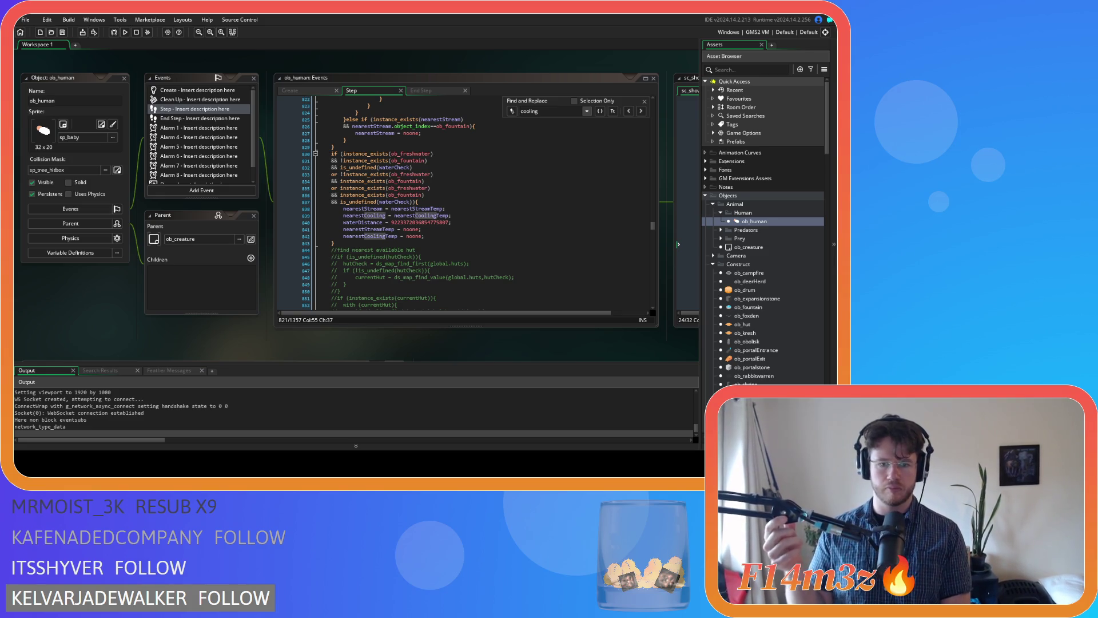
# Step: Load the saved game, check a villager's tribe-panel details, then quit the game with Y
pyautogui.press('Down')
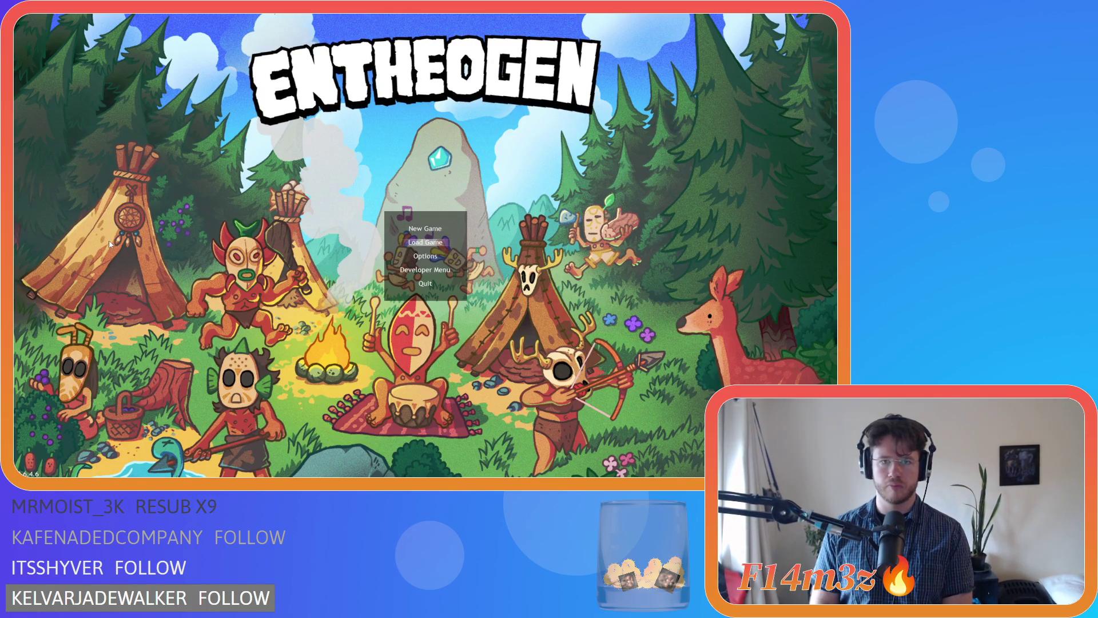
pyautogui.press('Return')
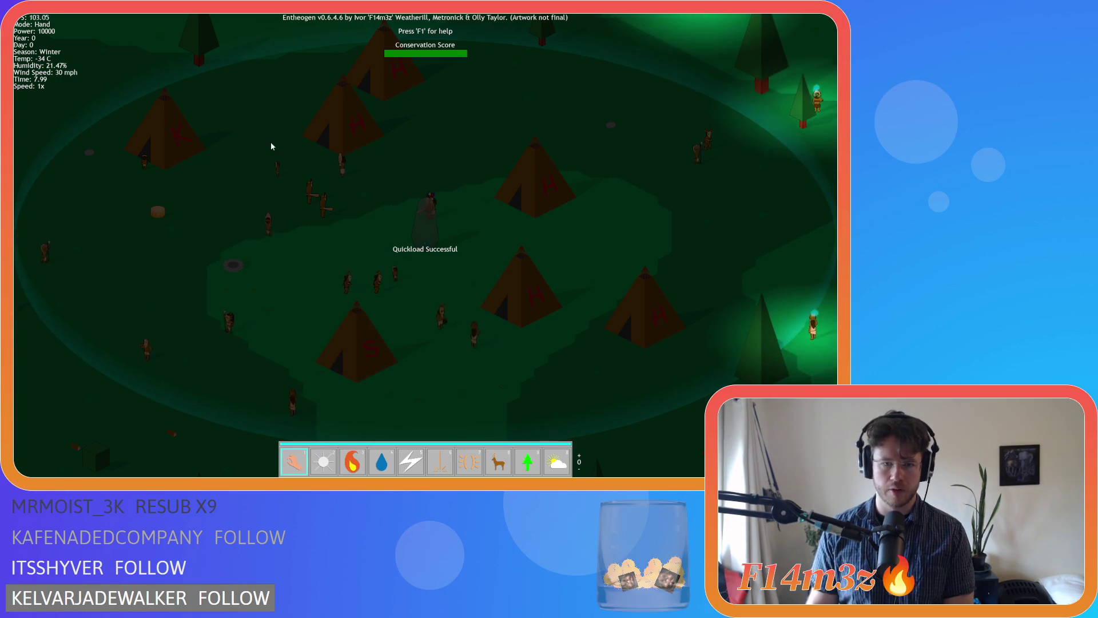
pyautogui.click(385, 228)
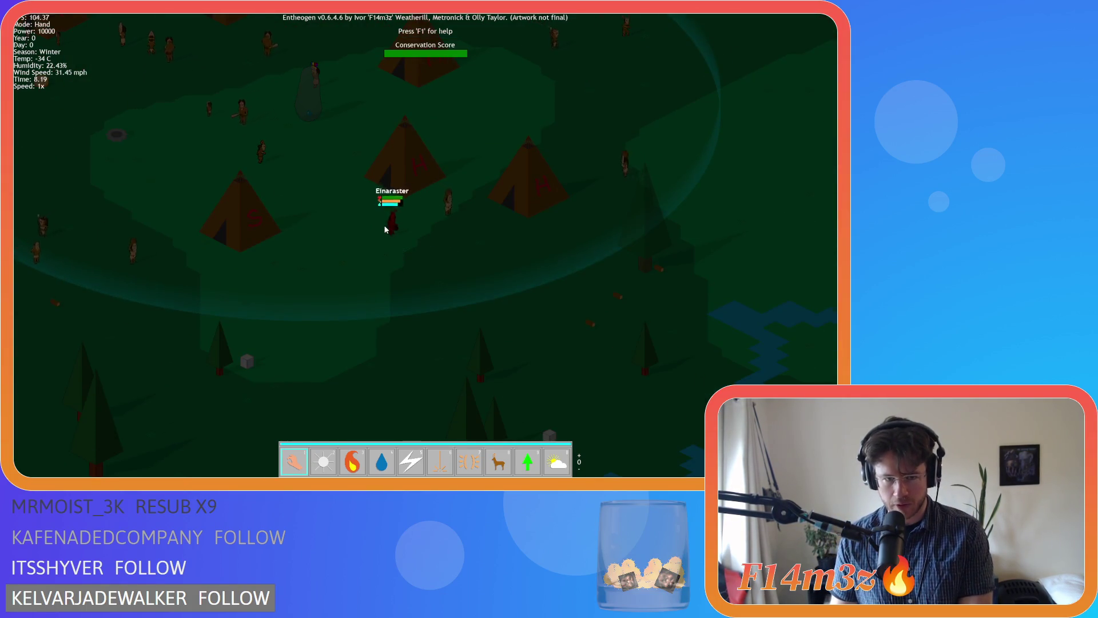
pyautogui.press('s')
pyautogui.press('w')
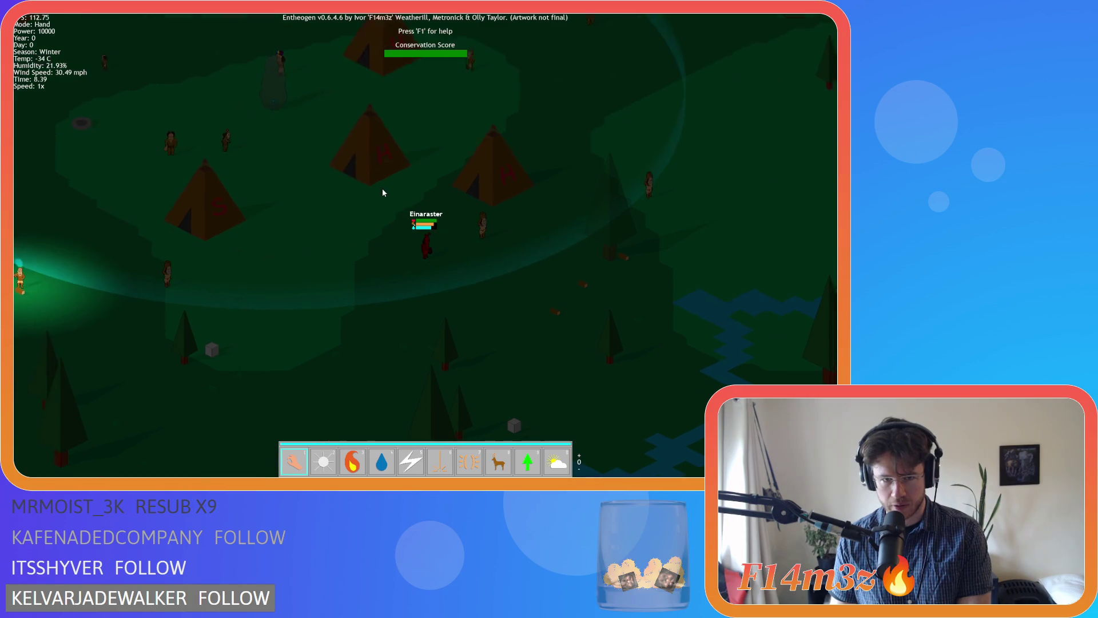
pyautogui.click(421, 246)
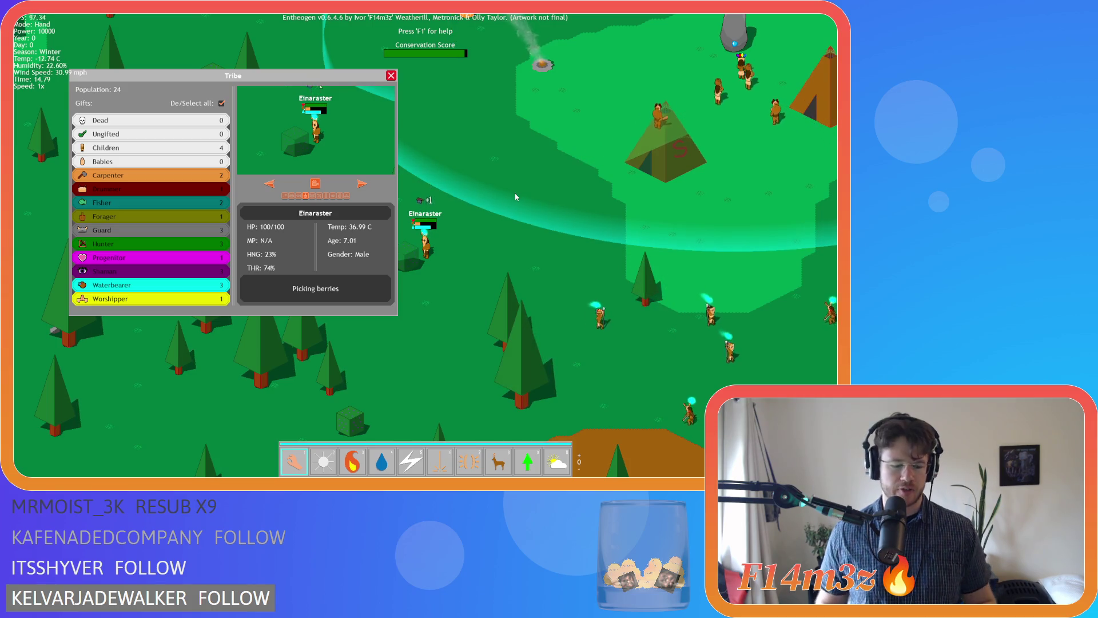
pyautogui.press('Escape')
pyautogui.press('Escape')
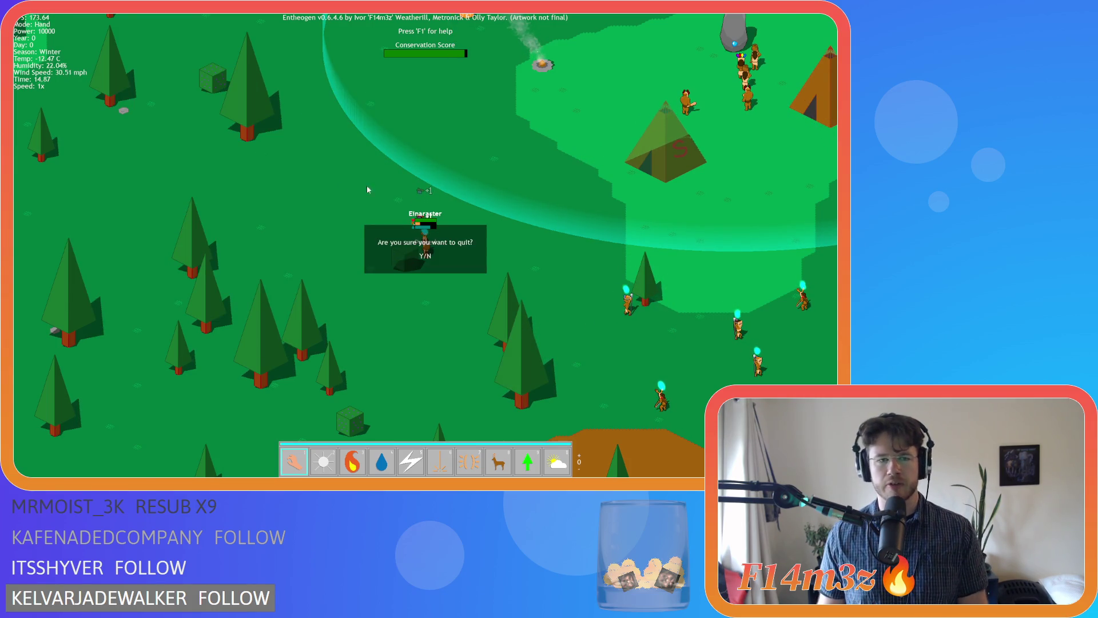
pyautogui.press('y')
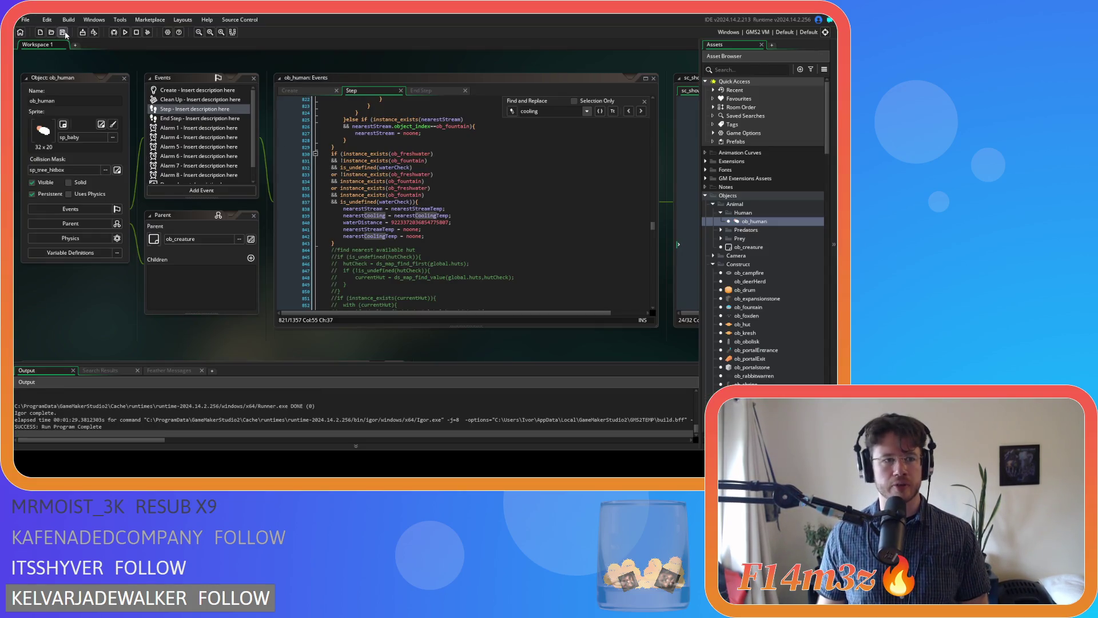
# Step: Return to ob_human's Step code at the line-835 freshwater condition and run a new test build
pyautogui.click(644, 101)
pyautogui.click(523, 194)
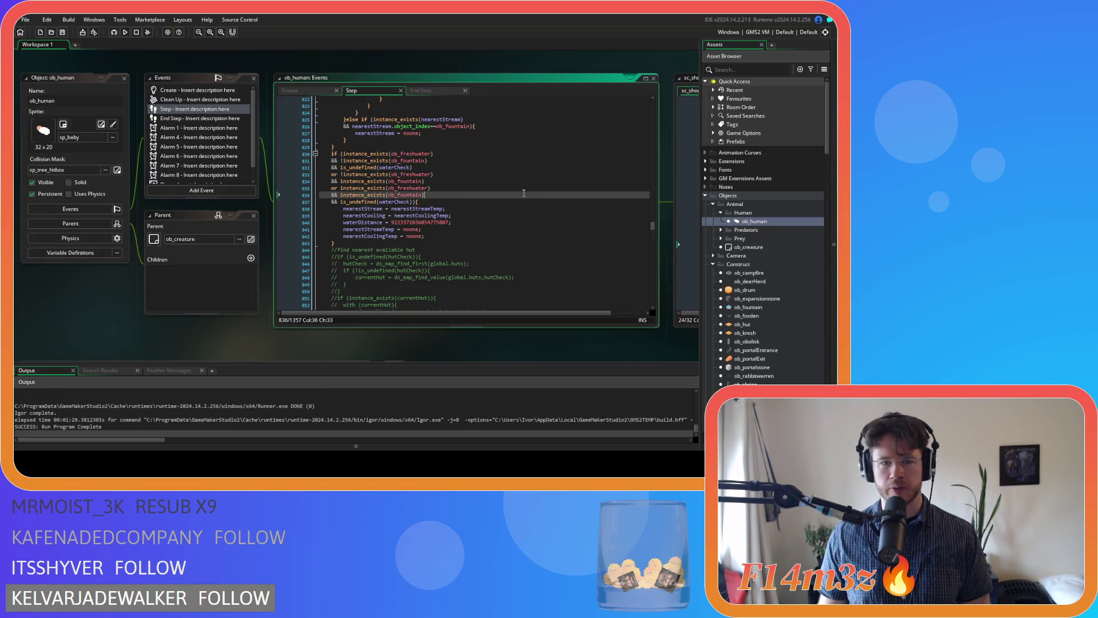
pyautogui.write('&&')
pyautogui.click(560, 187)
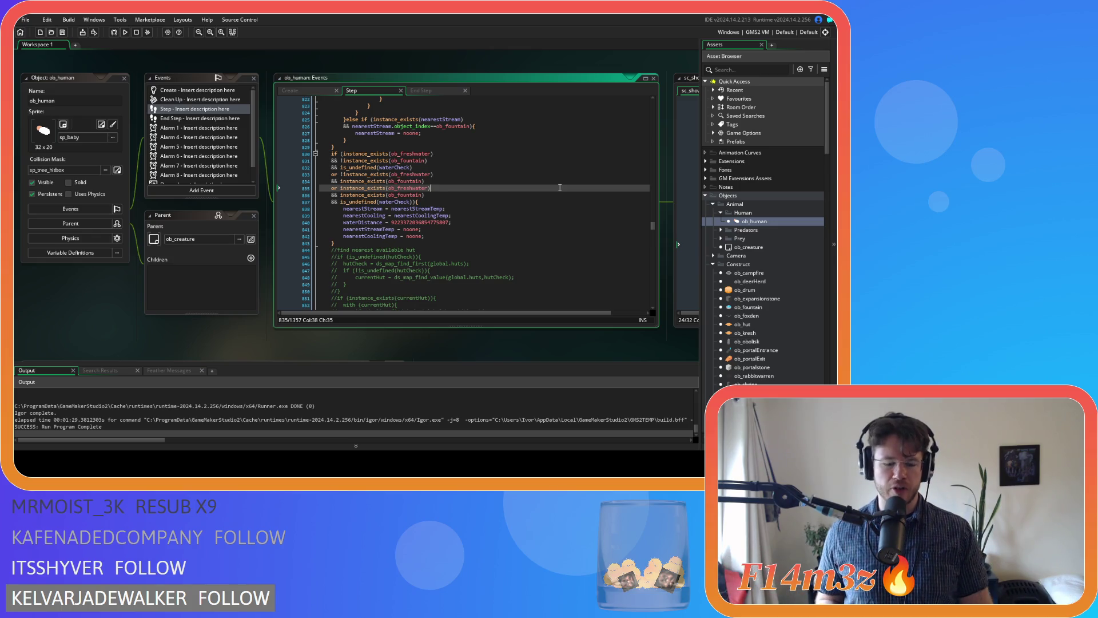
pyautogui.press('F5')
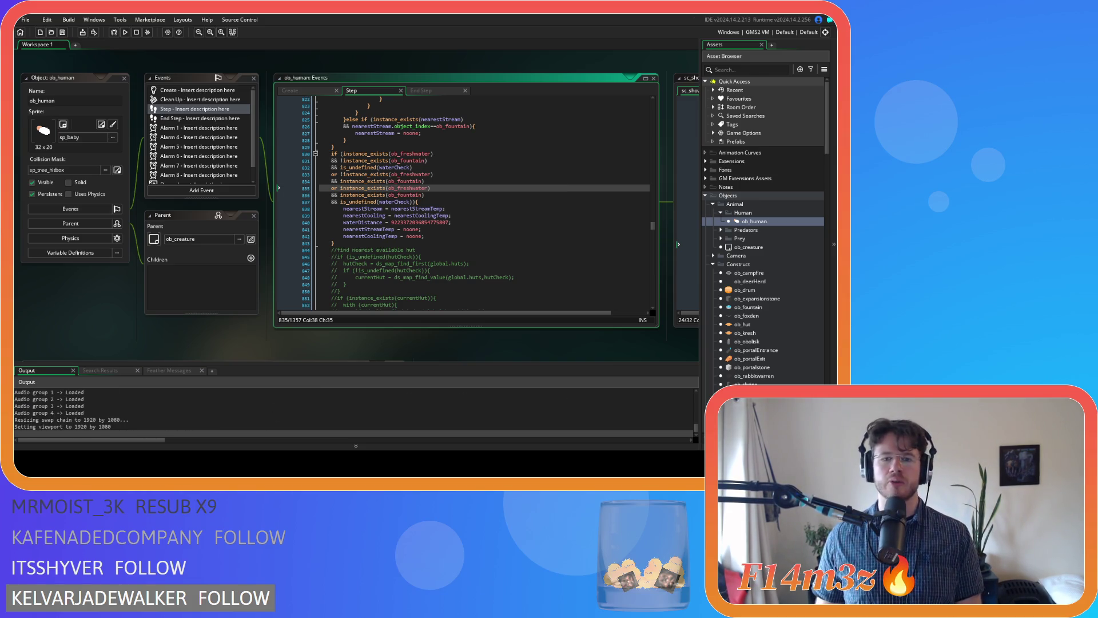
# Step: Browse the Loading scripts and the tracker update scripts such as sc_trackersClear
pyautogui.scroll(-7, 750, 238)
pyautogui.scroll(-10, 749, 232)
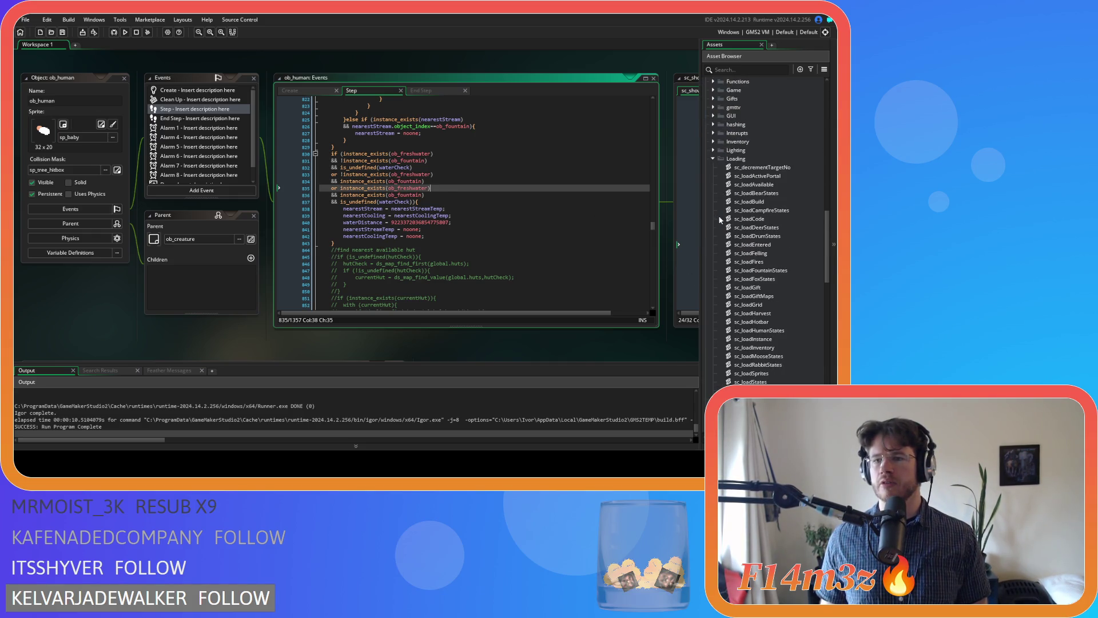
pyautogui.click(719, 218)
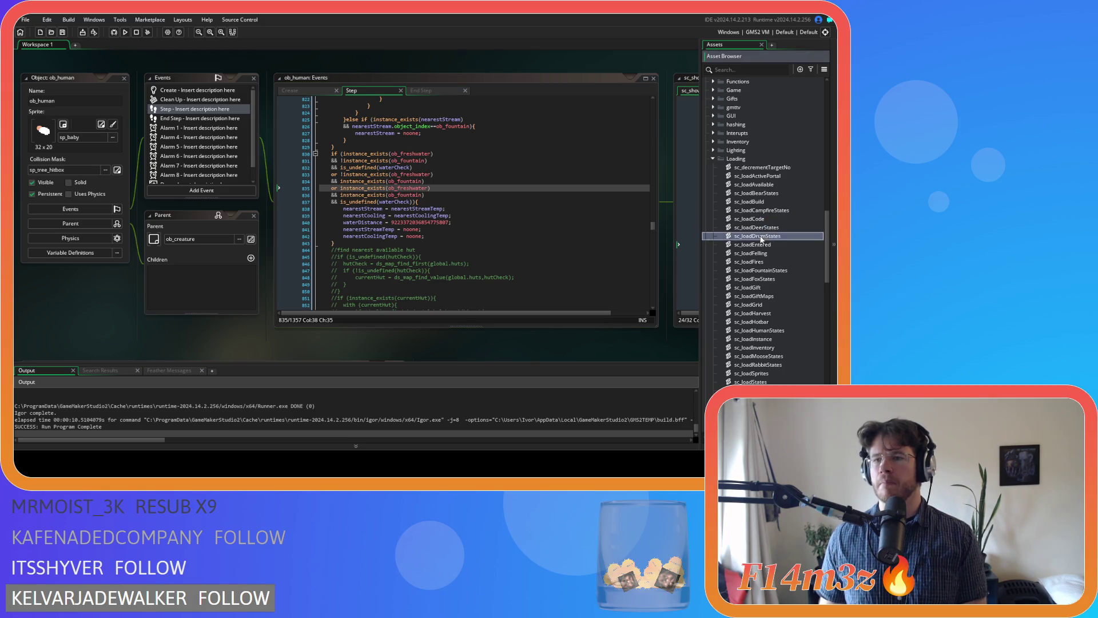
pyautogui.press('Down')
pyautogui.press('Down')
pyautogui.press('Down')
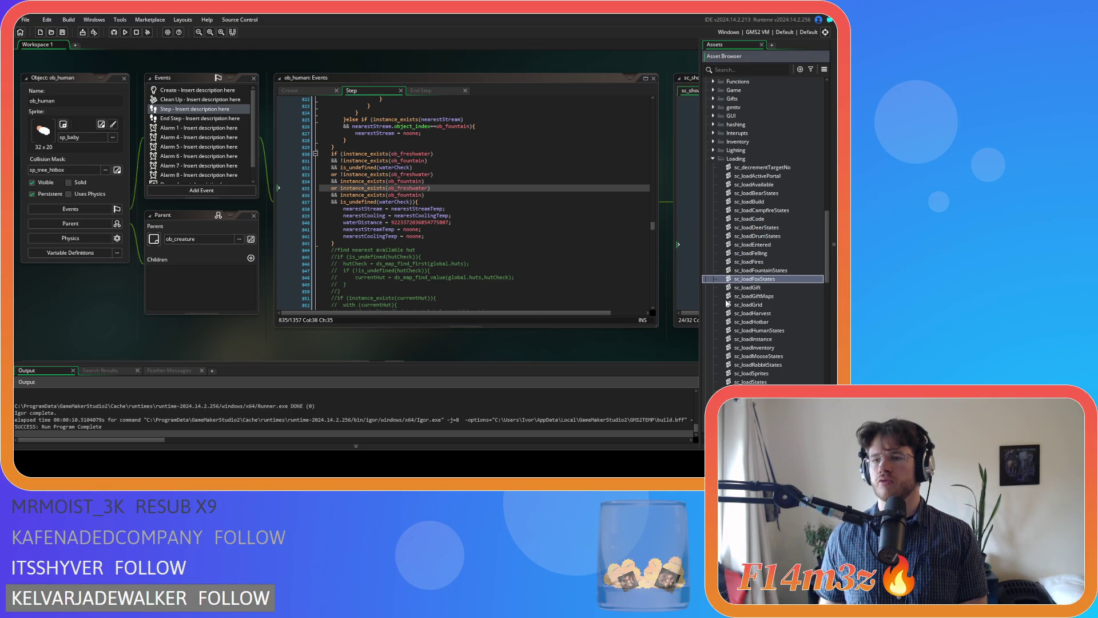
pyautogui.scroll(-15, 729, 178)
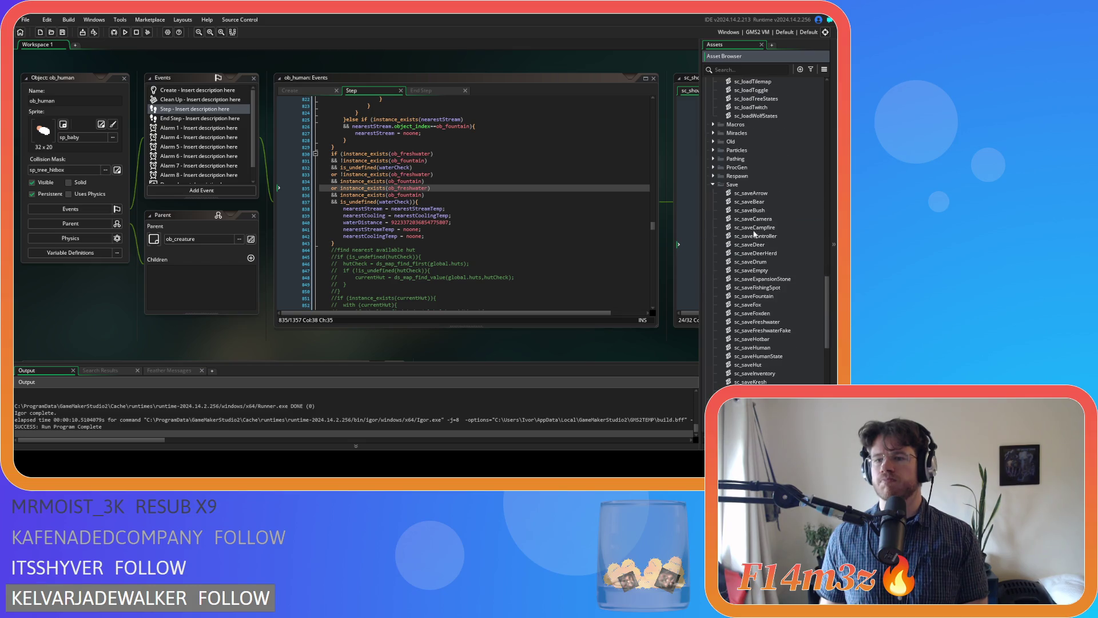
pyautogui.scroll(-4, 757, 260)
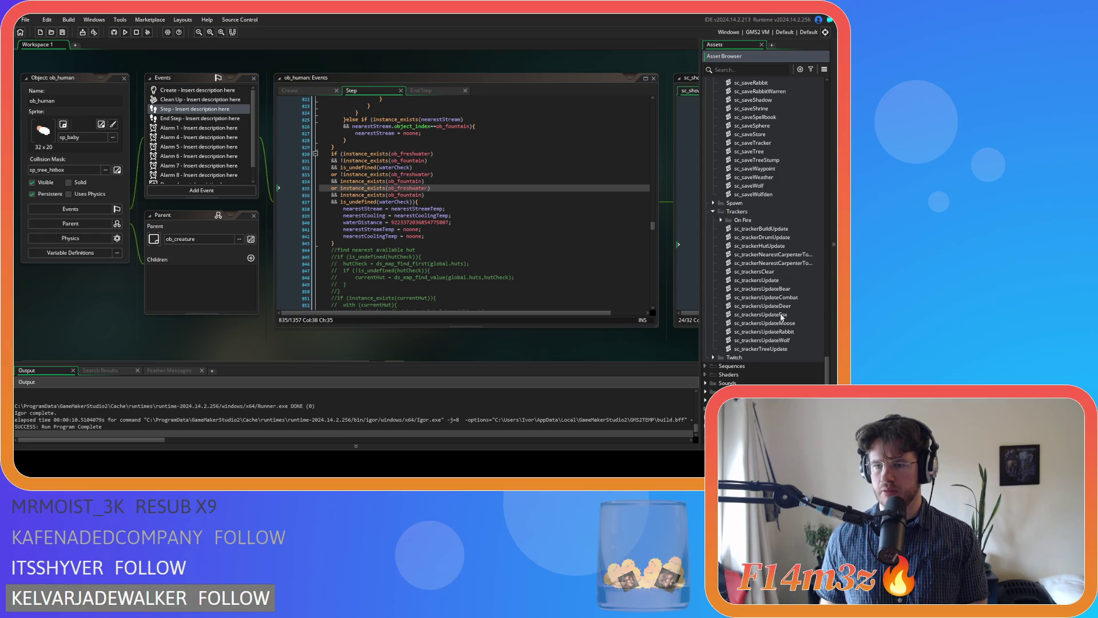
pyautogui.click(779, 273)
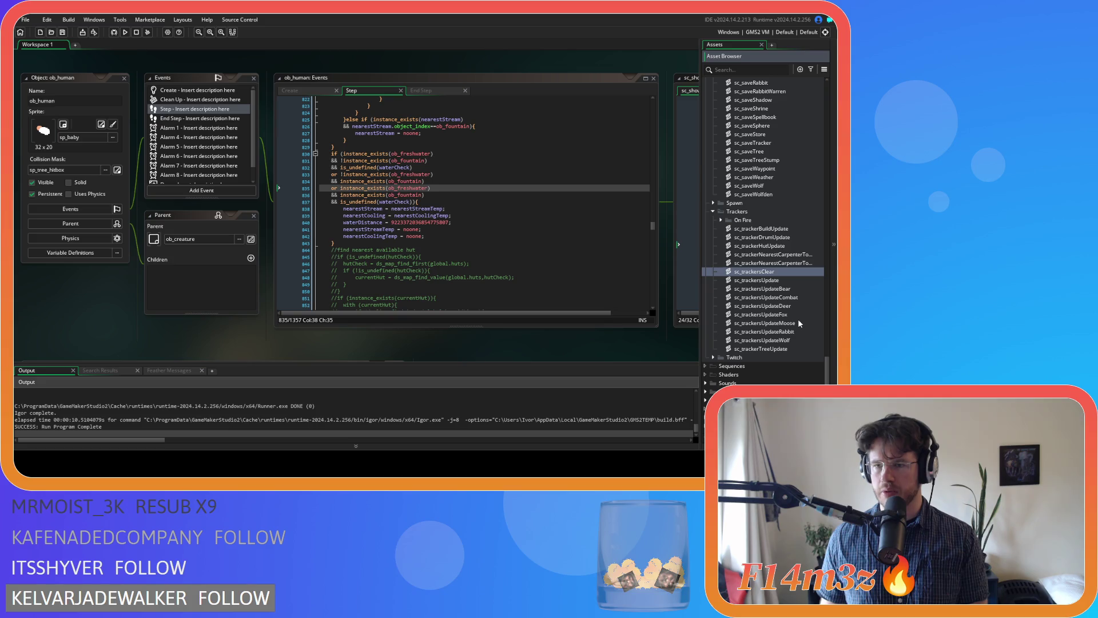
pyautogui.press('Up')
pyautogui.press('Up')
pyautogui.press('Up')
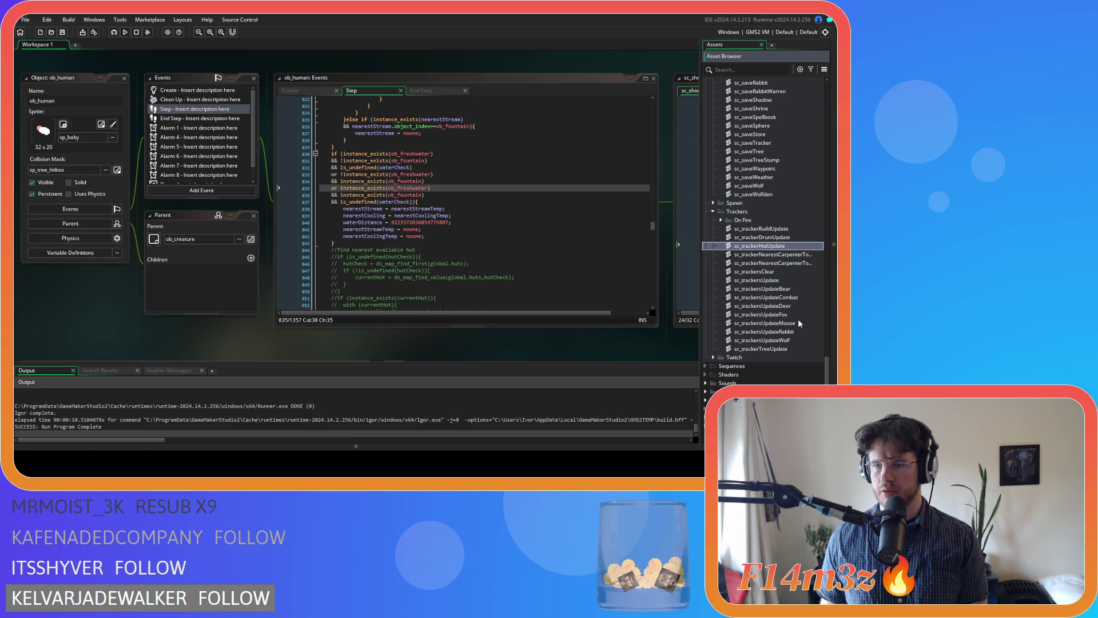
pyautogui.press('Down')
pyautogui.press('Down')
pyautogui.press('Down')
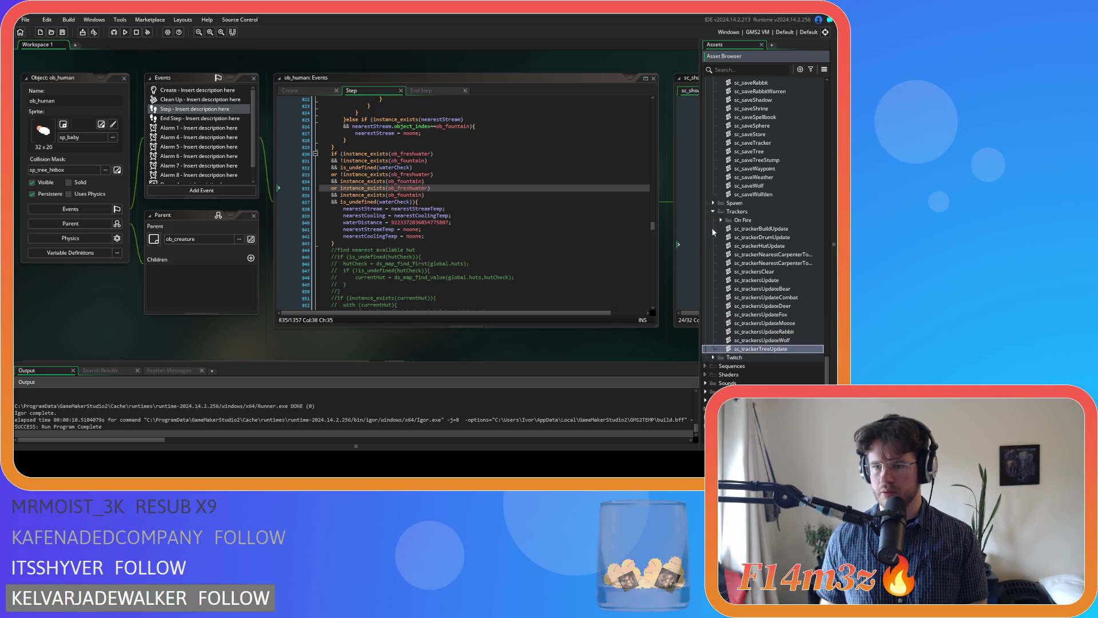
pyautogui.press('Up')
pyautogui.press('Up')
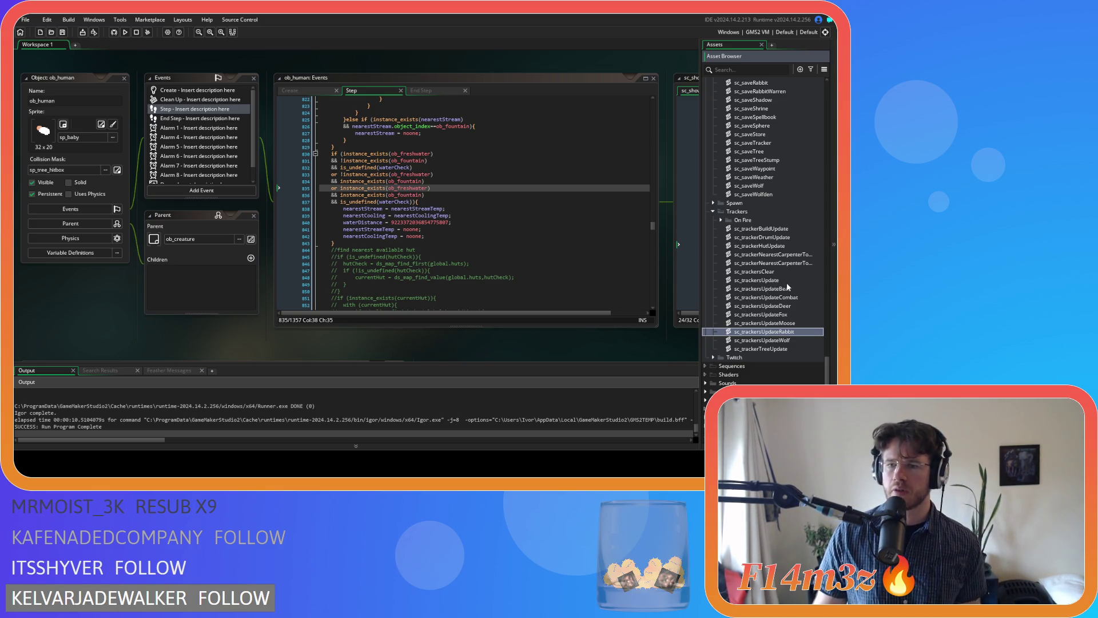
# Step: Expand and re-collapse the Construct scripts folder, then collapse the Conditions folder
pyautogui.scroll(10, 787, 282)
pyautogui.scroll(8, 777, 269)
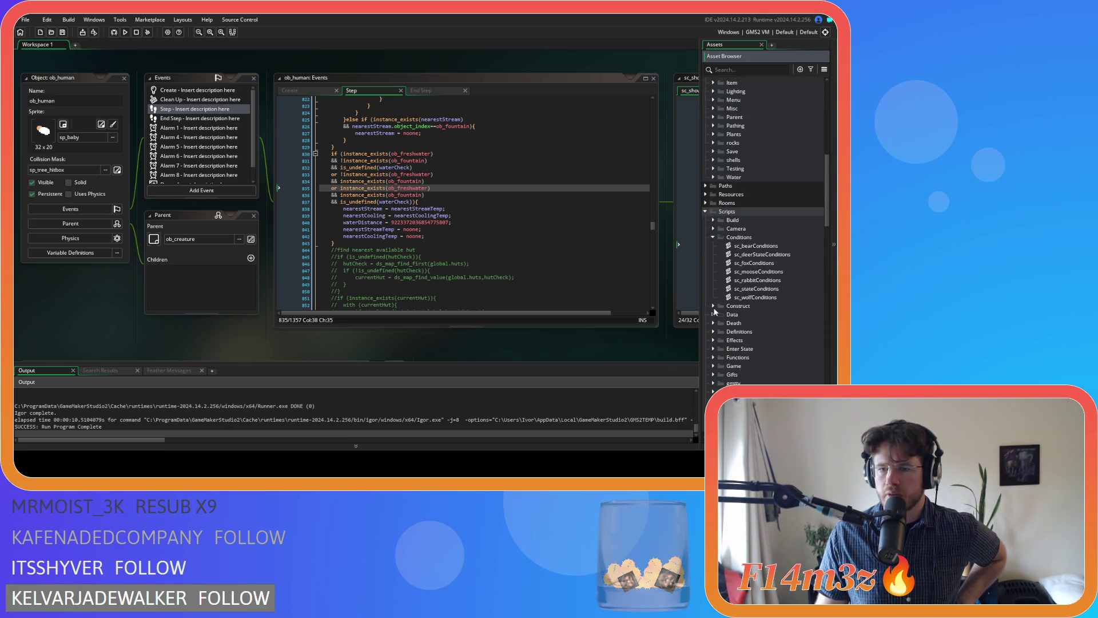
pyautogui.click(713, 307)
pyautogui.scroll(-2, 716, 311)
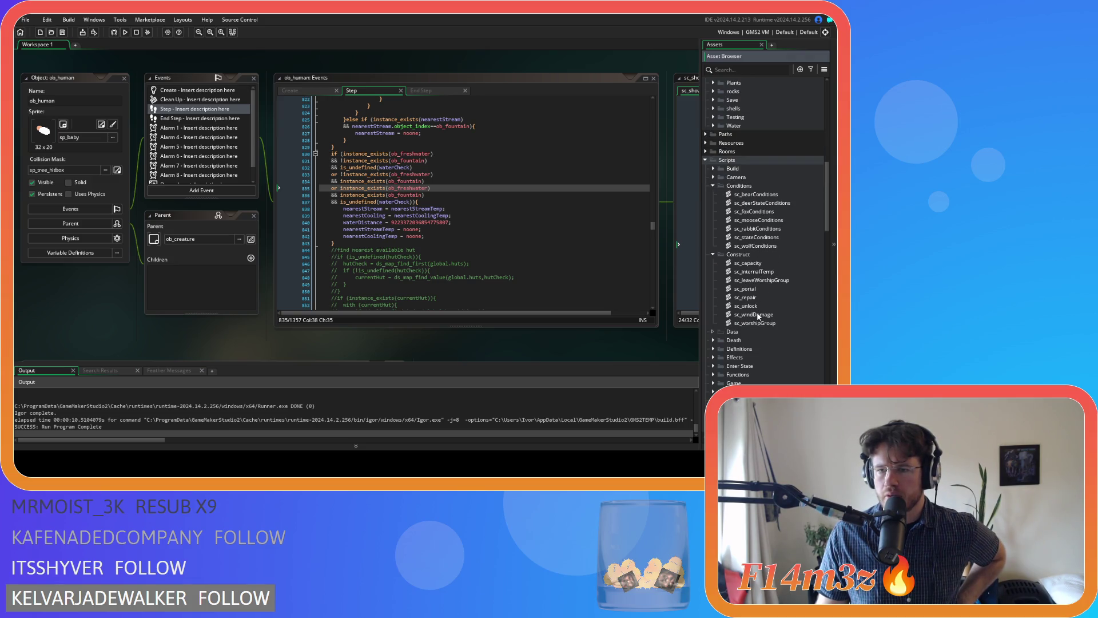
pyautogui.click(713, 255)
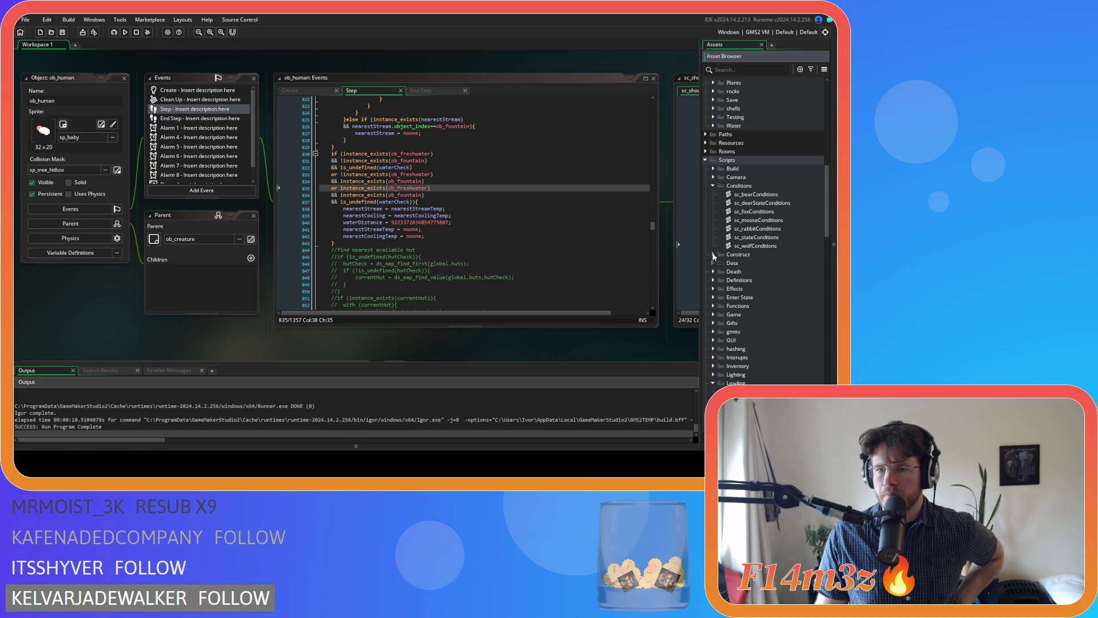
pyautogui.click(711, 187)
# Step: Select sc_trackerDrumUpdate, then collapse the Loading scripts folder
pyautogui.scroll(-1, 830, 228)
pyautogui.moveTo(831, 229); pyautogui.dragTo(827, 366)
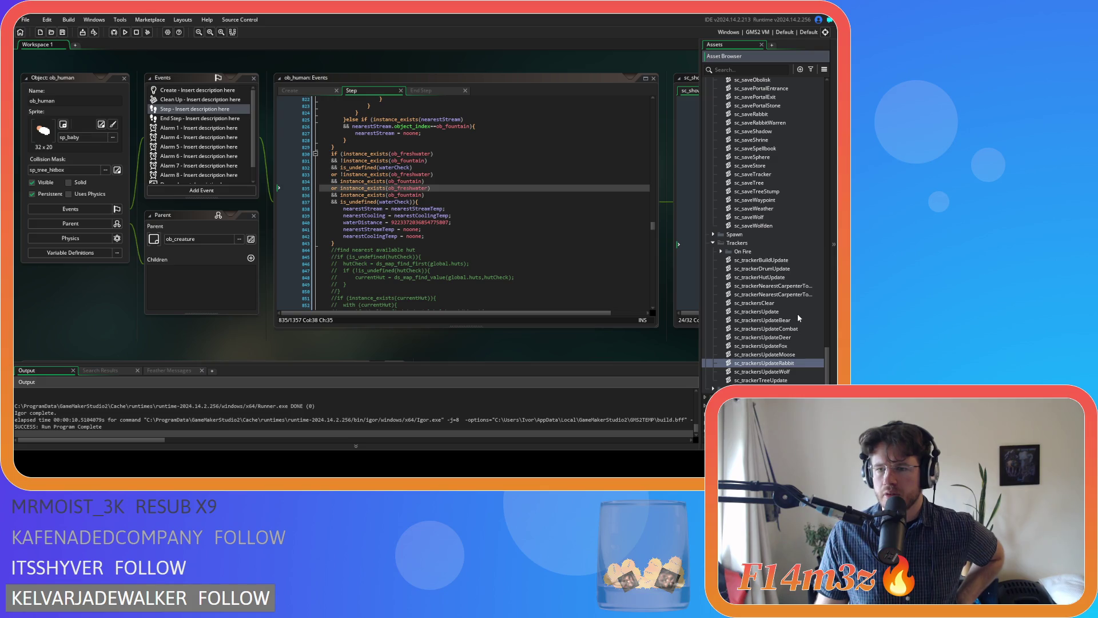
pyautogui.click(788, 270)
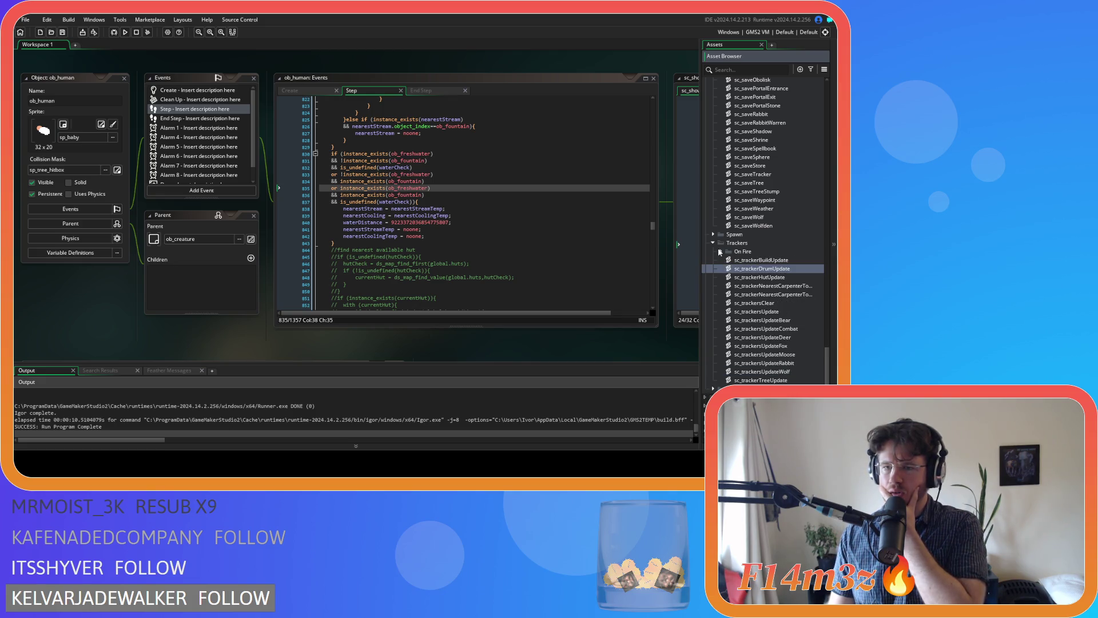
pyautogui.scroll(7, 753, 287)
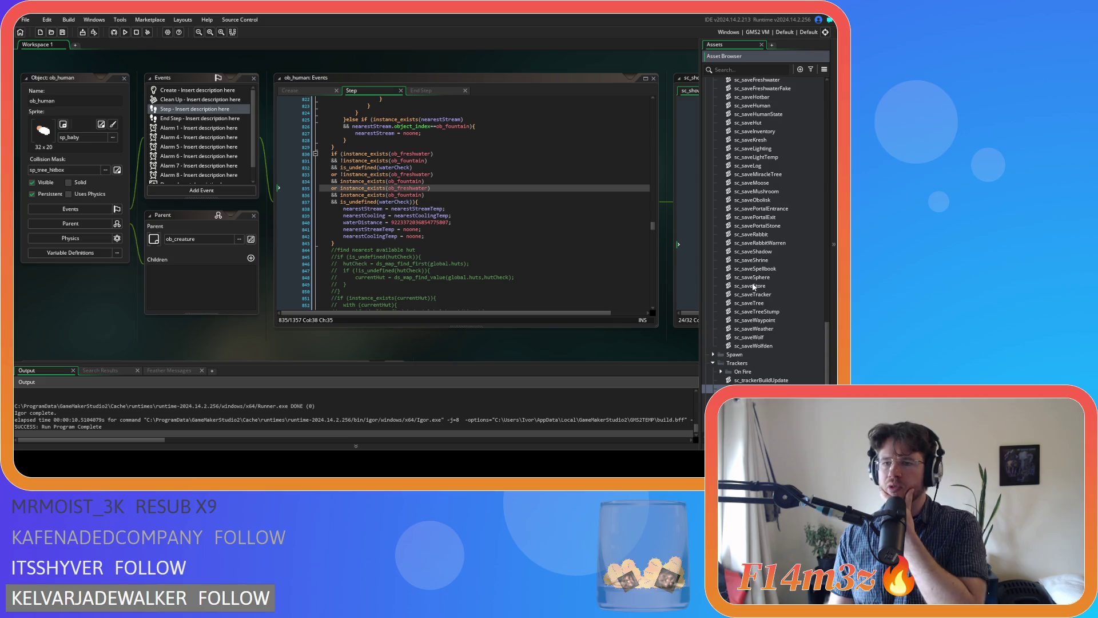
pyautogui.scroll(15, 767, 287)
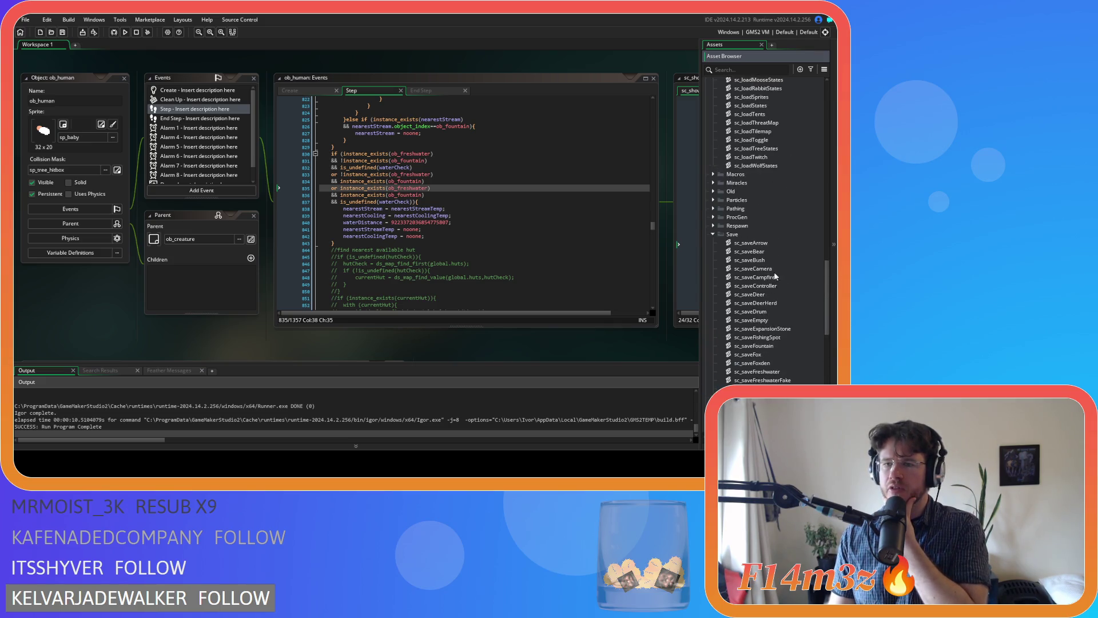
pyautogui.scroll(15, 716, 240)
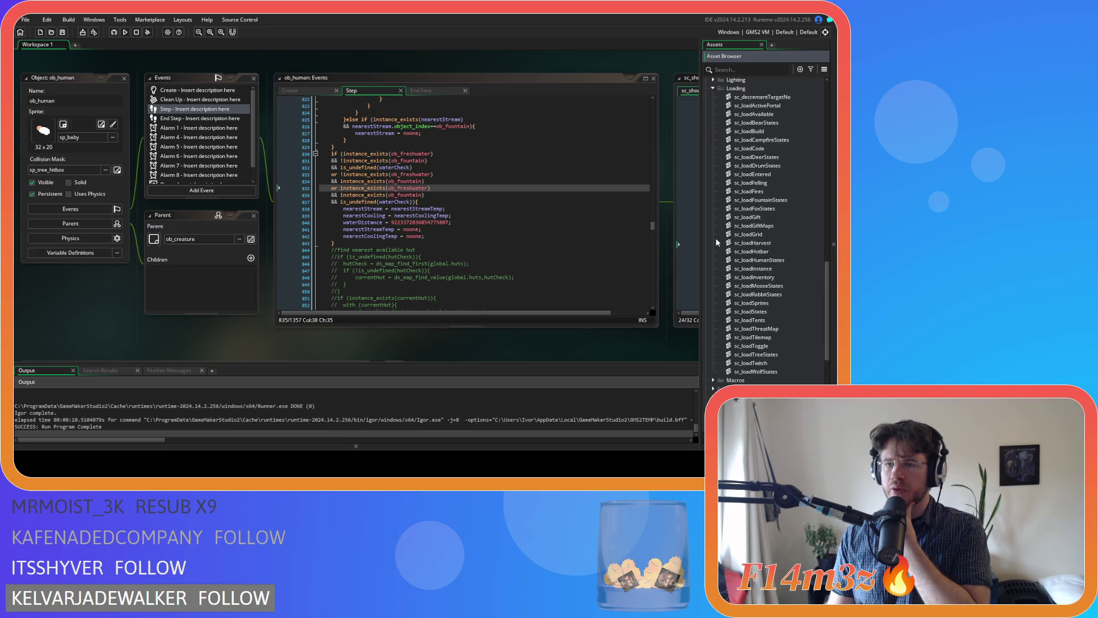
pyautogui.click(713, 175)
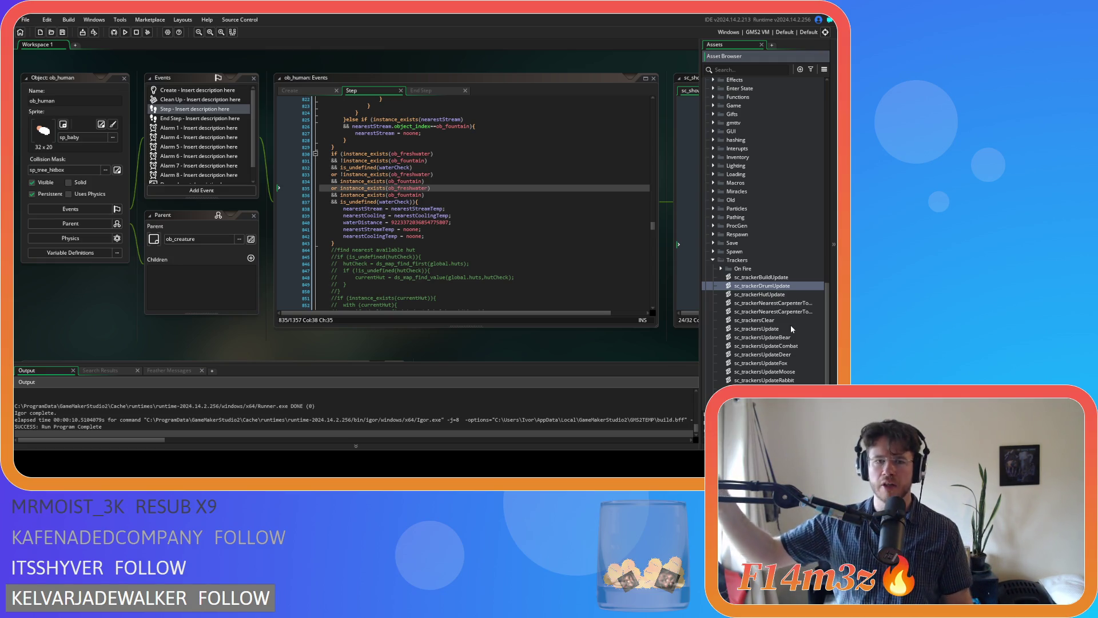
# Step: Expand the Miracles scripts folder and open sc_miracleFountain
pyautogui.scroll(6, 773, 229)
pyautogui.scroll(-3, 740, 244)
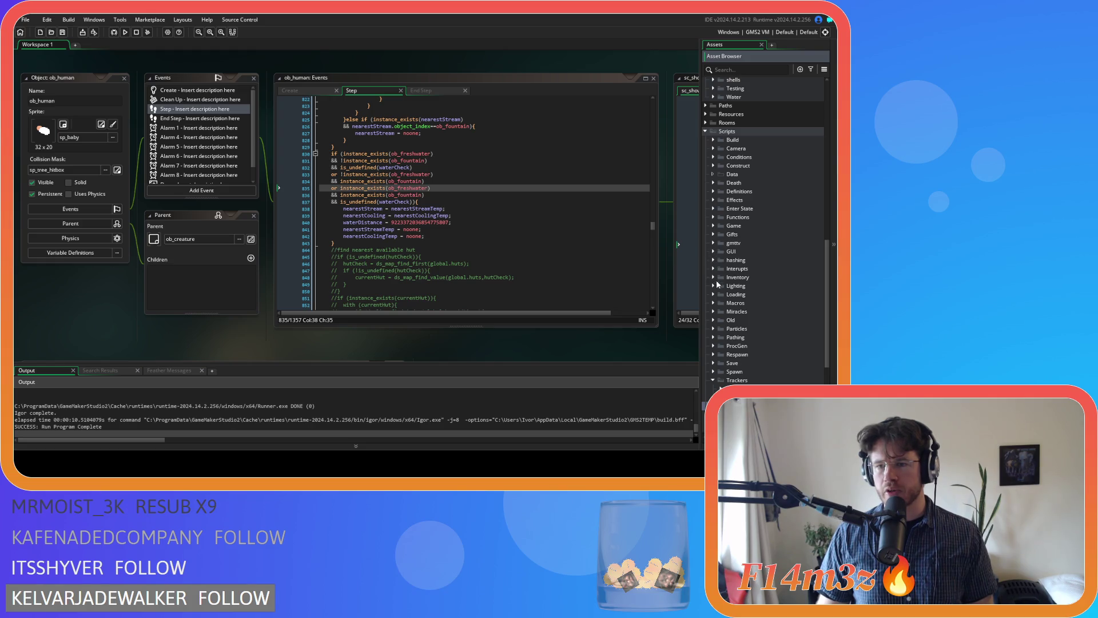
pyautogui.click(714, 311)
pyautogui.scroll(-9, 749, 283)
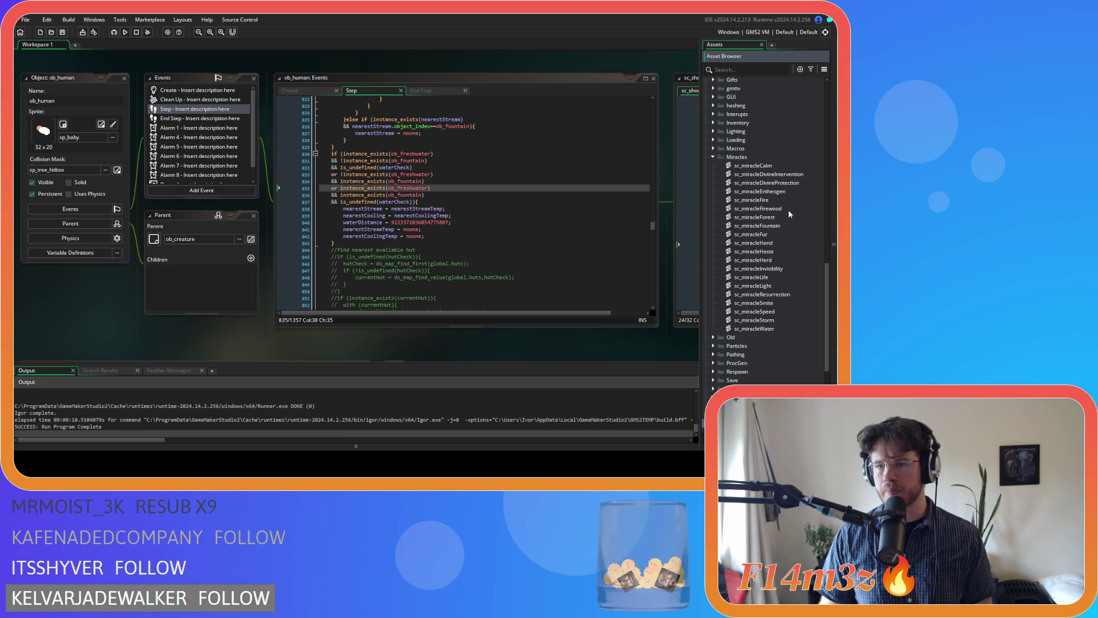
pyautogui.doubleClick(786, 225)
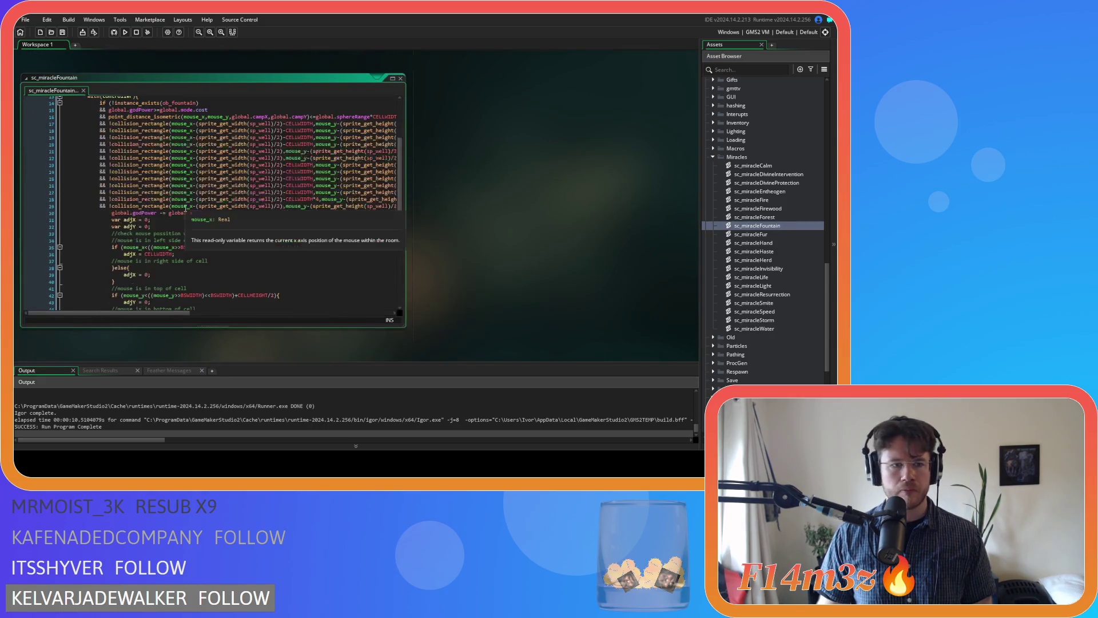
# Step: Jump to the fountainInterupt definition and place the caret on its state_idle line
pyautogui.scroll(-6, 185, 208)
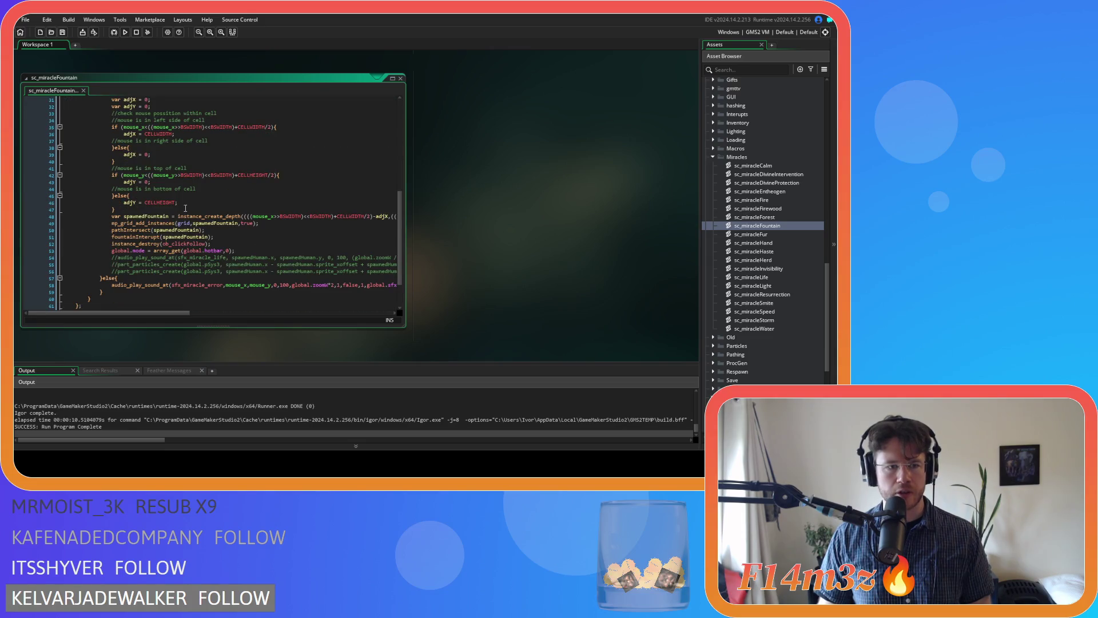
pyautogui.middleClick(138, 238)
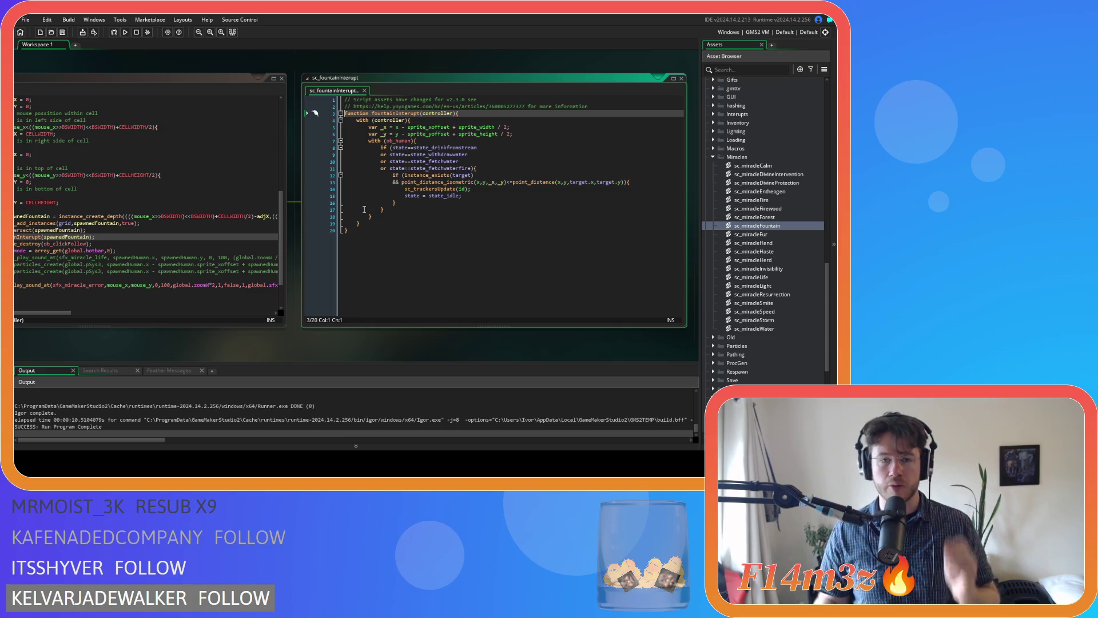
pyautogui.click(453, 196)
# Step: Locate the interruptible-state list ending with state_fetchwaterfire in sc_fountainInterupt
pyautogui.click(469, 169)
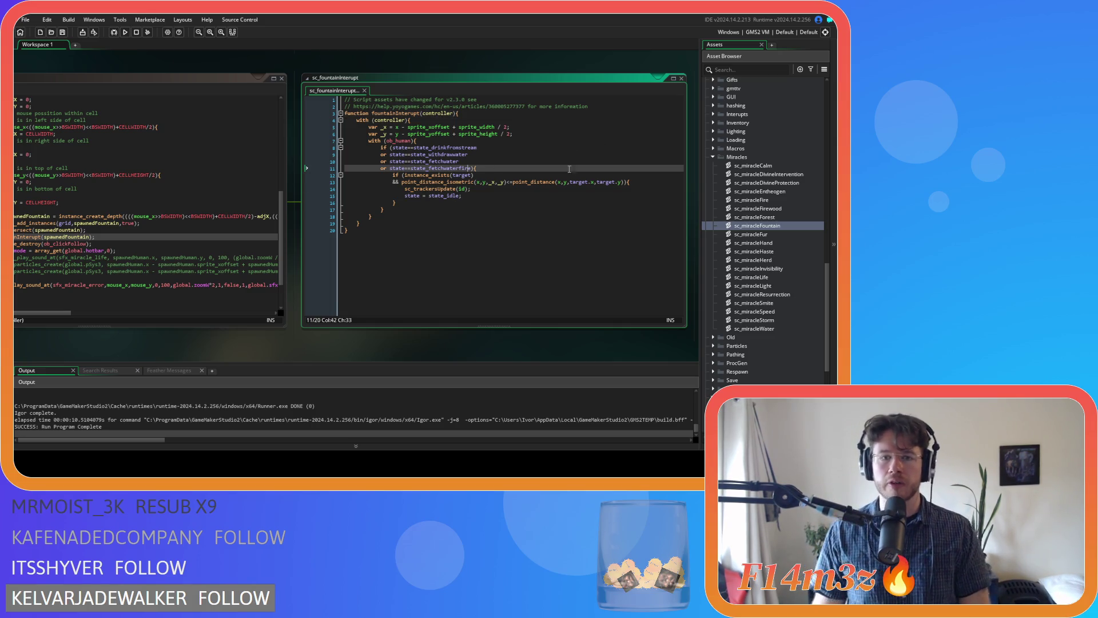
pyautogui.press('Down')
pyautogui.press('Down')
pyautogui.press('Down')
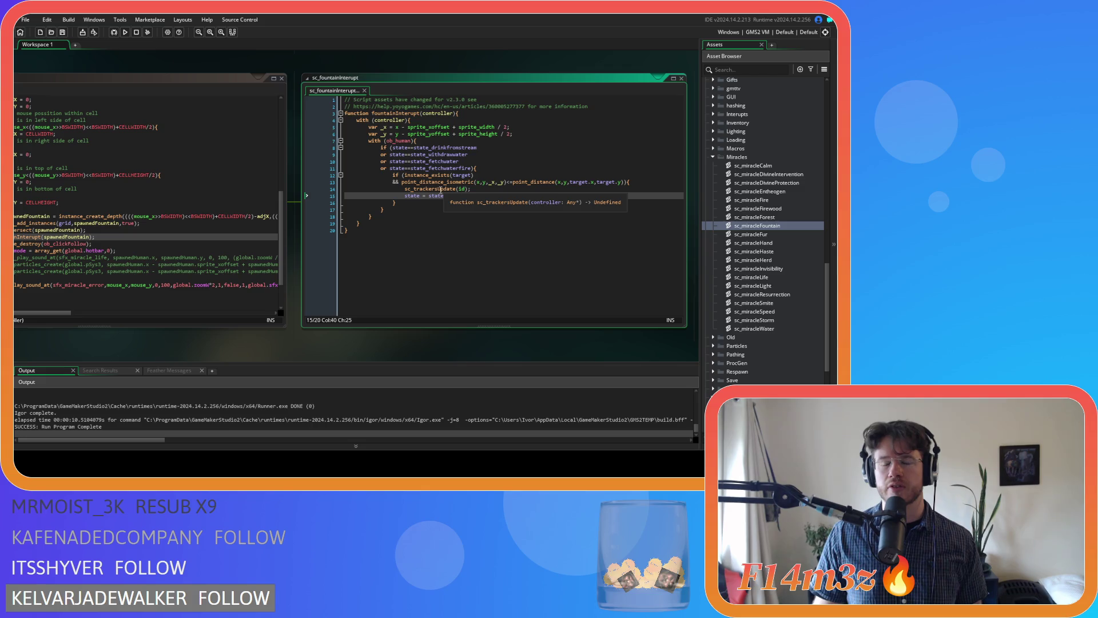
pyautogui.write('_idle;')
pyautogui.moveTo(391, 148); pyautogui.dragTo(471, 170)
pyautogui.click(472, 170)
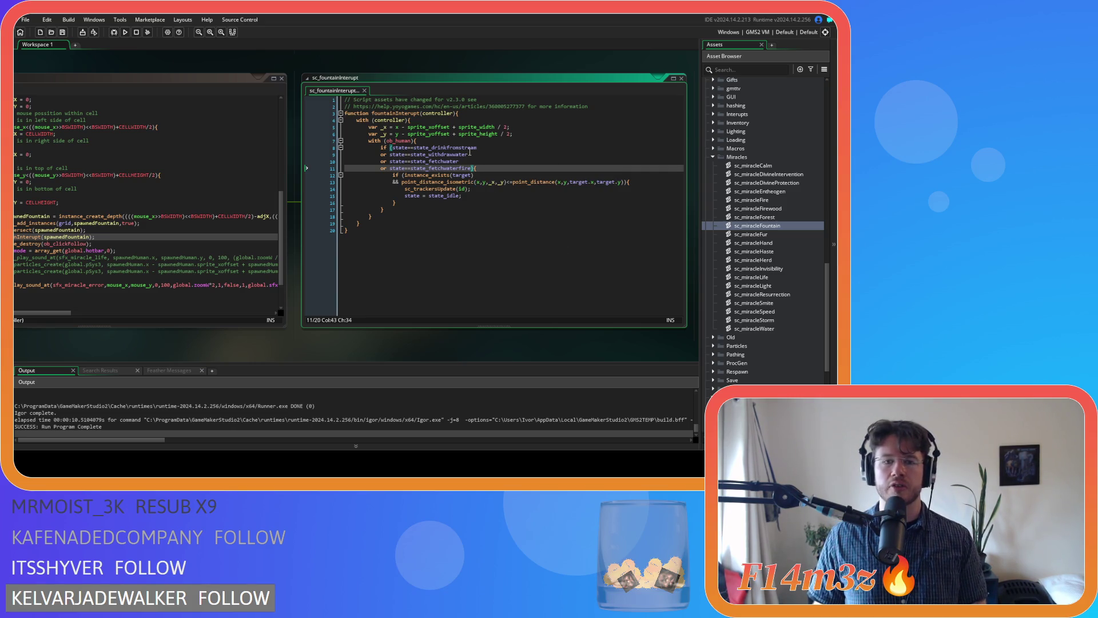
# Step: Duplicate the fetchwaterfire condition as 'or state==state_cooling', then save and run with F5
pyautogui.moveTo(472, 168); pyautogui.dragTo(381, 175)
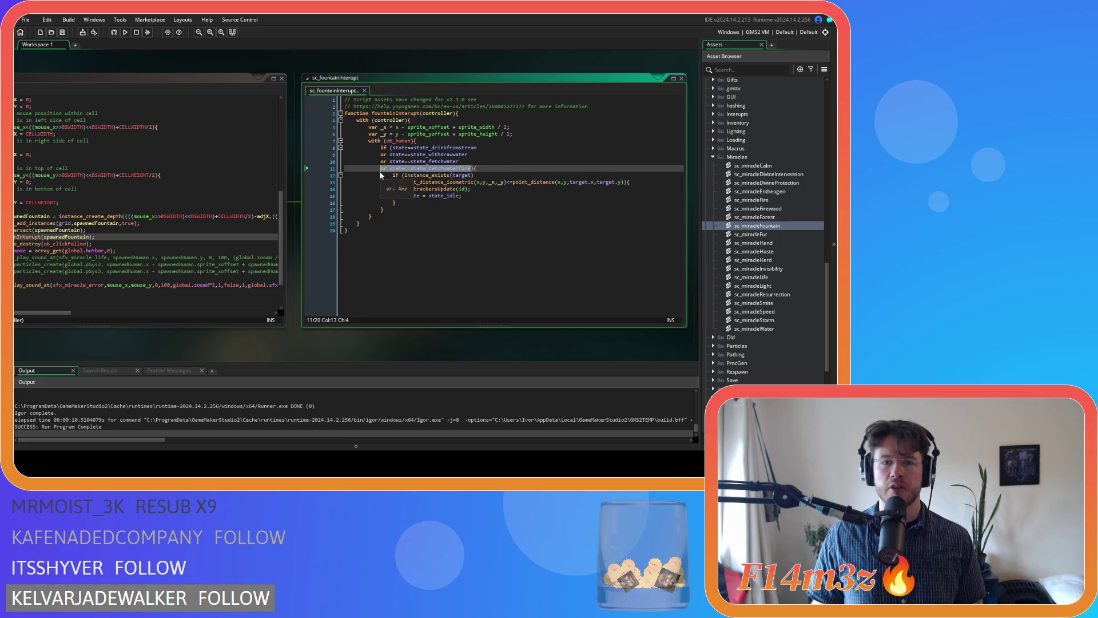
pyautogui.hotkey('ctrl', 'c')
pyautogui.press('Right')
pyautogui.press('Return')
pyautogui.hotkey('ctrl', 'v')
pyautogui.press('BackSpace')
pyautogui.press('BackSpace')
pyautogui.press('BackSpace')
pyautogui.press('BackSpace')
pyautogui.write('cooling')
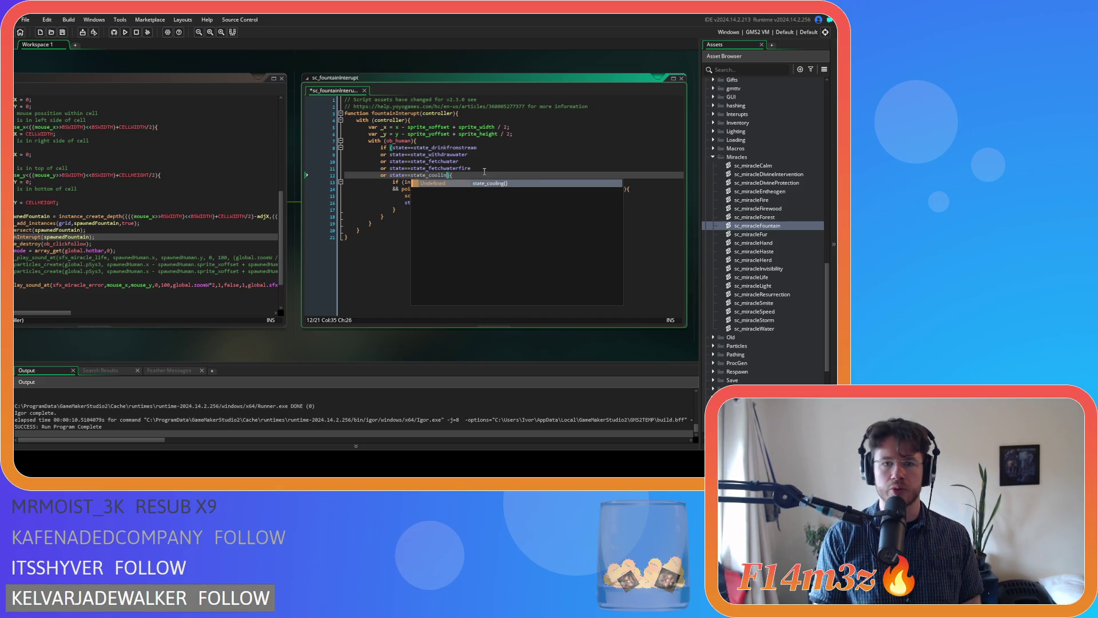
pyautogui.press('F5')
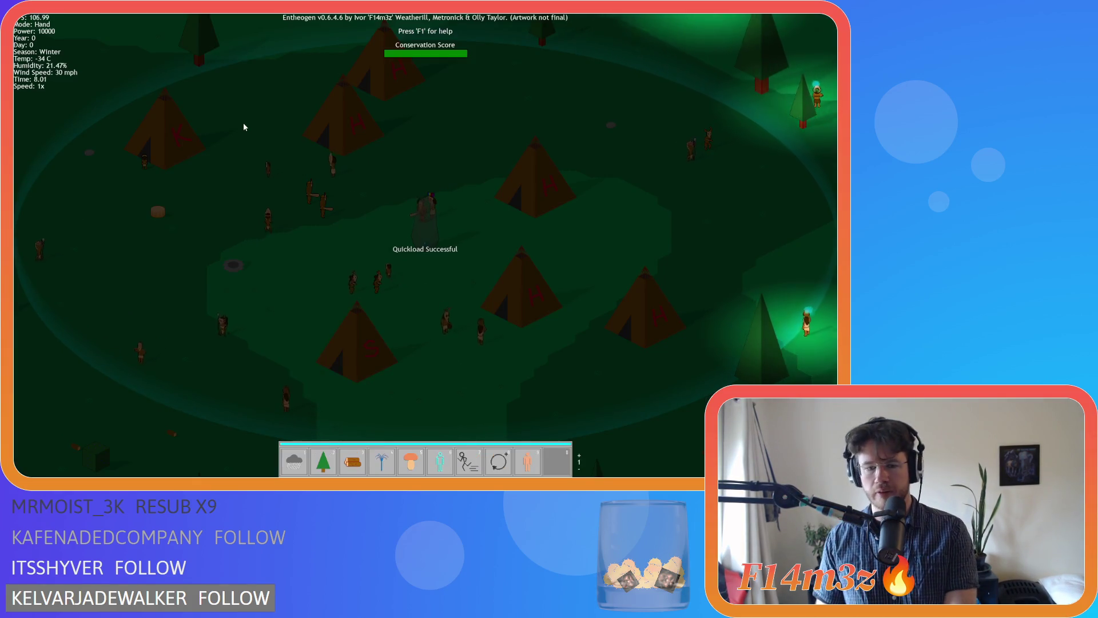
# Step: Place a fountain beside the village tents
pyautogui.press('d')
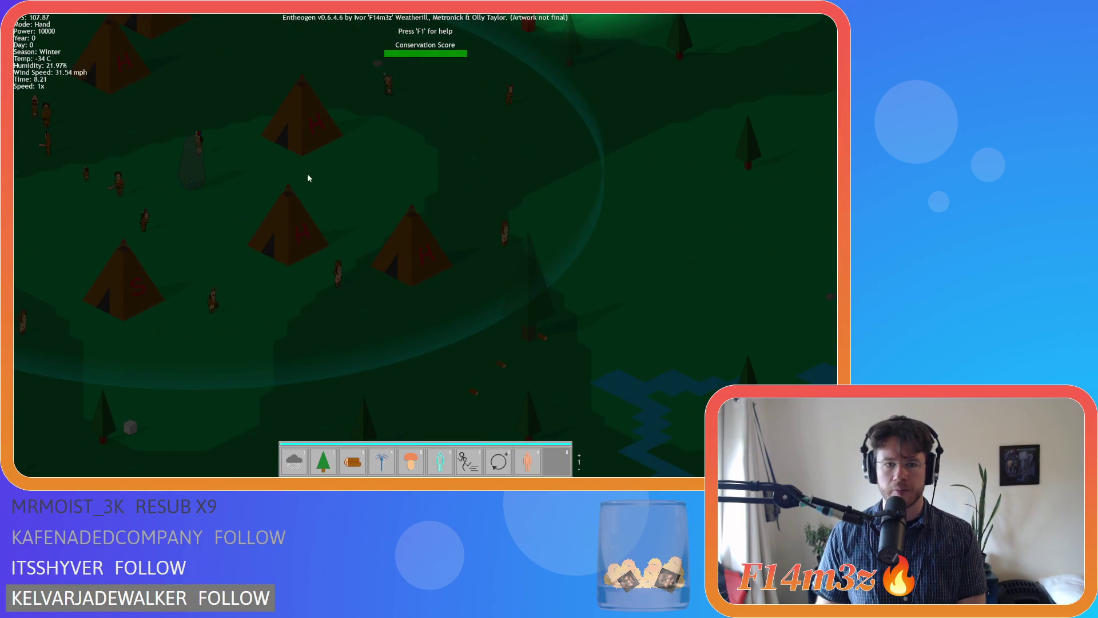
pyautogui.press('a')
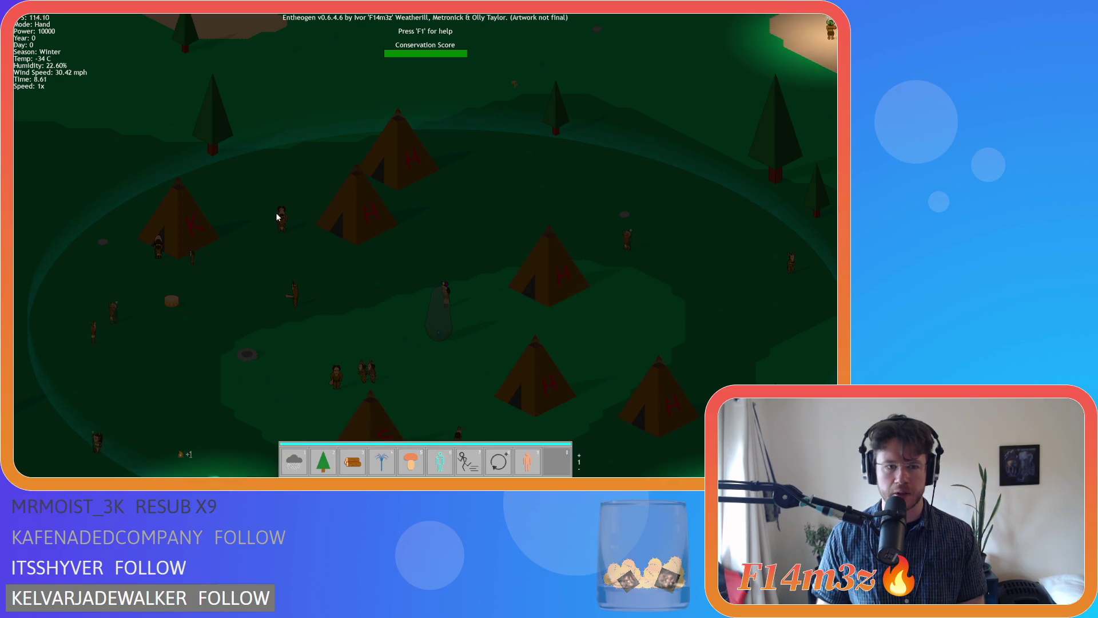
pyautogui.moveTo(276, 214)
pyautogui.press('4')
pyautogui.click(501, 235)
# Step: Check that a nearby villager is cooling off at the fountain, then close the game
pyautogui.press('w')
pyautogui.press('d')
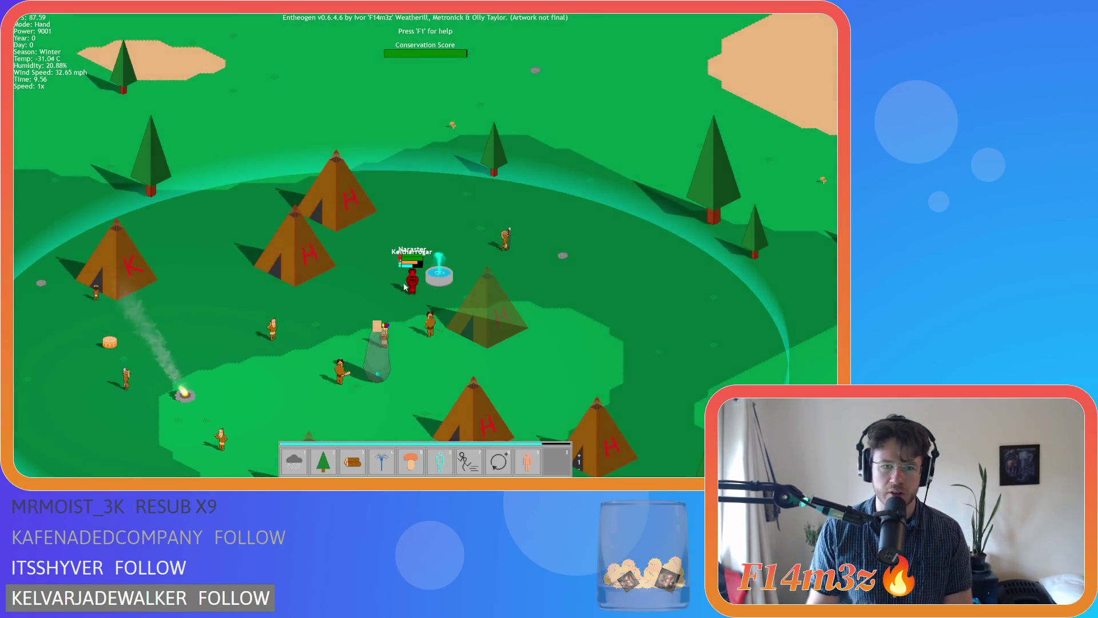
pyautogui.click(406, 282)
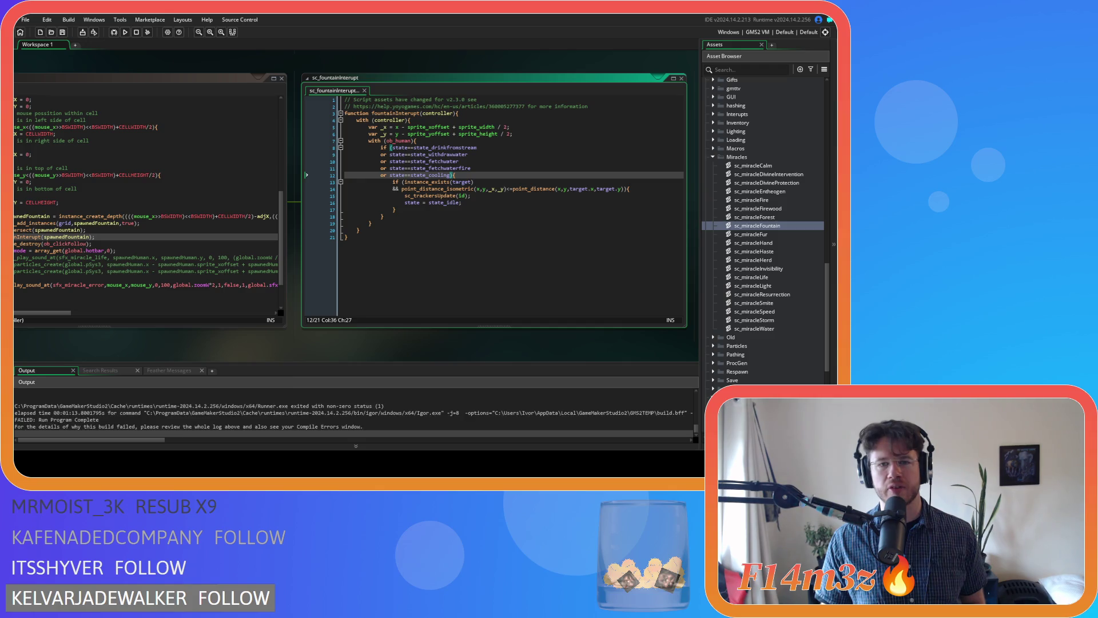
pyautogui.click(562, 219)
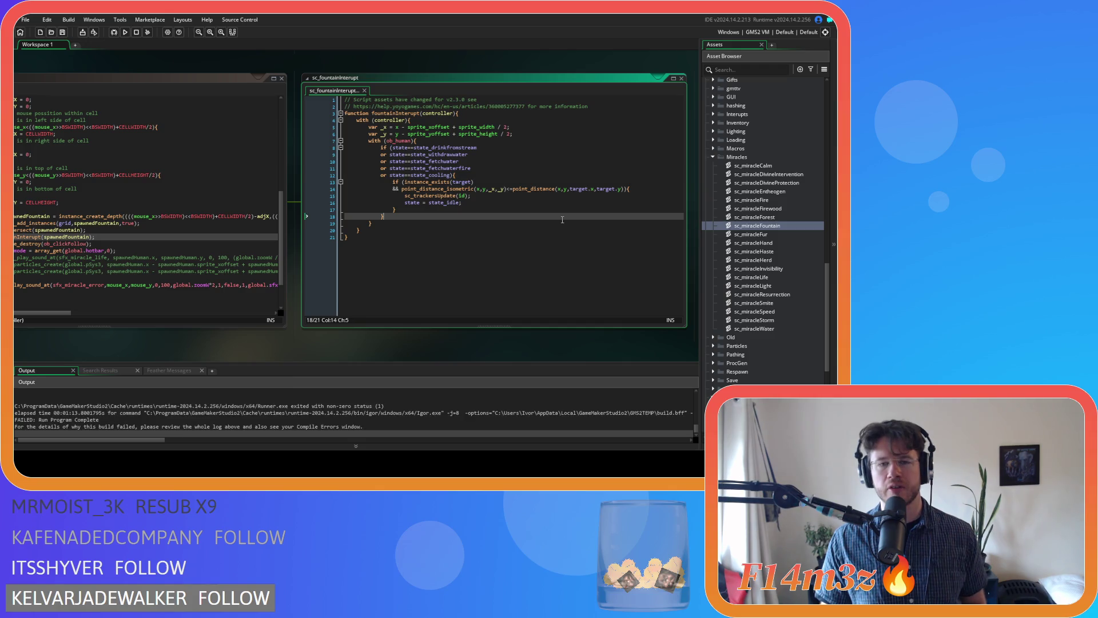
# Step: Collapse the Miracles folder, expand Conditions, and open sc_stateConditions
pyautogui.scroll(-7, 780, 283)
pyautogui.scroll(7, 773, 282)
pyautogui.click(718, 218)
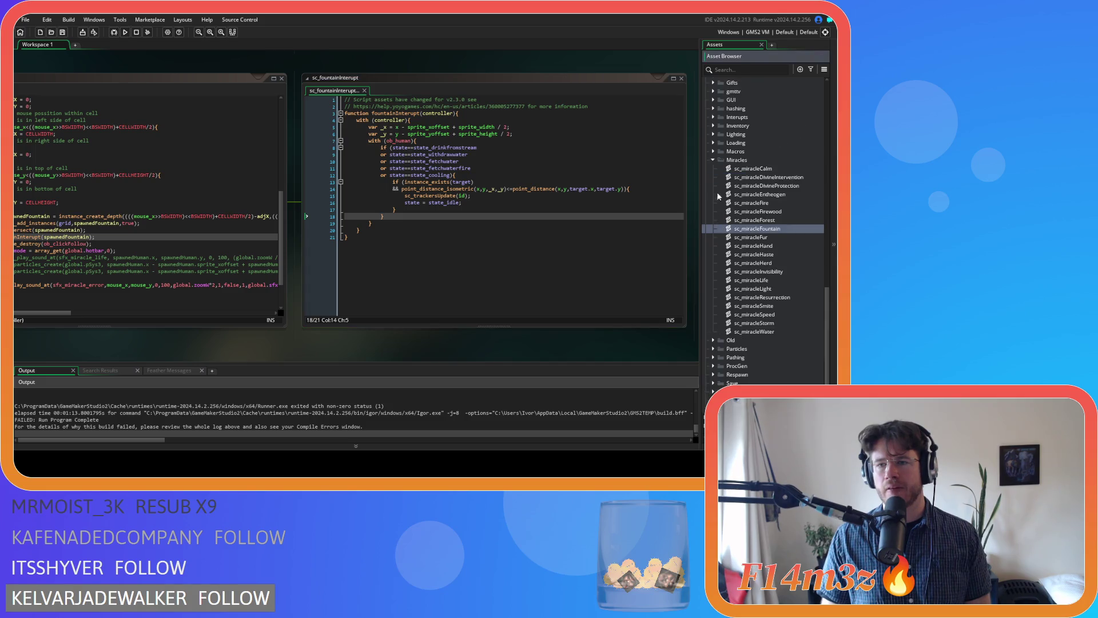
pyautogui.click(713, 161)
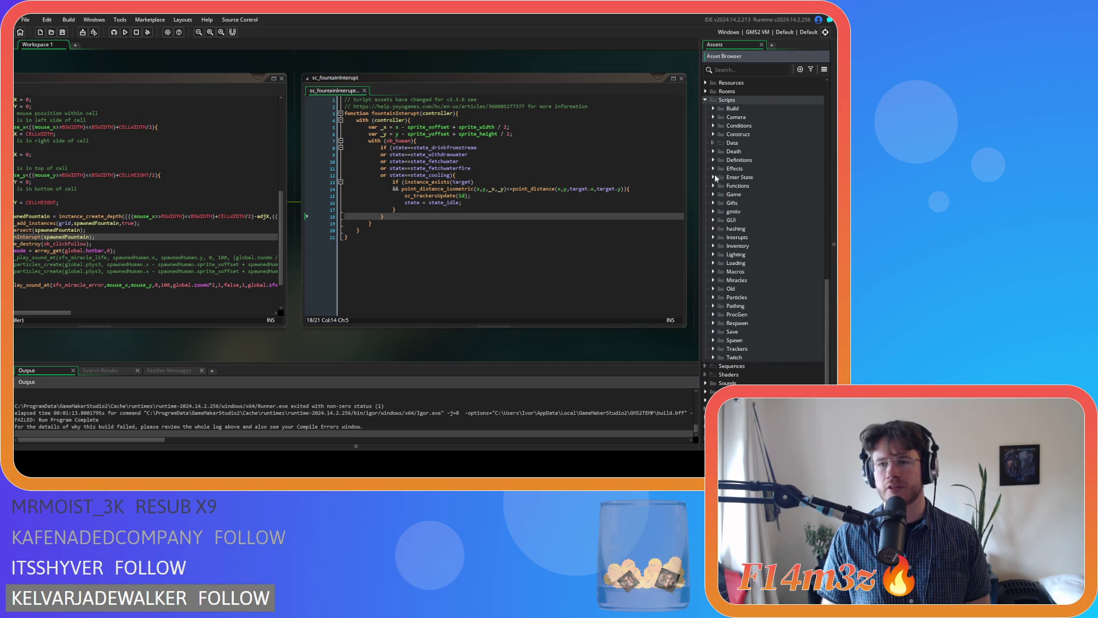
pyautogui.click(712, 125)
pyautogui.doubleClick(756, 176)
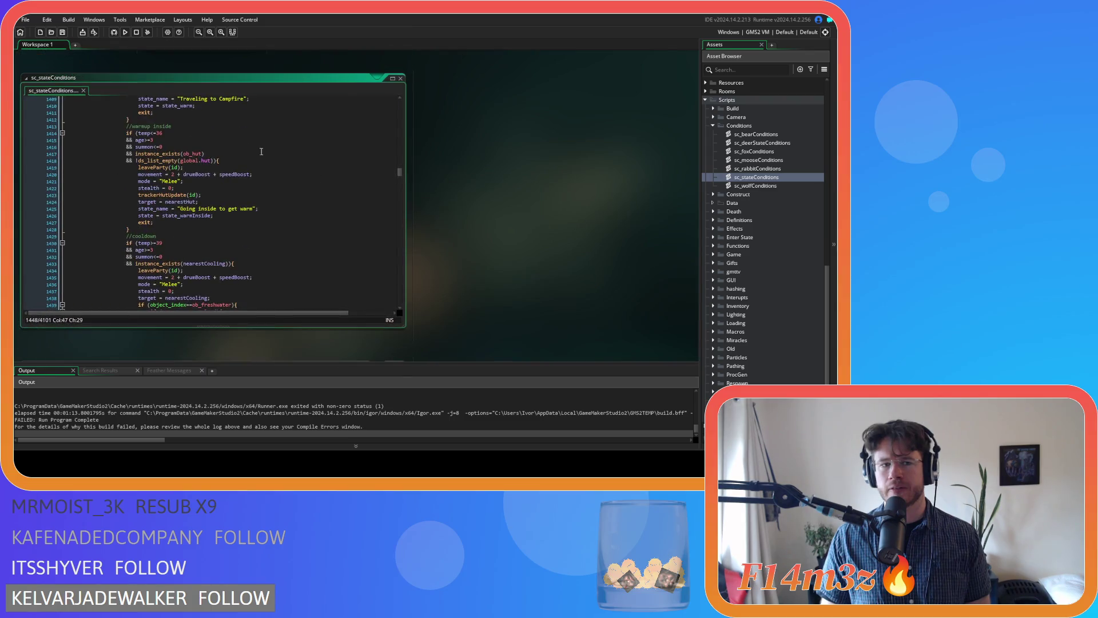
# Step: Scroll through sc_stateConditions to the guard and occupant removal conditions
pyautogui.moveTo(402, 179); pyautogui.dragTo(397, 118)
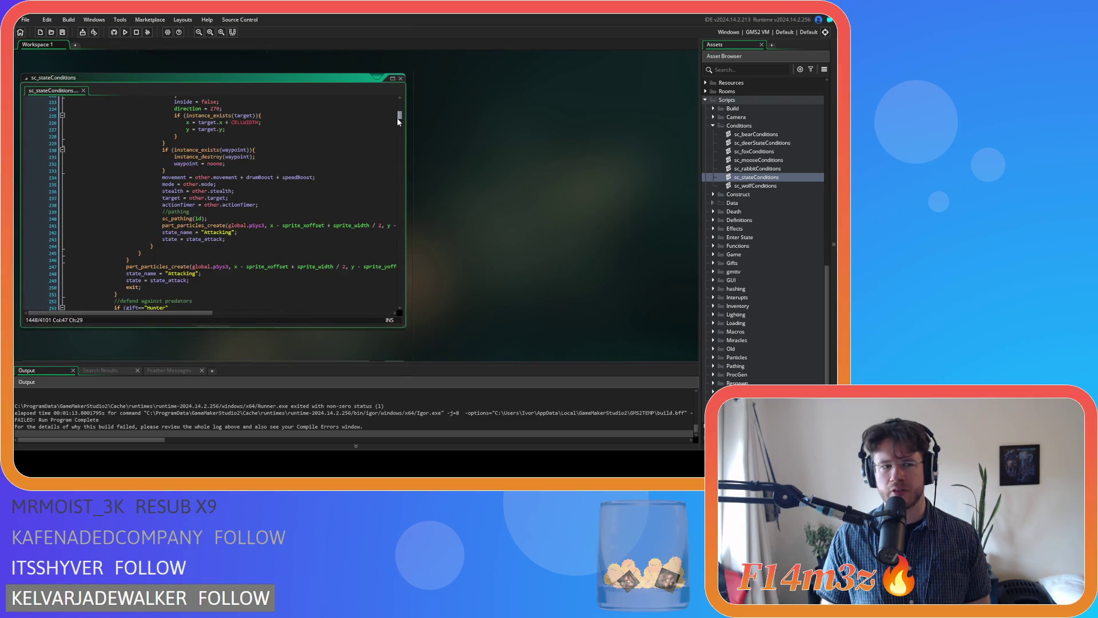
pyautogui.scroll(-2, 263, 224)
pyautogui.click(263, 224)
pyautogui.scroll(5, 263, 224)
pyautogui.scroll(-9, 263, 224)
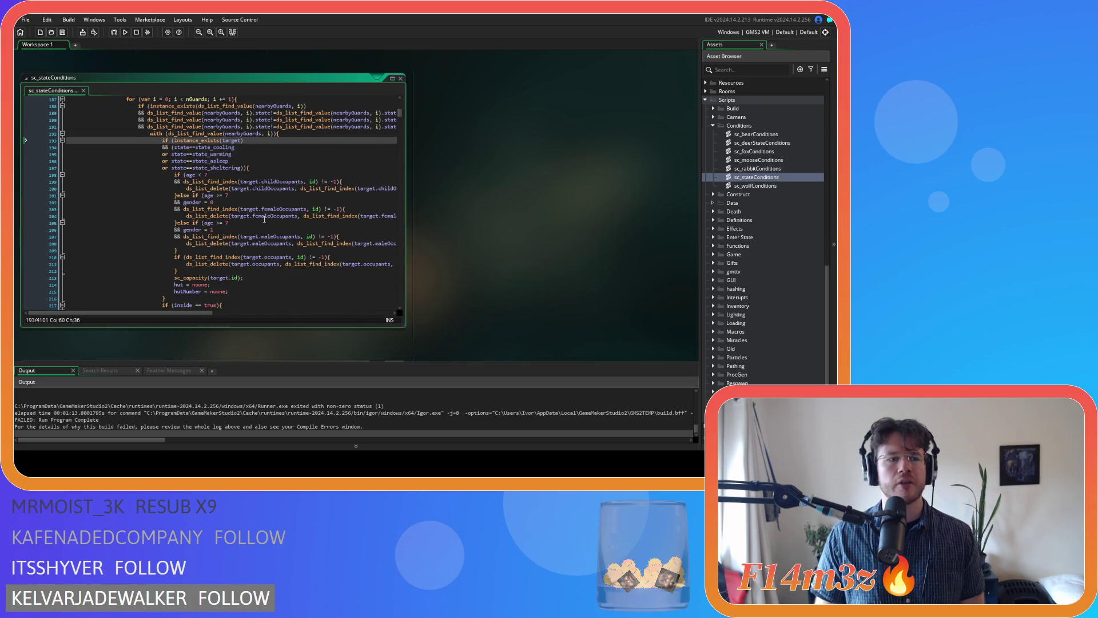
pyautogui.click(244, 237)
pyautogui.scroll(17, 243, 239)
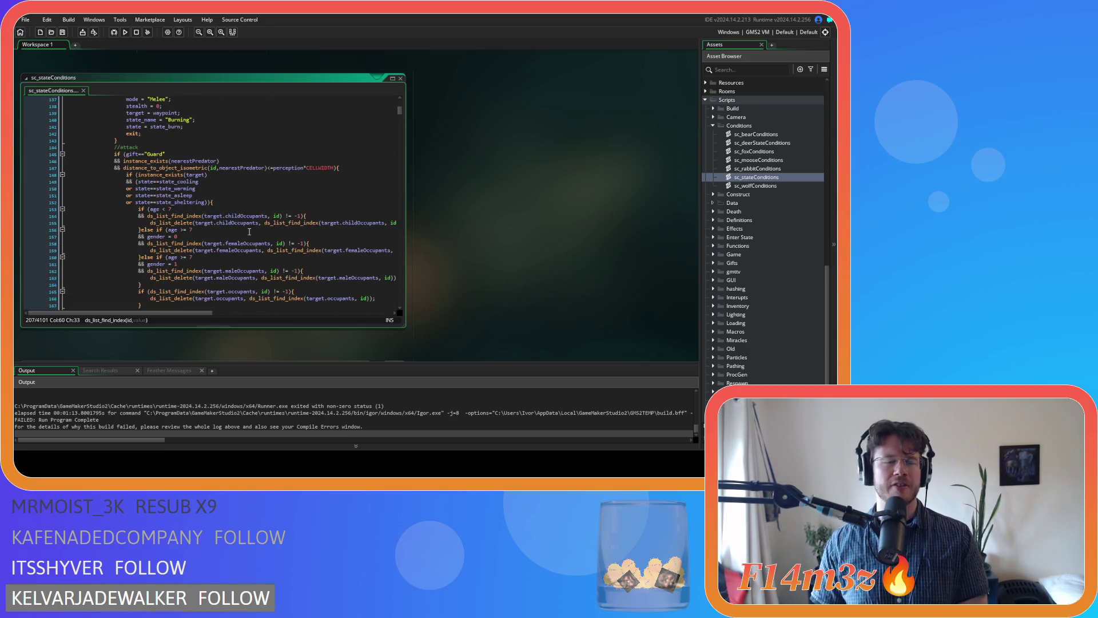
pyautogui.scroll(-14, 246, 238)
pyautogui.scroll(-3, 251, 230)
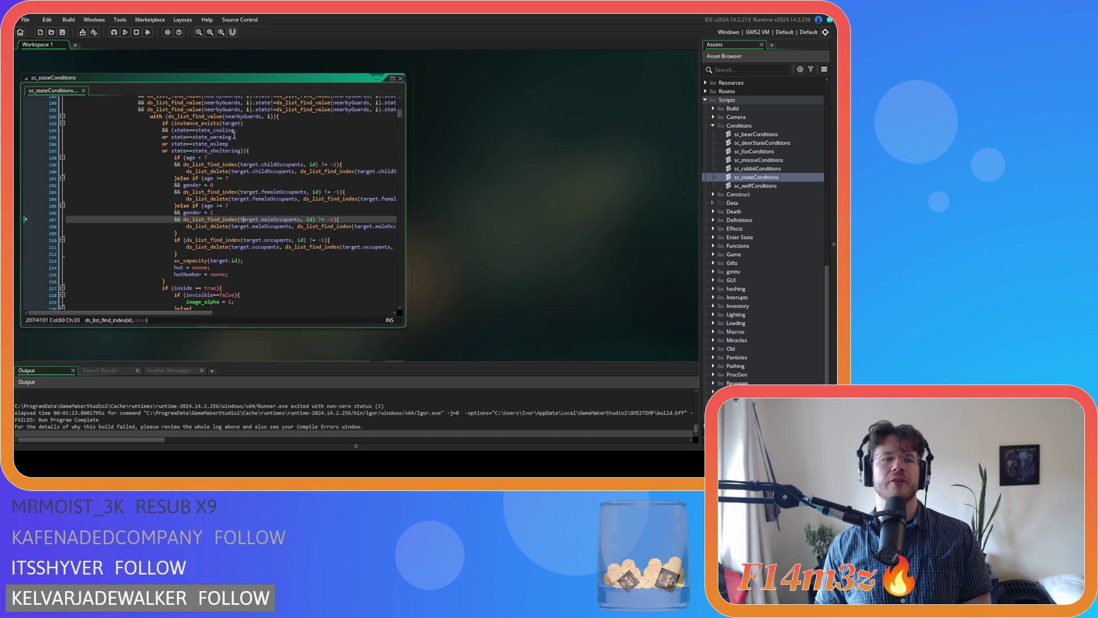
# Step: Delete 'state==state_cooling or' from line 194 and save the script
pyautogui.click(174, 130)
pyautogui.moveTo(174, 131); pyautogui.dragTo(171, 137)
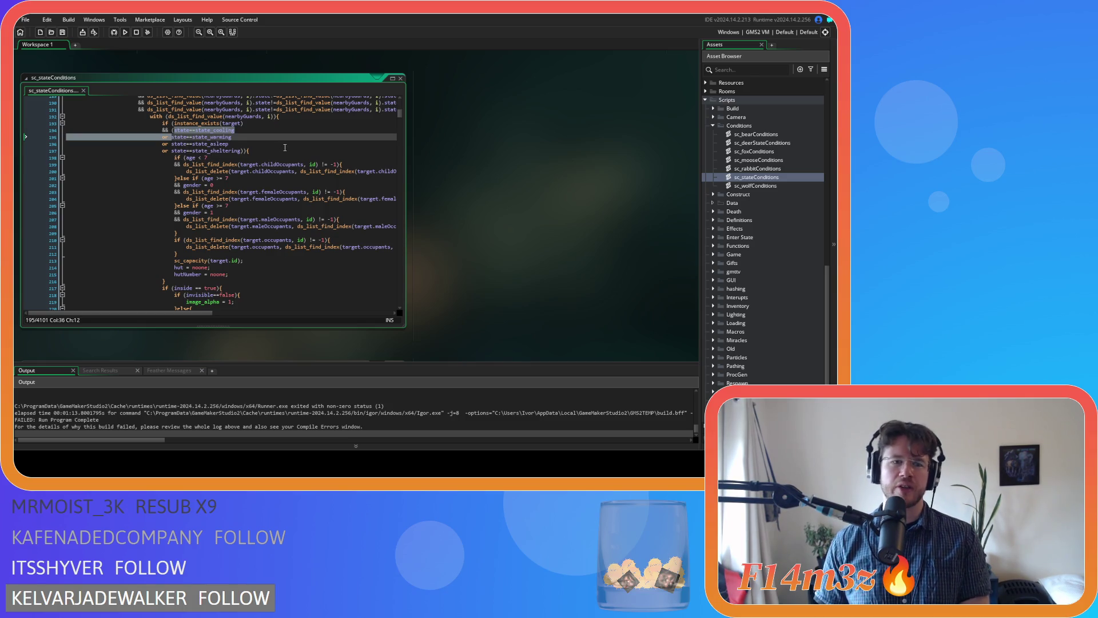
pyautogui.press('Delete')
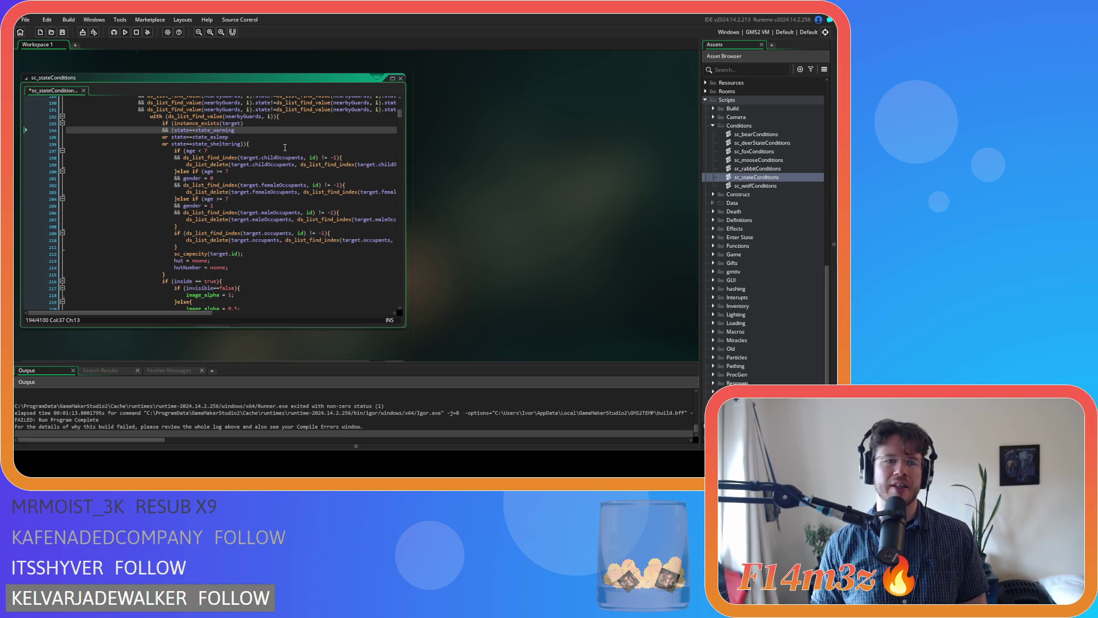
pyautogui.hotkey('ctrl', 's')
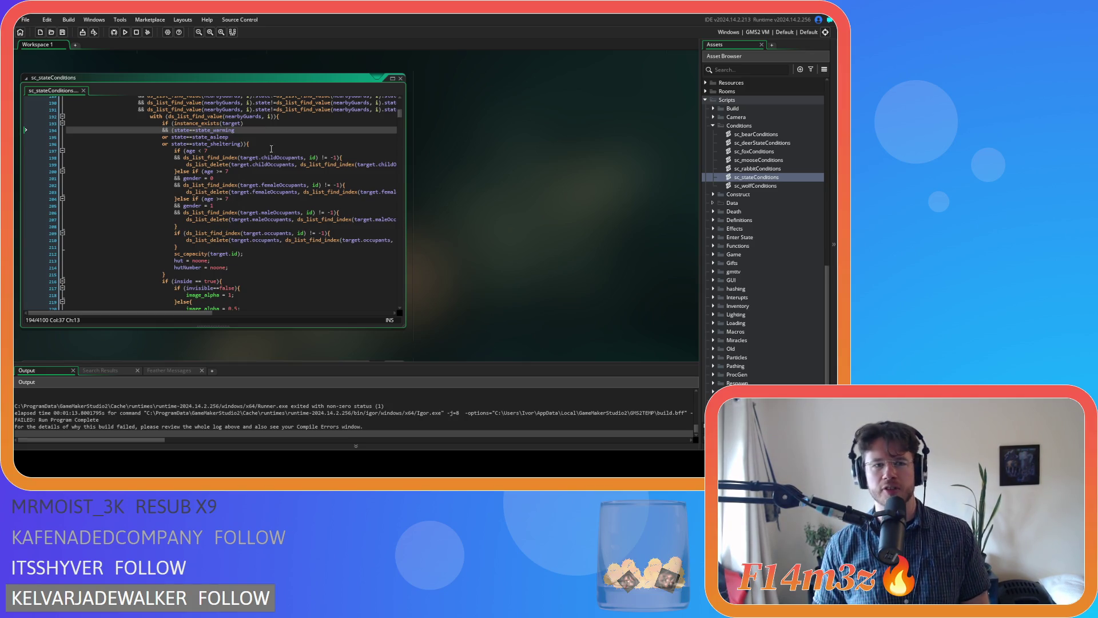
pyautogui.hotkey('ctrl', 'f')
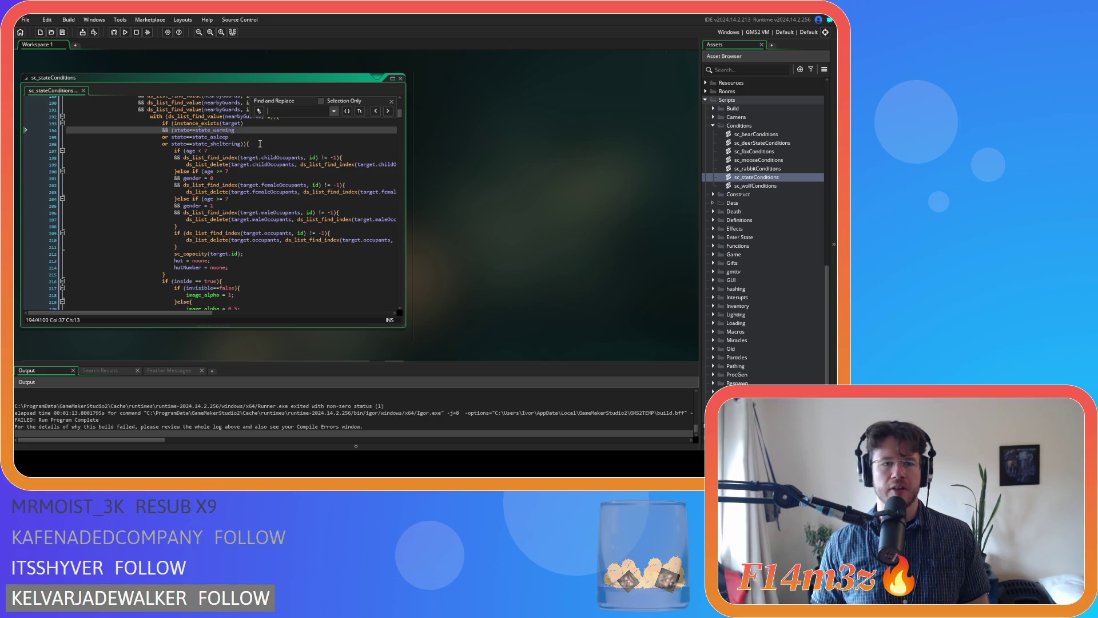
# Step: Search for the cooling checks and delete the state_cooling conditions on lines 258 and 149
pyautogui.write('state==coo')
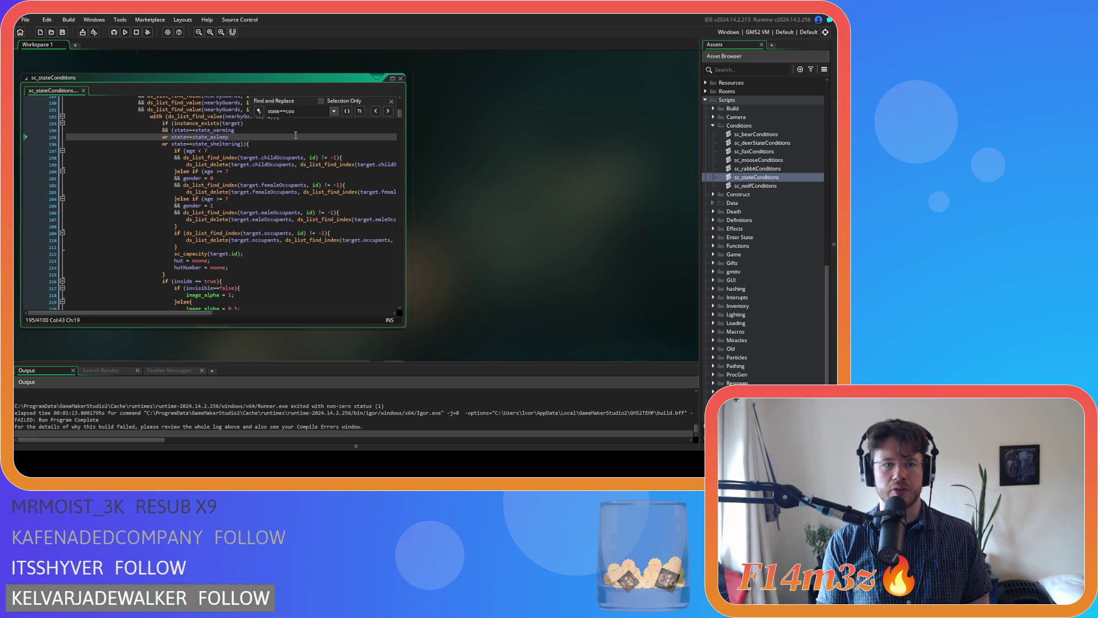
pyautogui.hotkey('ctrl', 'a')
pyautogui.write('cooling')
pyautogui.moveTo(198, 137); pyautogui.dragTo(138, 139)
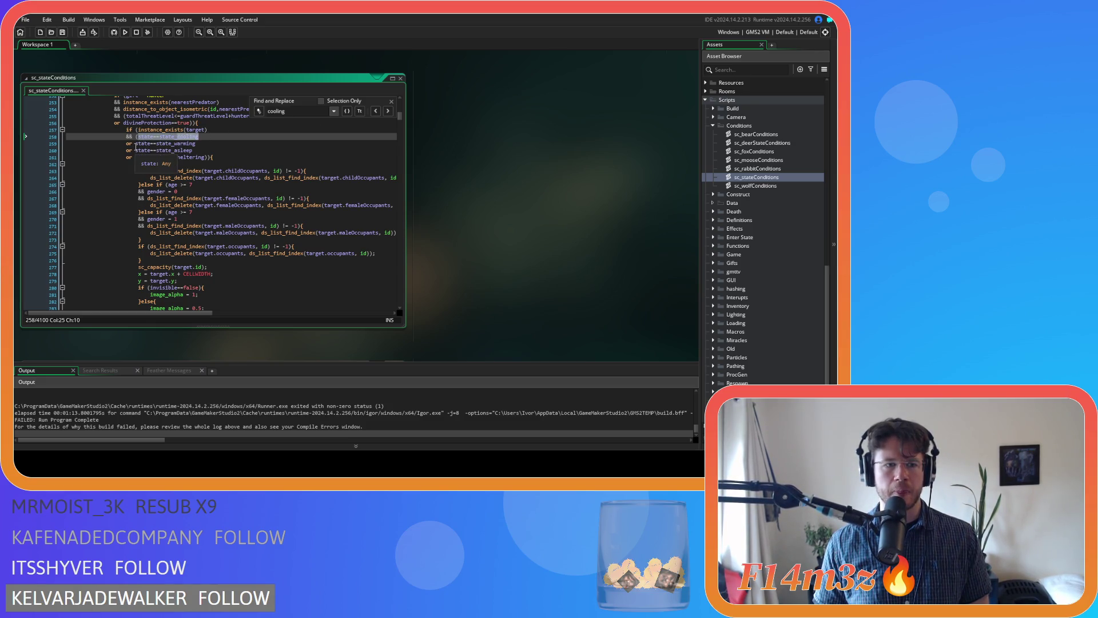
pyautogui.hotkey('ctrl', 'f')
pyautogui.click(136, 143)
pyautogui.press('BackSpace')
pyautogui.press('BackSpace')
pyautogui.press('BackSpace')
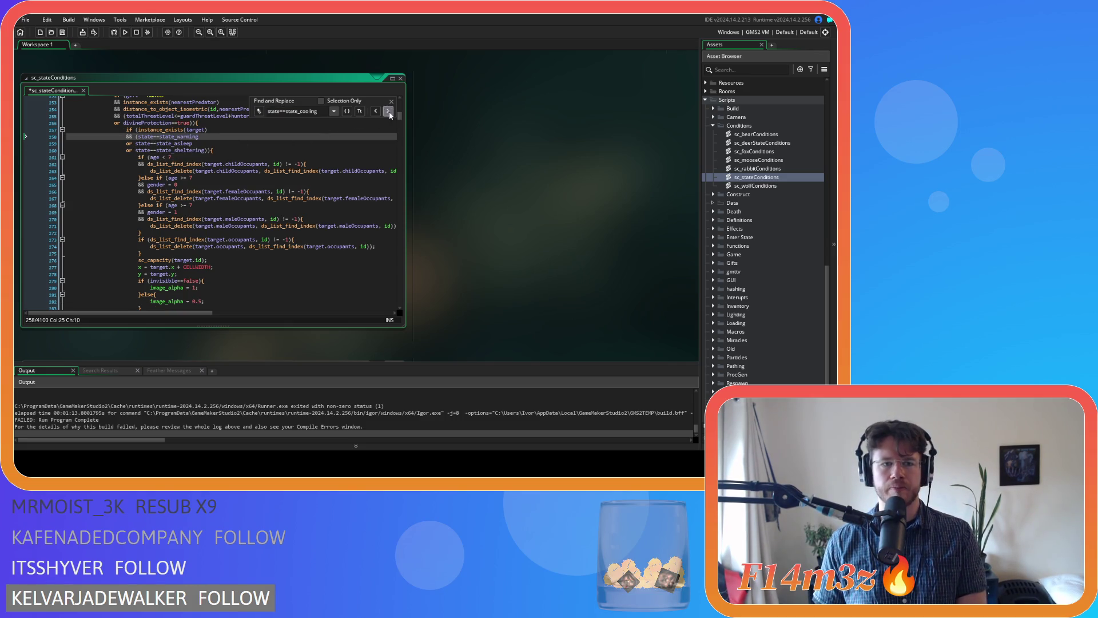
pyautogui.click(388, 111)
pyautogui.moveTo(138, 143); pyautogui.dragTo(138, 139)
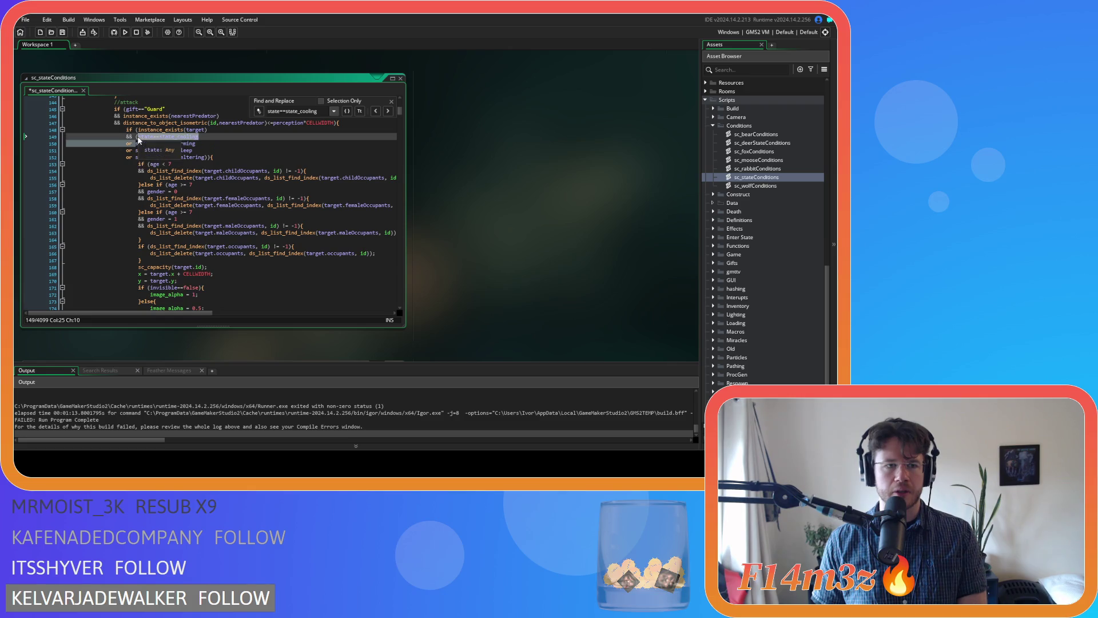
pyautogui.press('BackSpace')
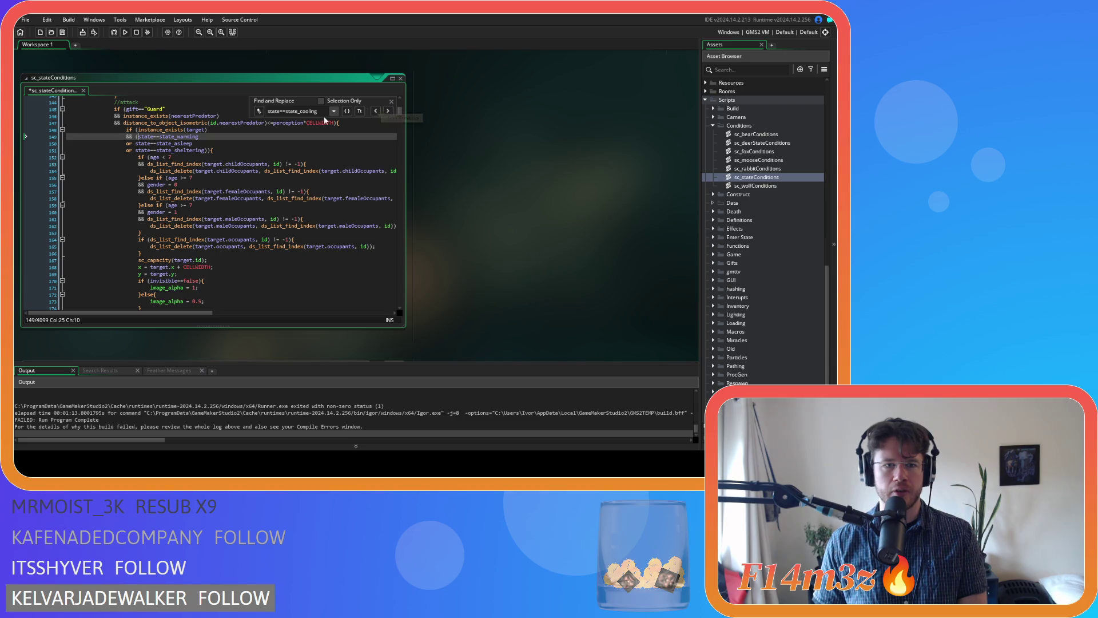
# Step: Delete the spaced 'state == state_cooling' check on line 302 and search for remaining uses
pyautogui.press('Left')
pyautogui.press('Left')
pyautogui.press('Left')
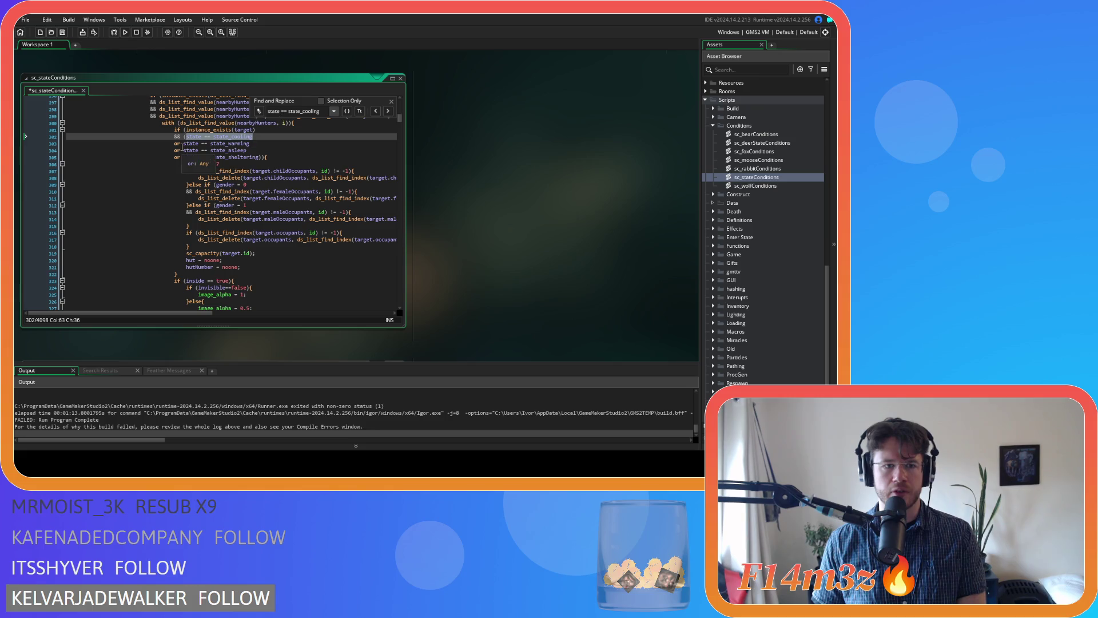
pyautogui.click(183, 143)
pyautogui.moveTo(183, 144); pyautogui.dragTo(188, 136)
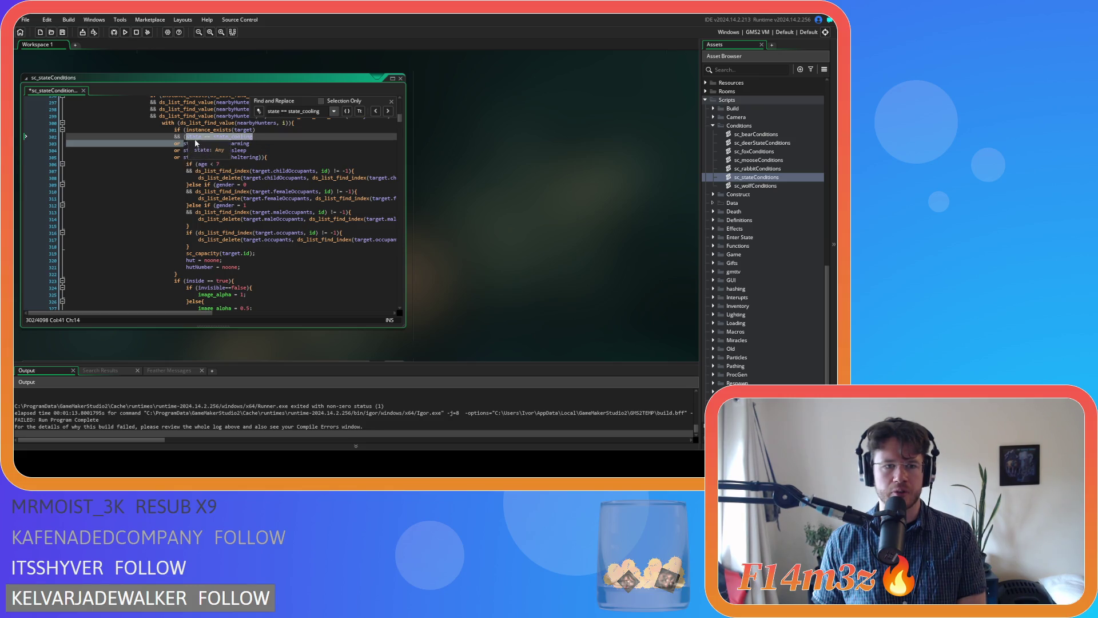
pyautogui.press('BackSpace')
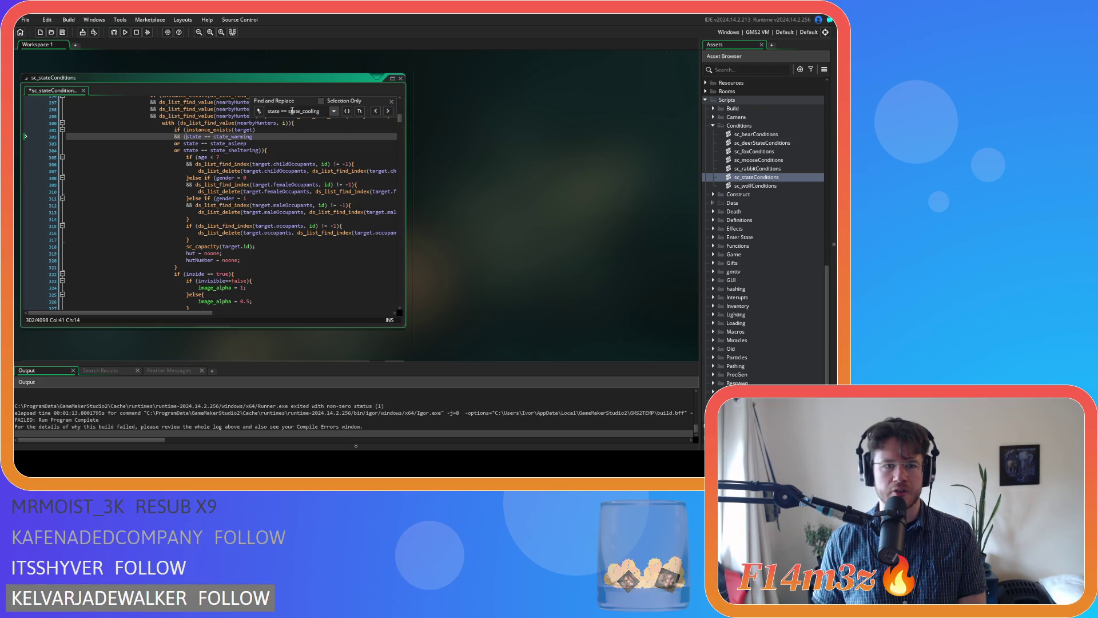
pyautogui.moveTo(288, 111); pyautogui.dragTo(267, 111)
pyautogui.press('BackSpace')
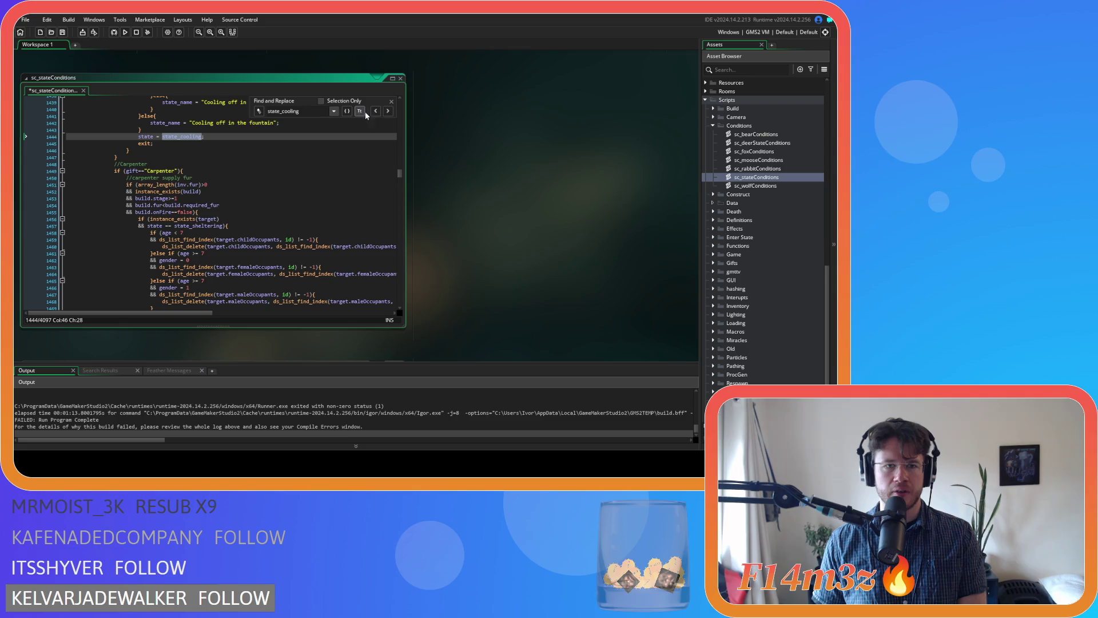